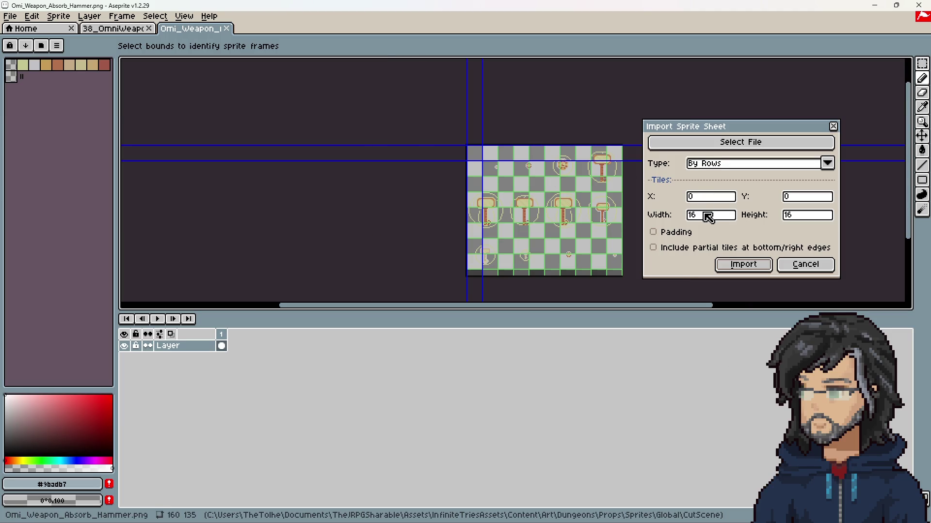
Step: Try 64, 48 and 40-pixel tile sizes in Import Sprite Sheet and import the sheet
left_click(707, 215)
type("64")
key("Tab")
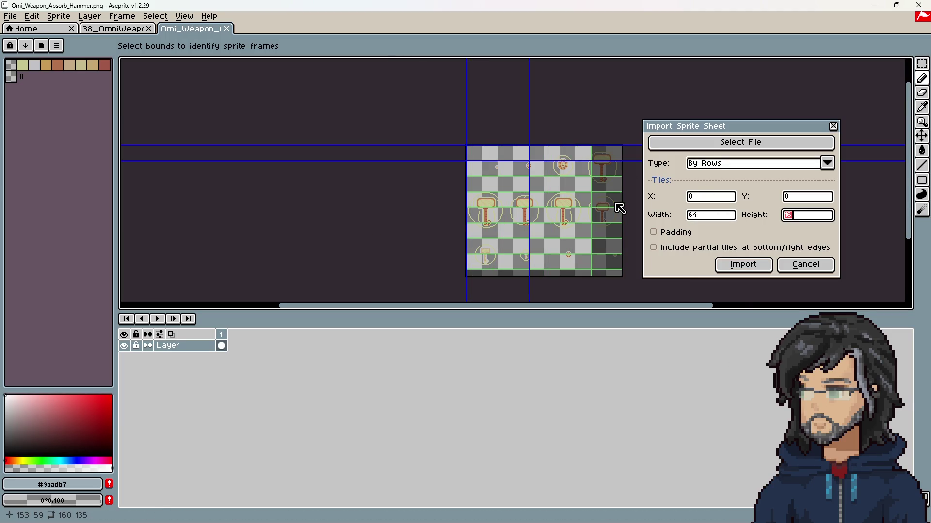
type("64")
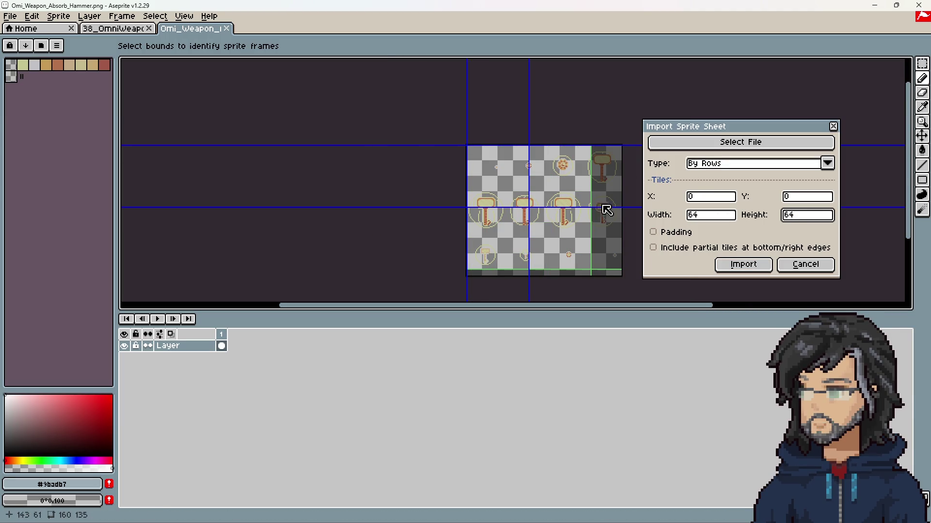
left_click_drag(529, 193, 502, 192)
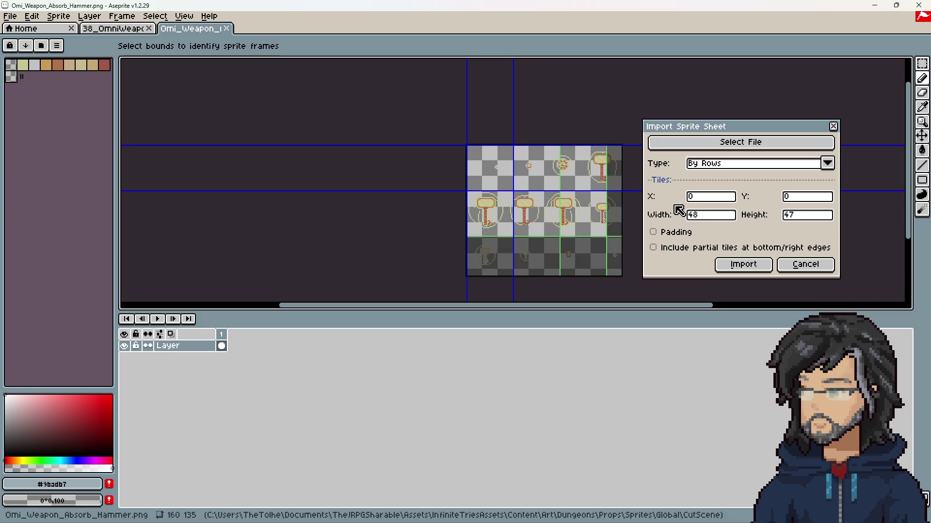
double_click(795, 215)
type("48")
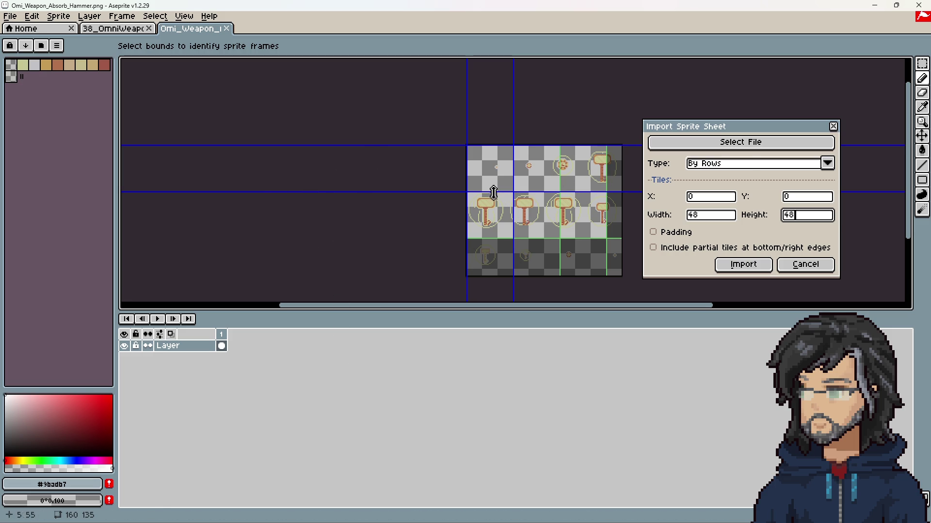
left_click(694, 215)
type("40")
key("Return")
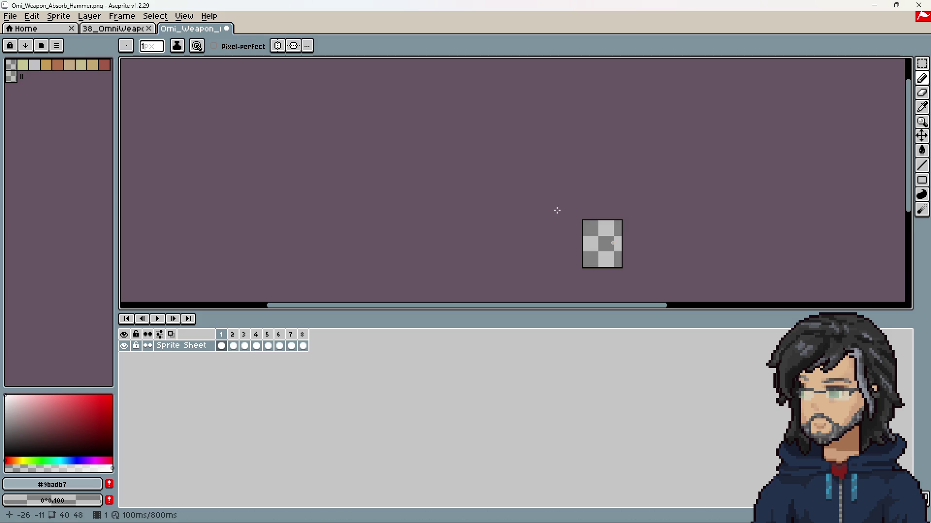
Step: Undo the trial import, leaving the canvas size unchanged at 160×135
key("ctrl+z")
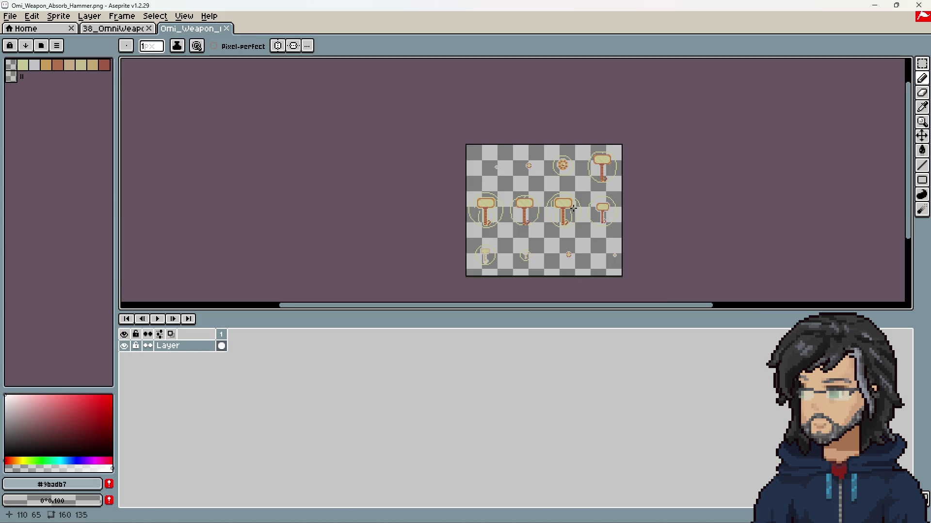
key("ctrl+alt+c")
key("Escape")
left_click(10, 16)
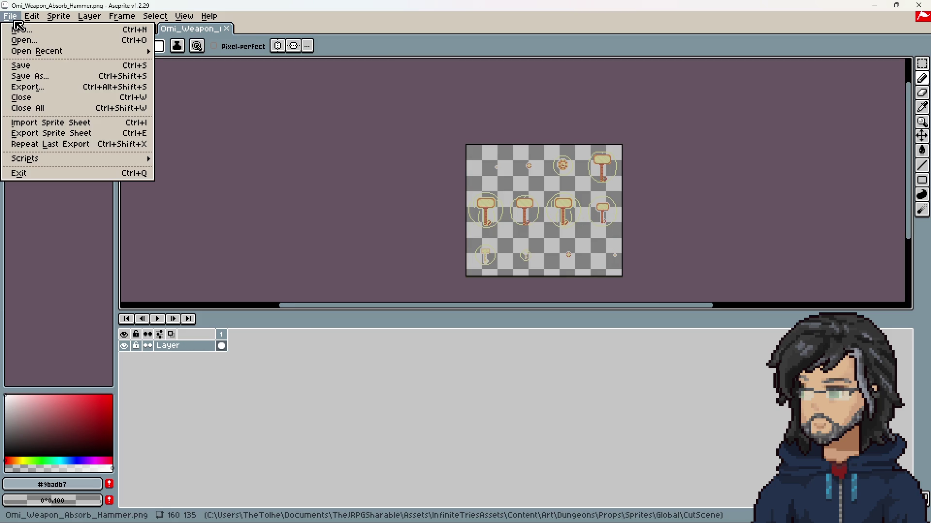
Step: Import the hammer sheet as 40×45 tiles (160/4 by 135/3), giving 12 frames
left_click(51, 123)
left_click(705, 217)
type("160")
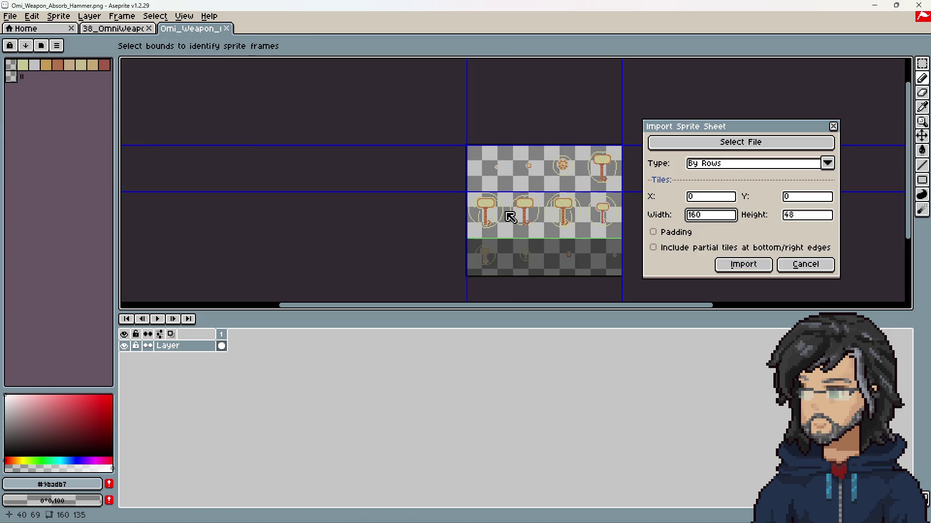
type("4")
key("Tab")
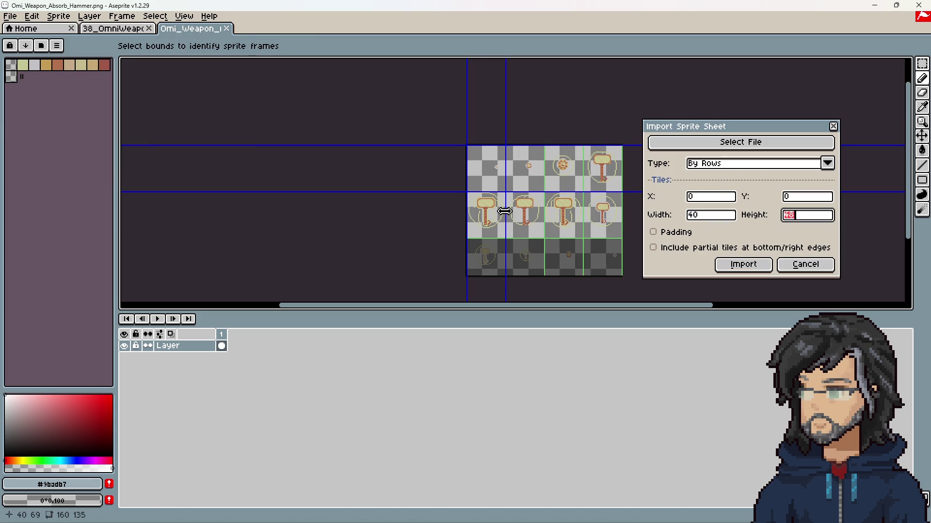
type("135/3")
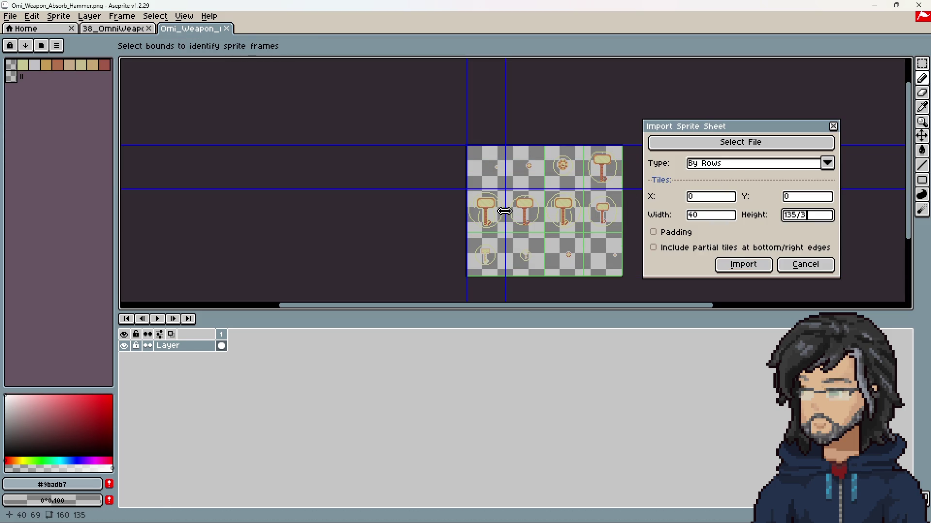
key("Return")
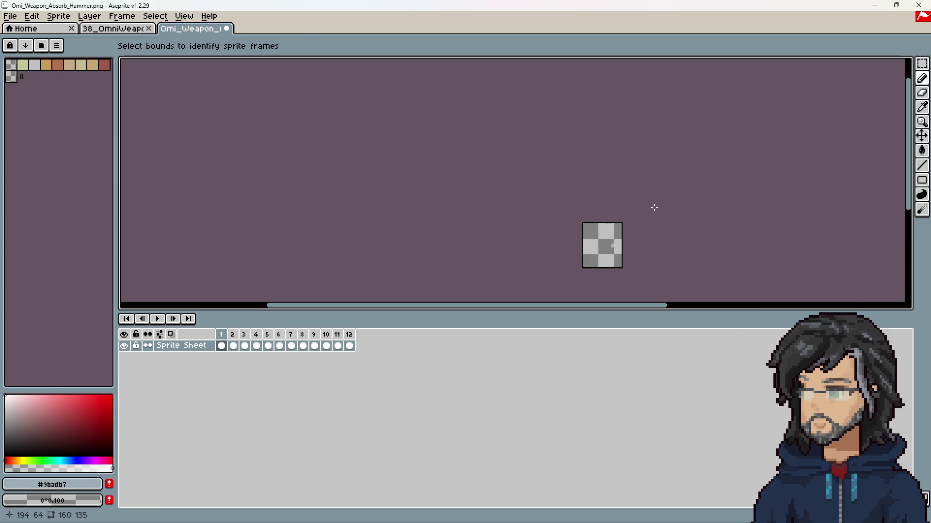
Step: Play the imported animation and step through frames 3 to 12
left_click(158, 319)
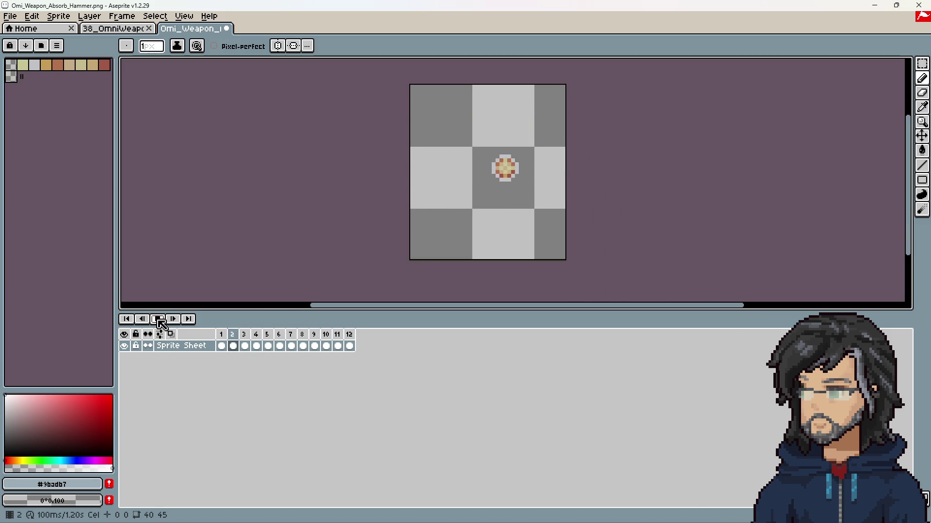
left_click(159, 321)
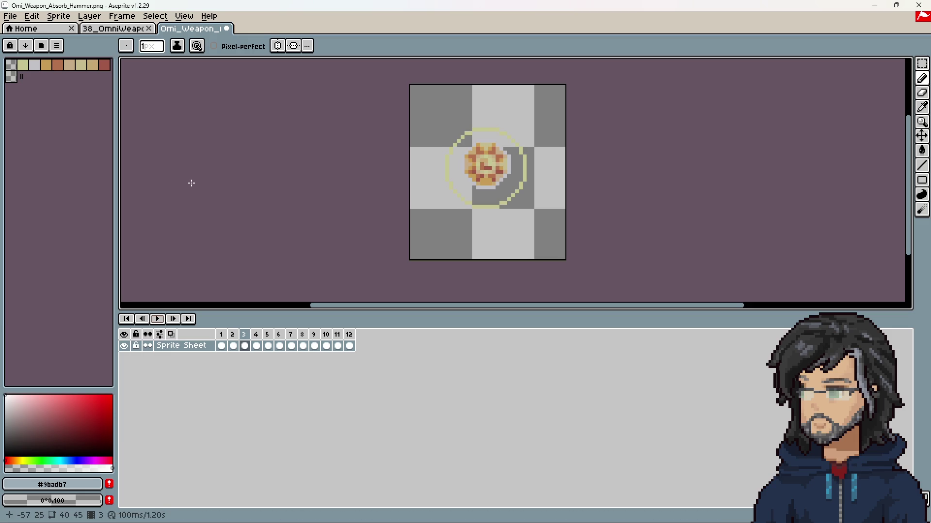
left_click(20, 22)
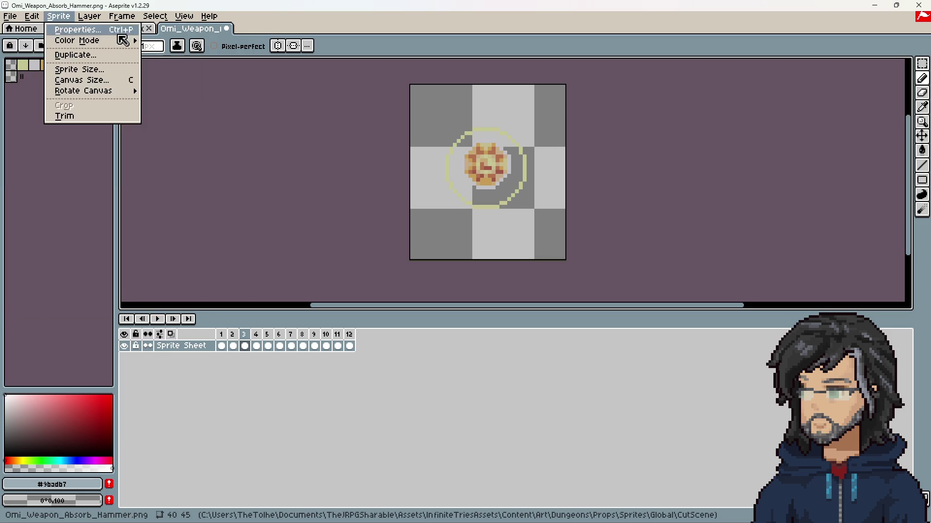
left_click(227, 334)
mouse_move(227, 334)
left_mouse_down()
mouse_move(353, 337)
mouse_move(201, 333)
left_mouse_up()
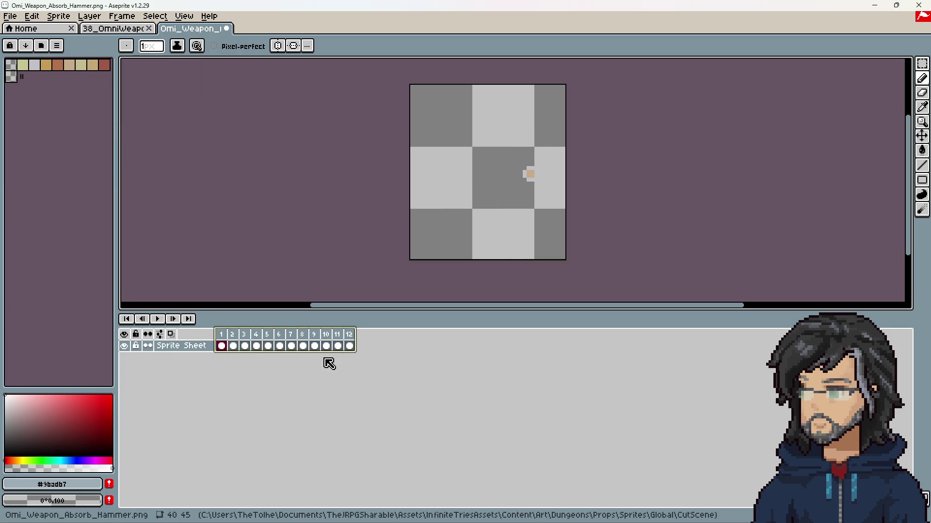
left_click(882, 9)
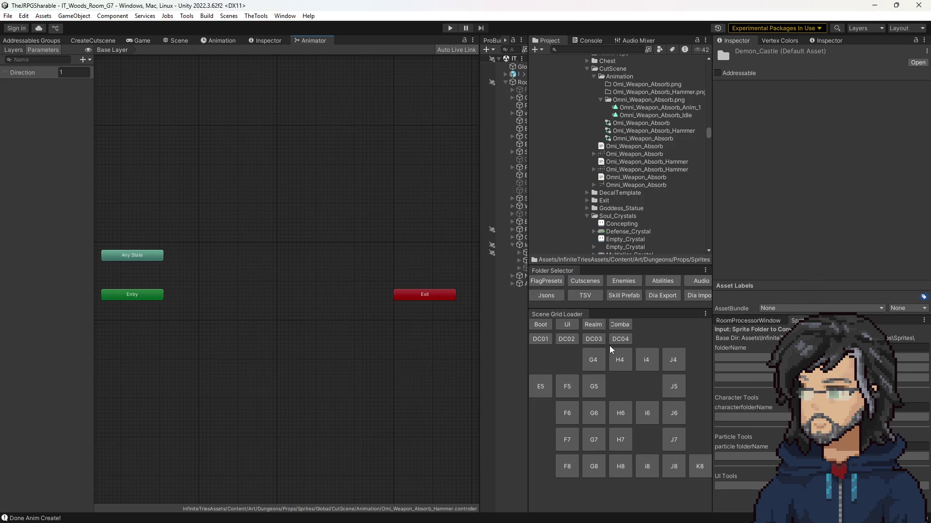
Step: Read the Idle and Anim_1 frameTags in the Omni_Weapon_Absorb JSON Inspector, then return to Aseprite
left_click(632, 147)
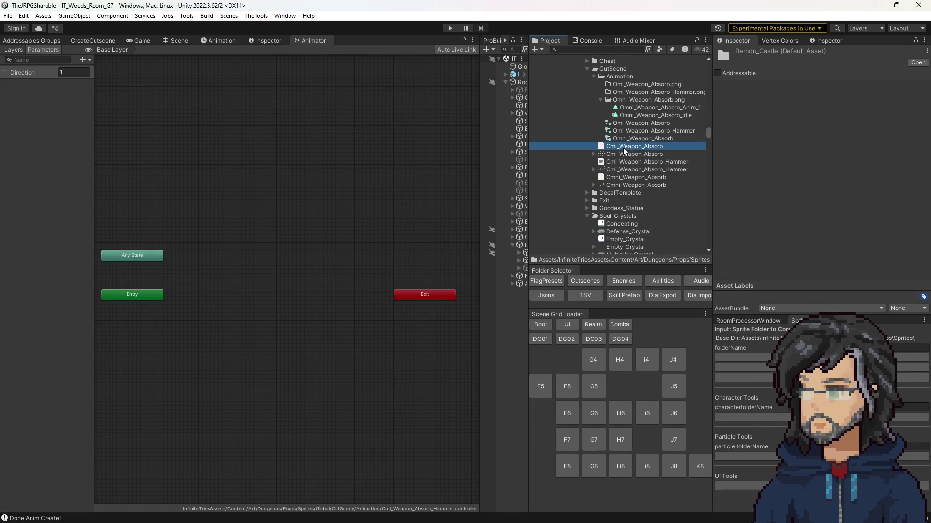
scroll(811, 185, "down", 15)
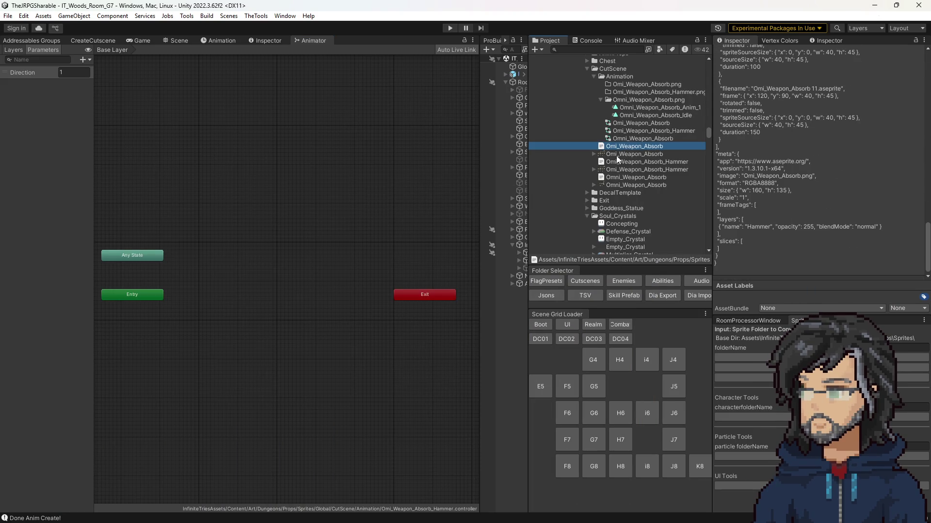
left_click(624, 177)
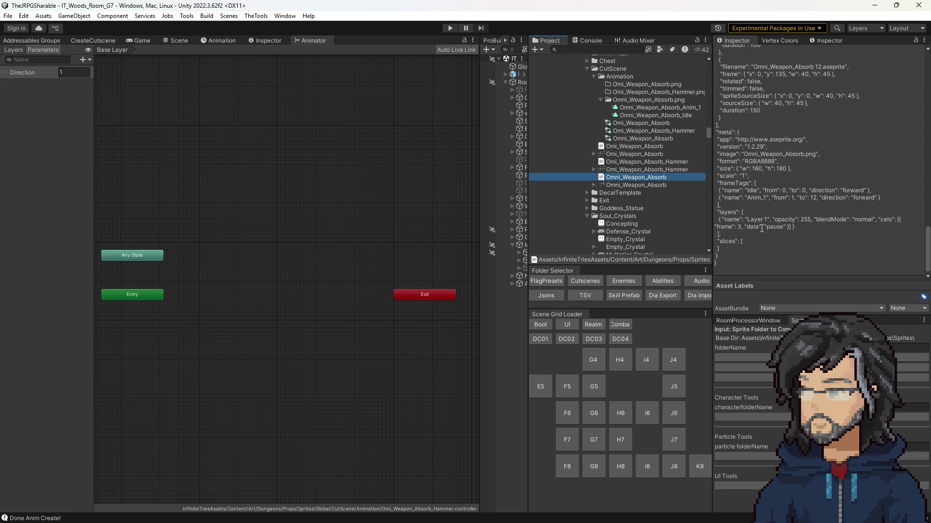
mouse_move(739, 190)
left_mouse_down()
mouse_move(873, 184)
mouse_move(859, 194)
left_mouse_up()
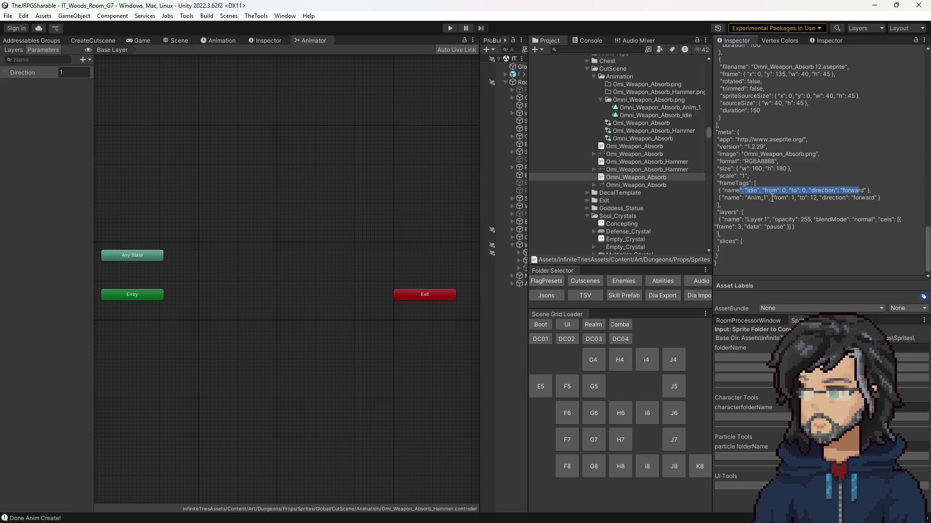
left_click_drag(772, 198, 828, 203)
double_click(749, 198)
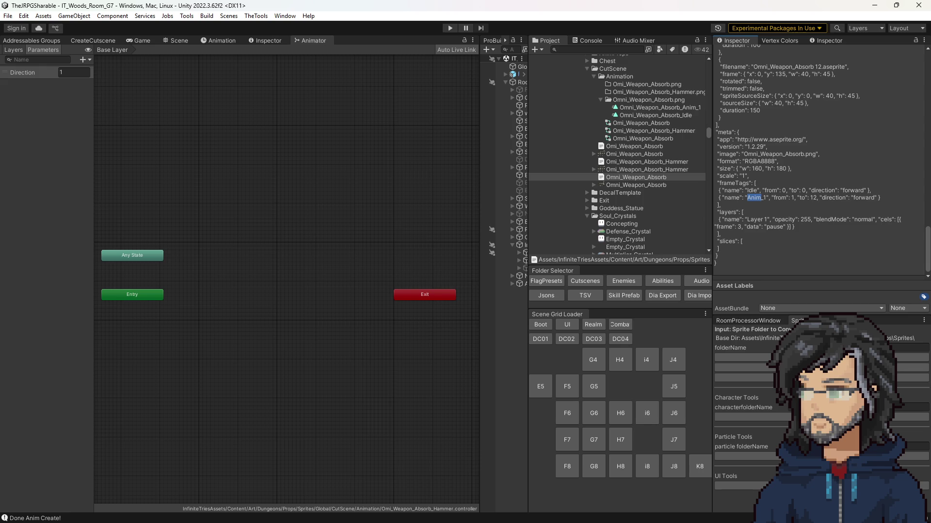
key("alt+Tab")
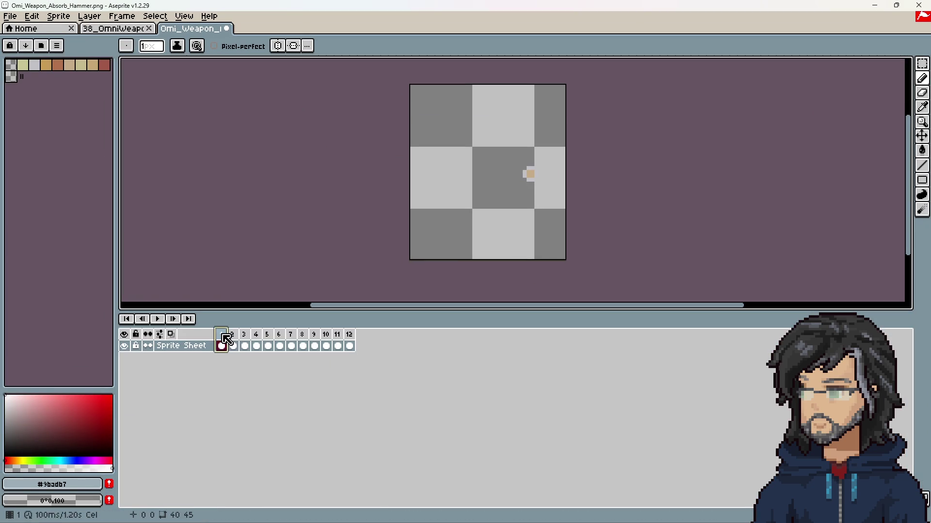
Step: Add a 13th frame and tag frame 1 as Idle
right_click(222, 334)
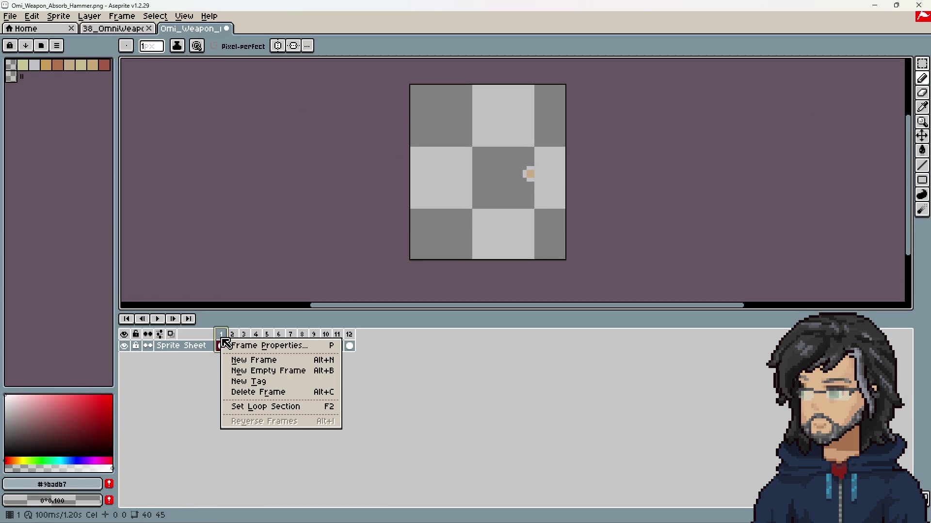
left_click(253, 360)
left_click(226, 347)
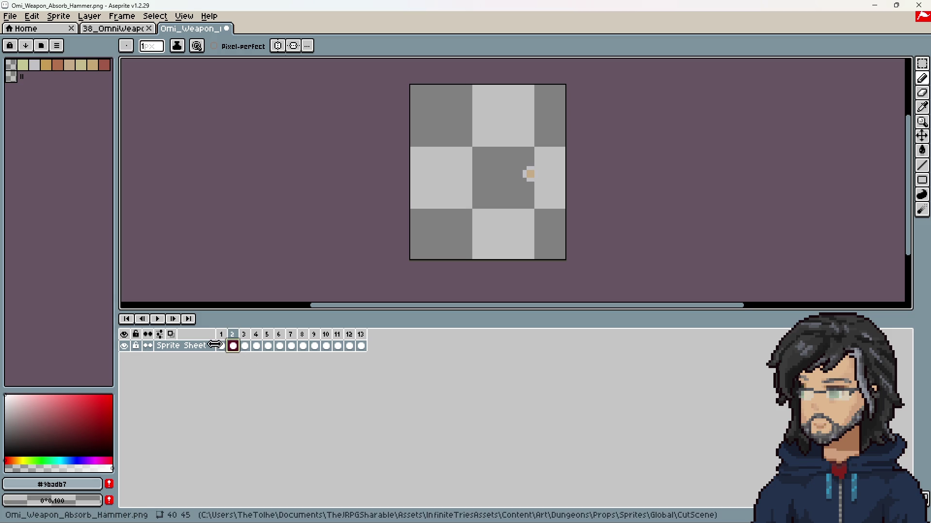
right_click(222, 334)
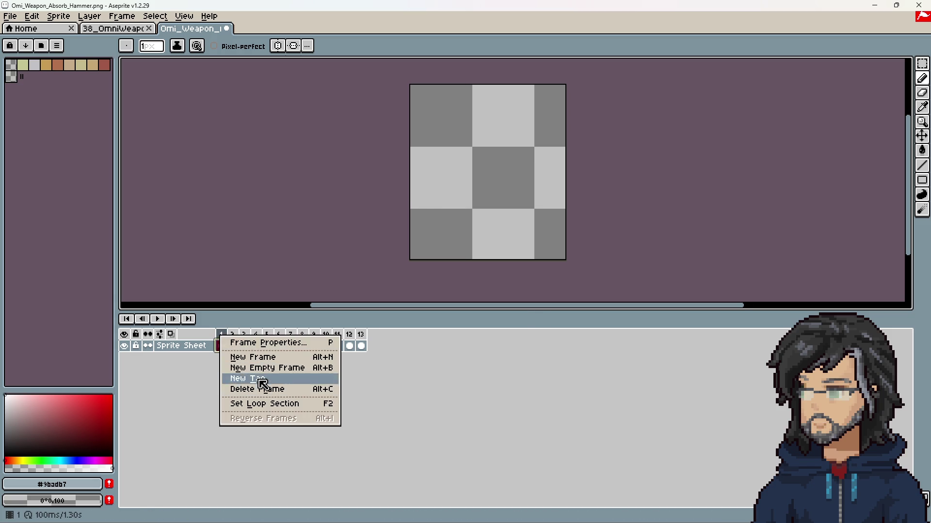
left_click(238, 378)
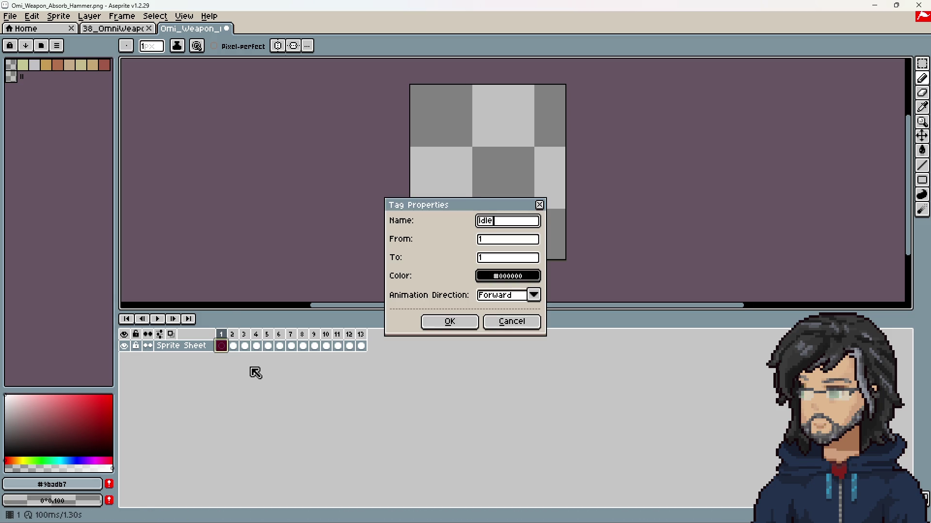
key("Return")
Step: Tag frames 2–13 as Anim_1
left_click_drag(233, 339, 359, 339)
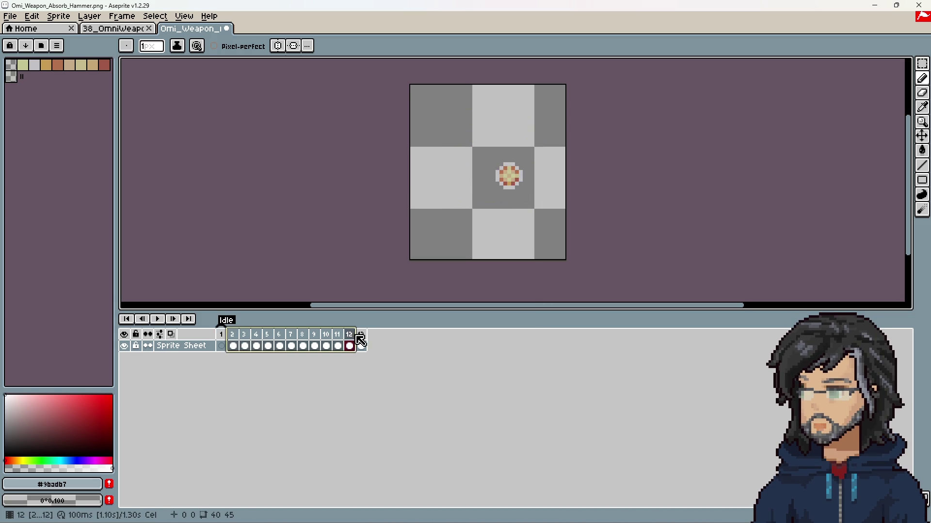
right_click(360, 340)
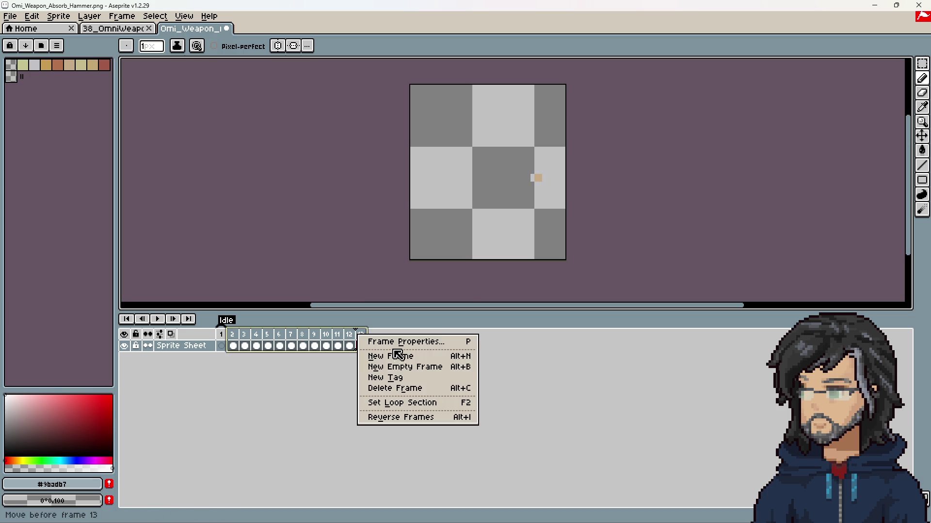
left_click(403, 379)
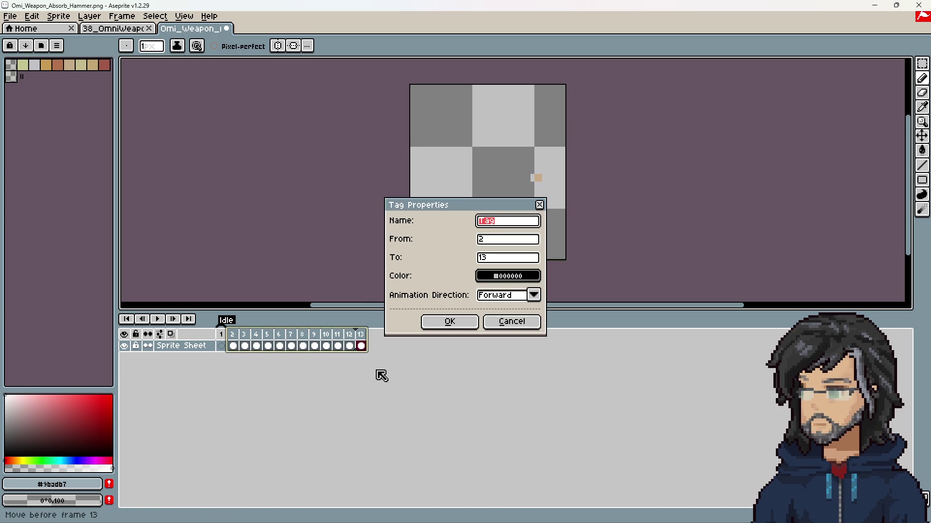
key("Return")
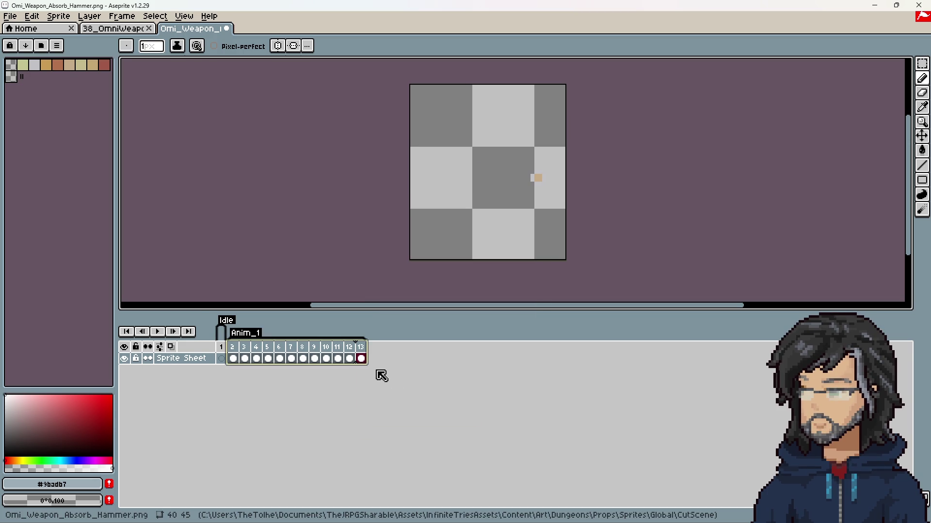
left_click(11, 17)
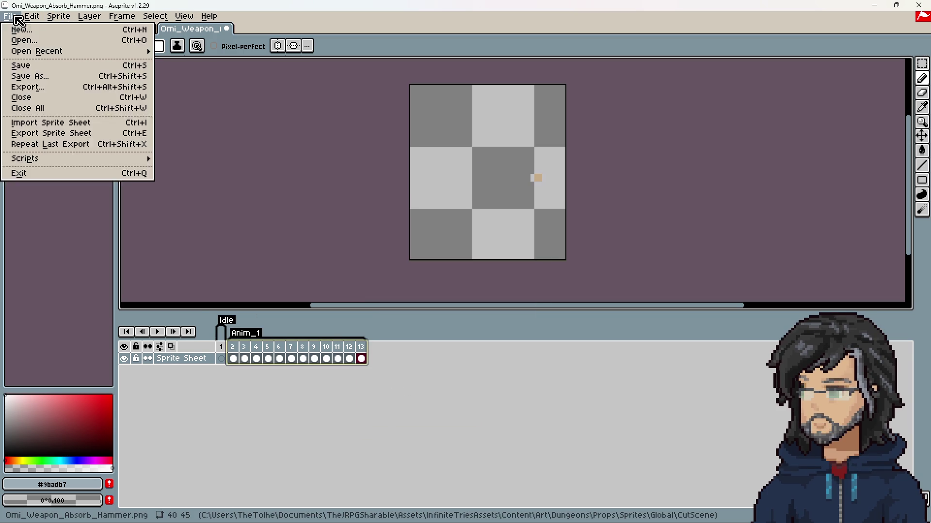
Step: In Export Sprite Sheet, choose Packed sheet type and enable Output File and JSON Data
left_click(49, 134)
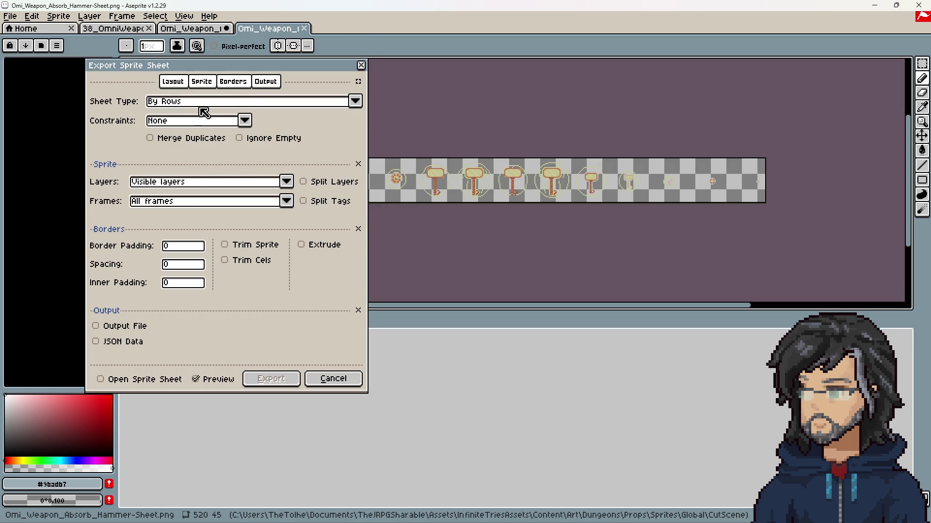
left_click(183, 102)
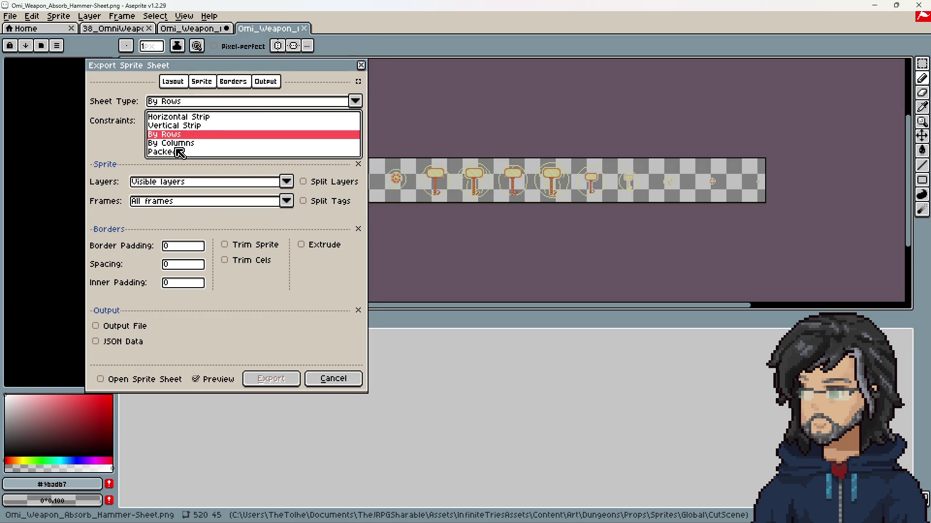
left_click(180, 152)
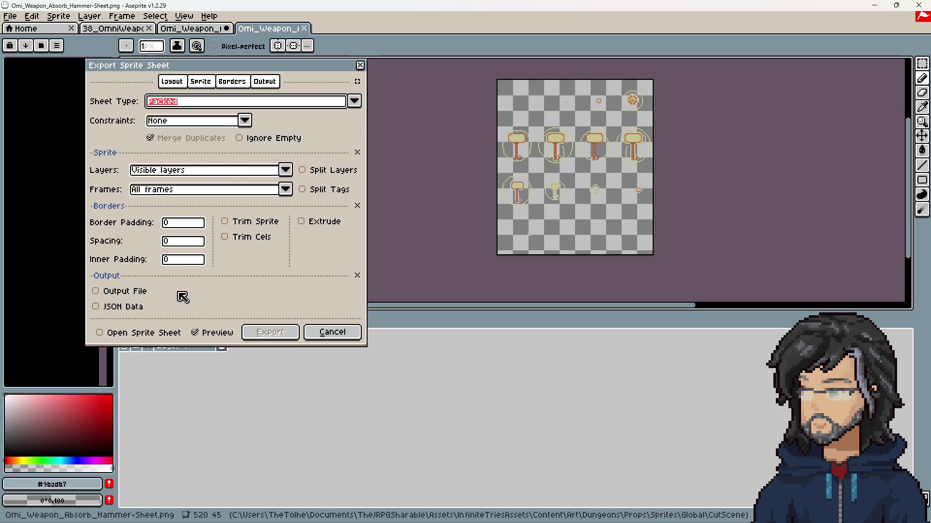
left_click(121, 291)
left_click(124, 313)
Step: Overwrite Omi_Weapon_Absorb_Hammer.png and Omi_Weapon_Absorb_Hammer.json as the output files
left_click(256, 293)
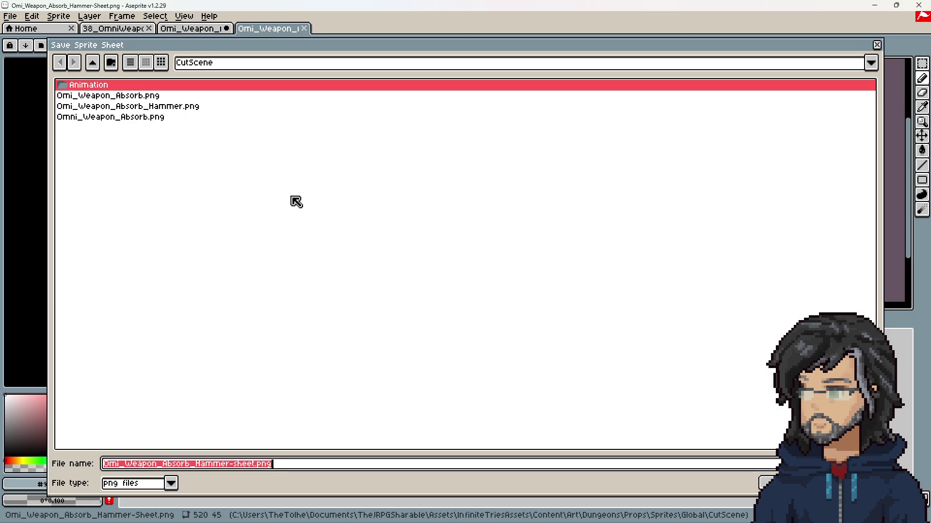
left_click(131, 106)
key("Return")
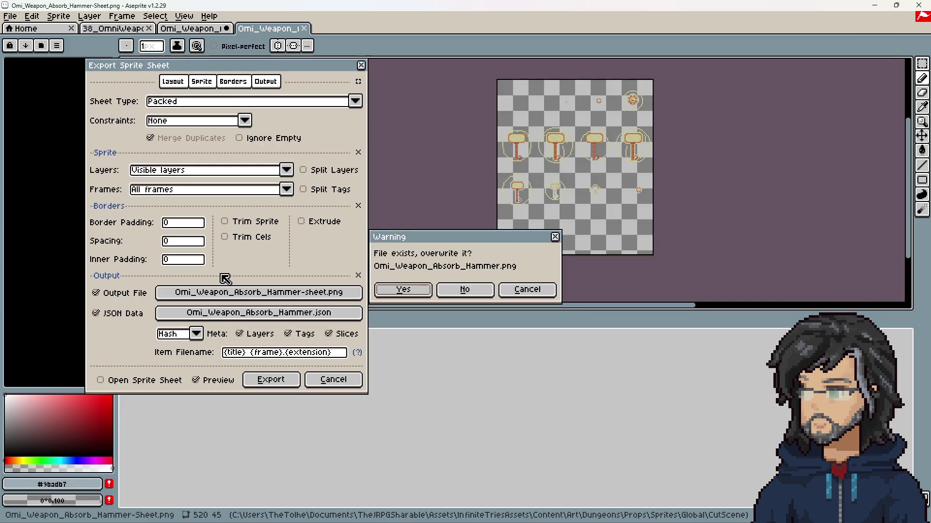
left_click(406, 290)
left_click(305, 313)
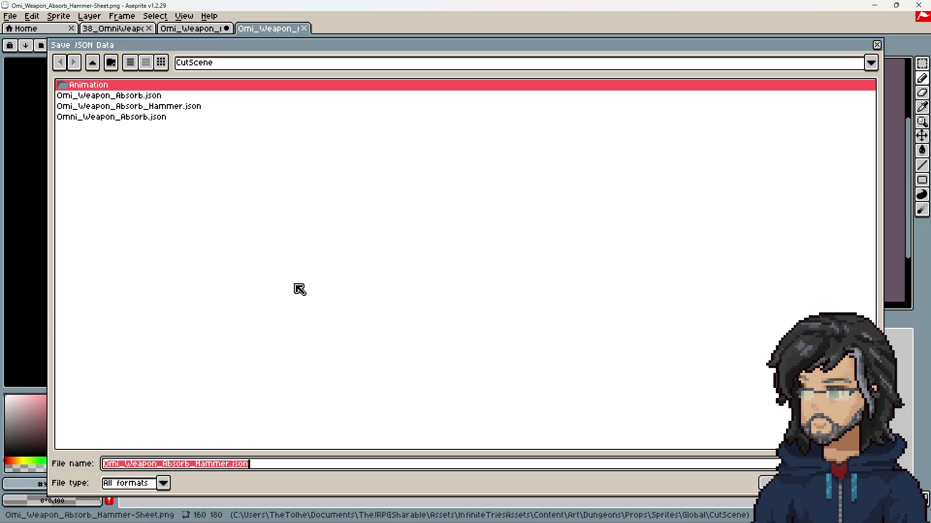
left_click(138, 109)
left_click(767, 483)
left_click(407, 290)
Step: Set the JSON data to Array format and export the packed sheet
left_click(196, 334)
left_click(170, 358)
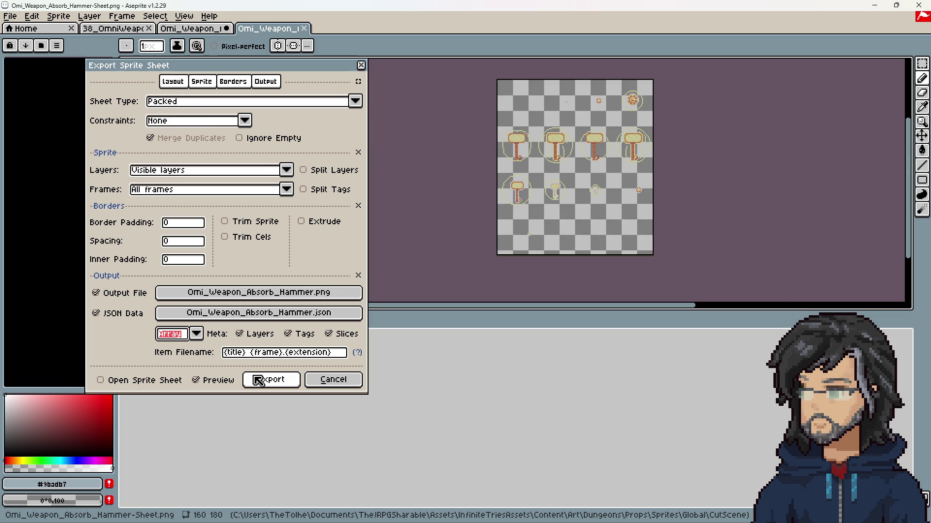
left_click(258, 380)
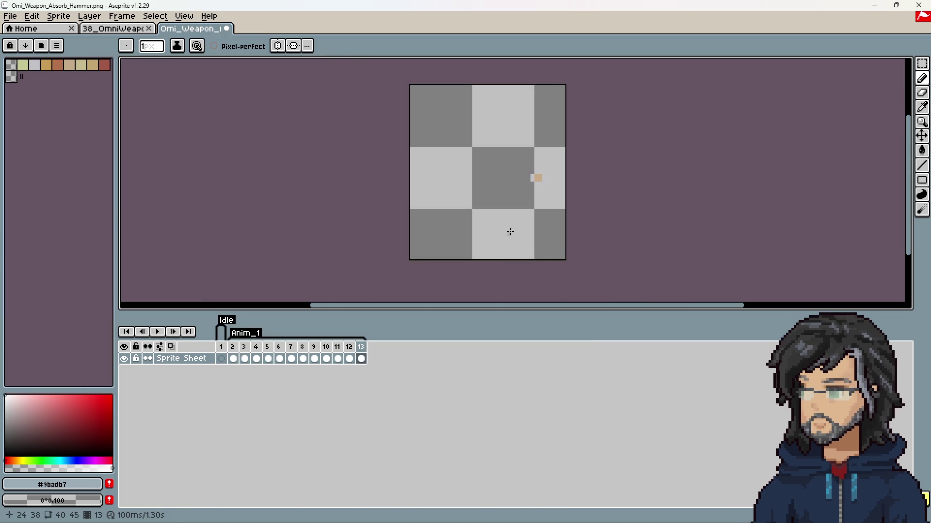
left_click(881, 6)
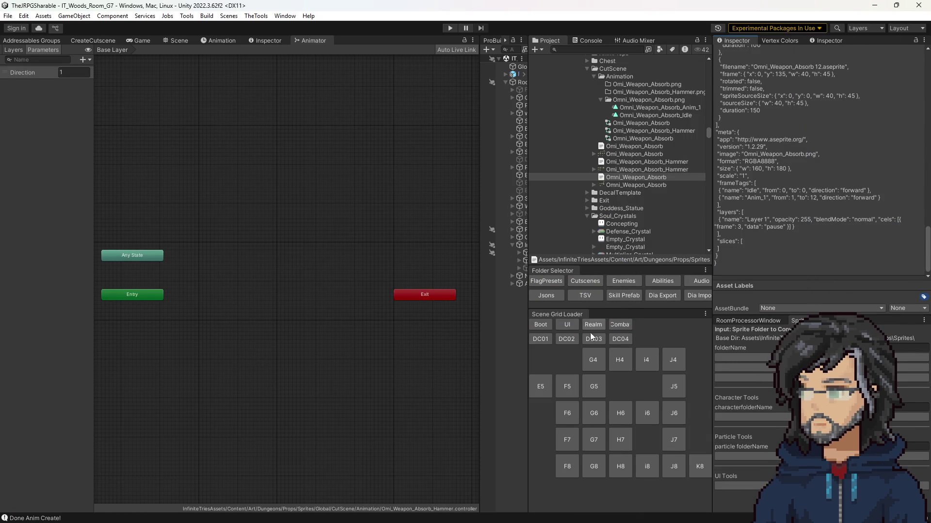
Step: Set Idle as the layer default state in the hammer animator, moving Anim_1 aside
left_click(800, 358)
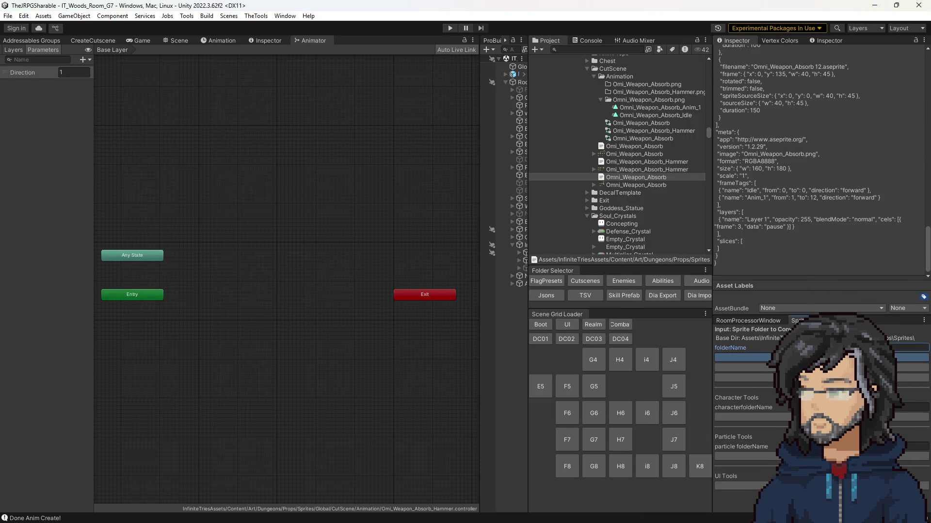
mouse_move(235, 255)
left_mouse_down()
mouse_move(274, 208)
mouse_move(262, 212)
left_mouse_up()
left_click(213, 275)
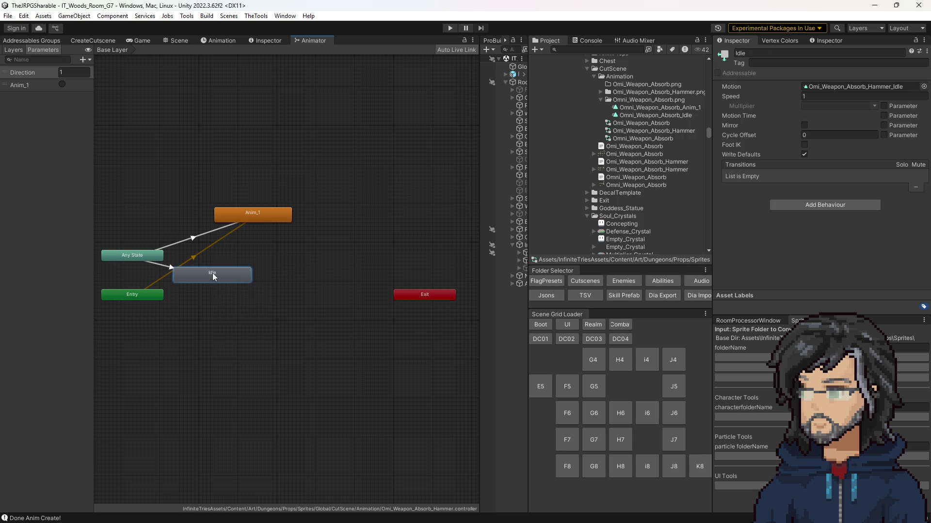
right_click(214, 277)
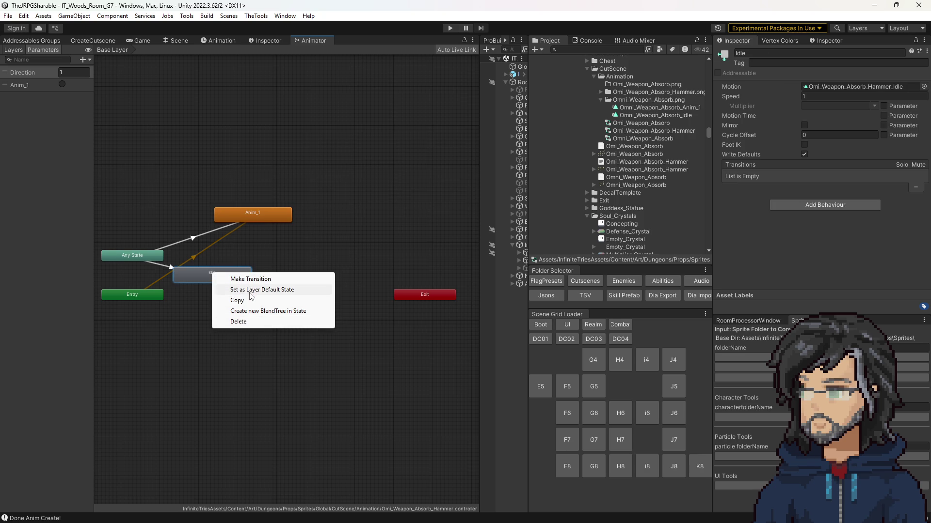
left_click(251, 290)
mouse_move(206, 278)
left_mouse_down()
mouse_move(239, 275)
mouse_move(257, 255)
mouse_move(240, 270)
mouse_move(237, 260)
left_mouse_up()
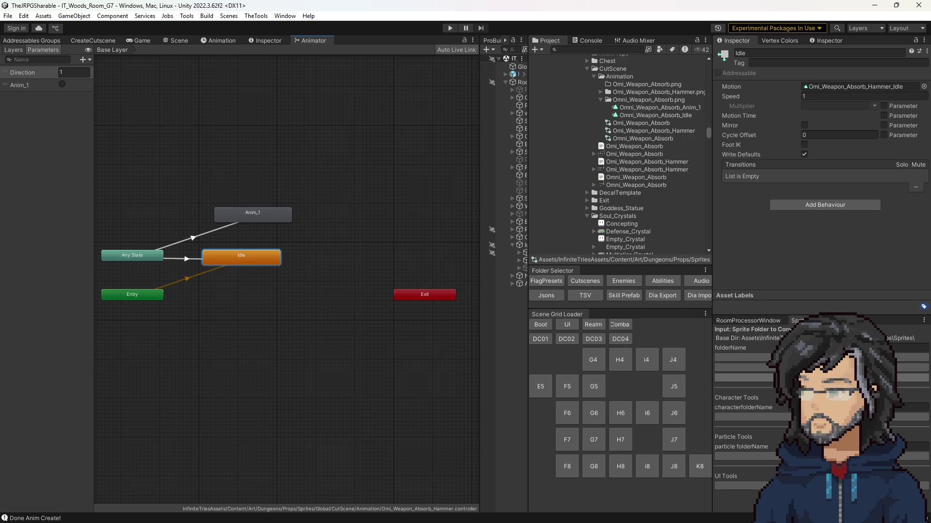
left_click(744, 377)
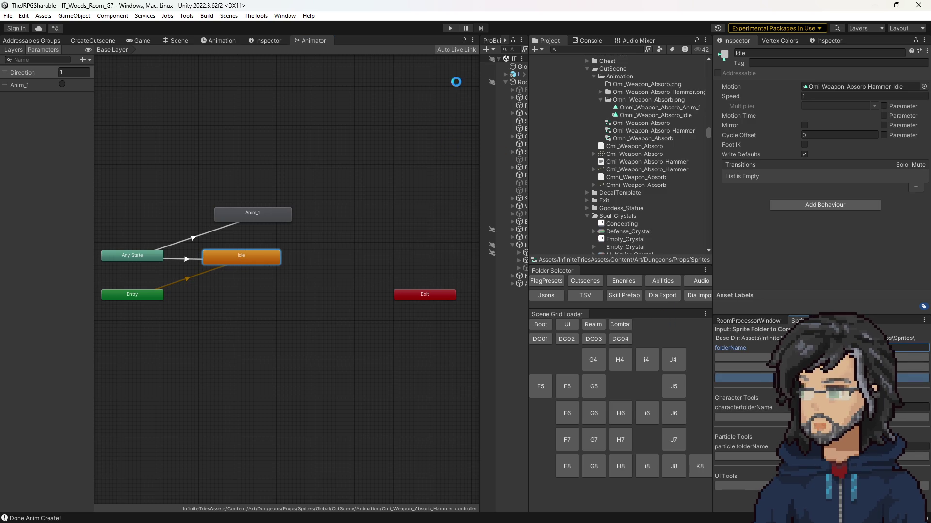
left_click(140, 41)
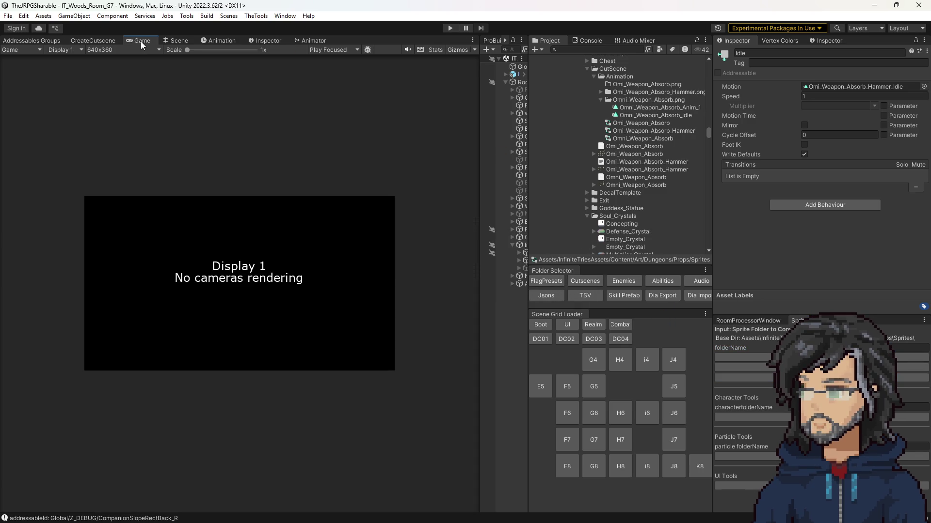
Step: Select the mace pickup in the Scene view and set its Prop to CutScene/Omi_Weapon_Absorb_Hammer
left_click(179, 40)
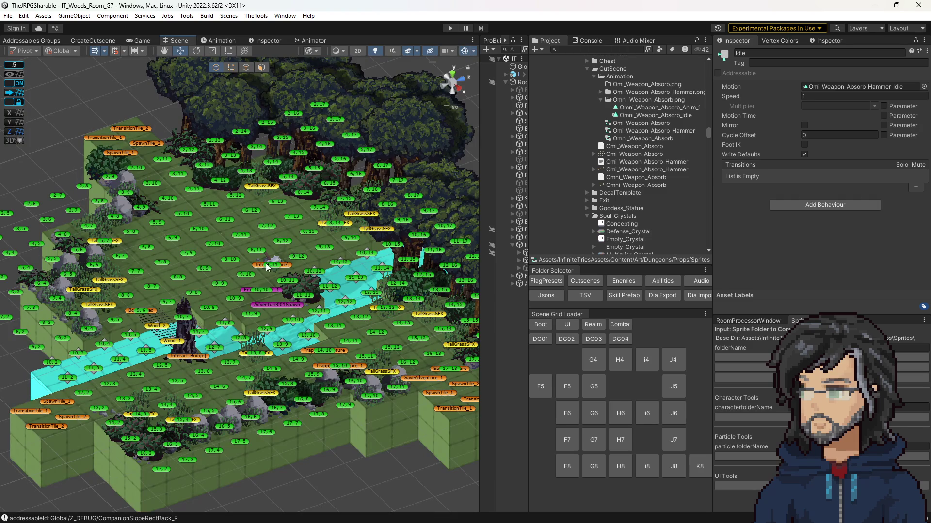
left_click(289, 270)
scroll(862, 258, "down", 10)
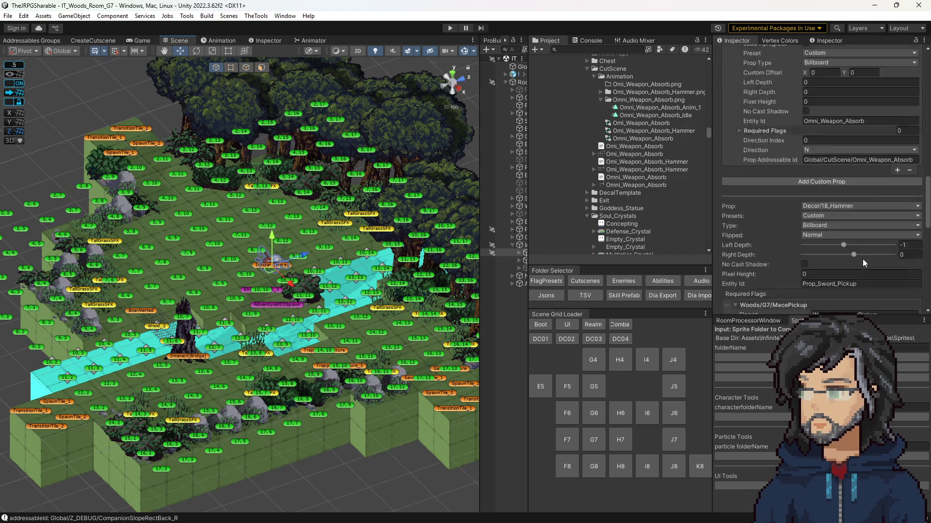
scroll(860, 251, "down", 3)
left_click(833, 174)
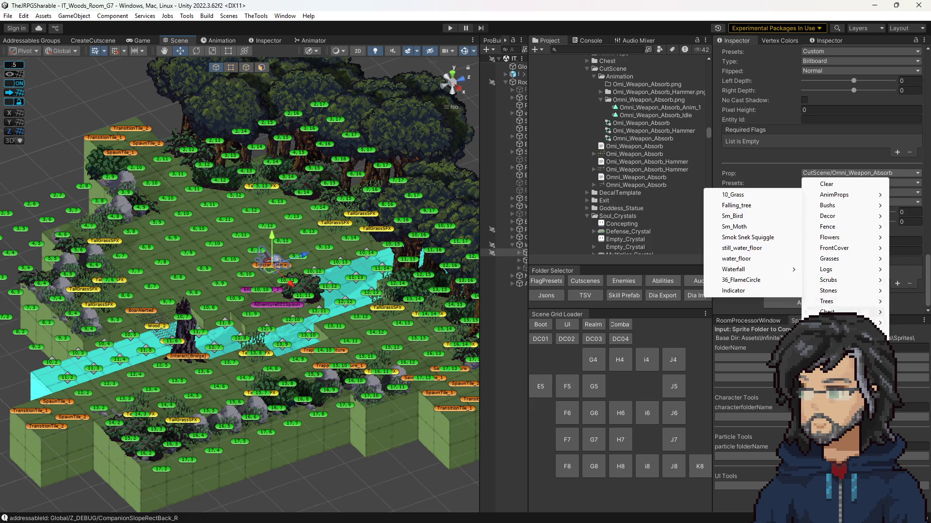
mouse_move(833, 323)
left_click(710, 334)
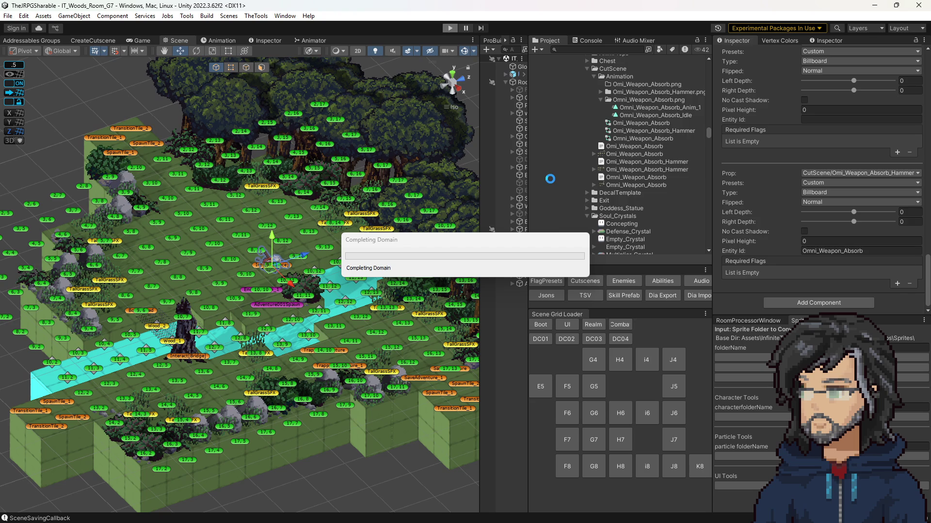
Step: Strike through 'Swap in Mace pickup animation' in the Polish Items notes
left_click_drag(0, 56, 776, 56)
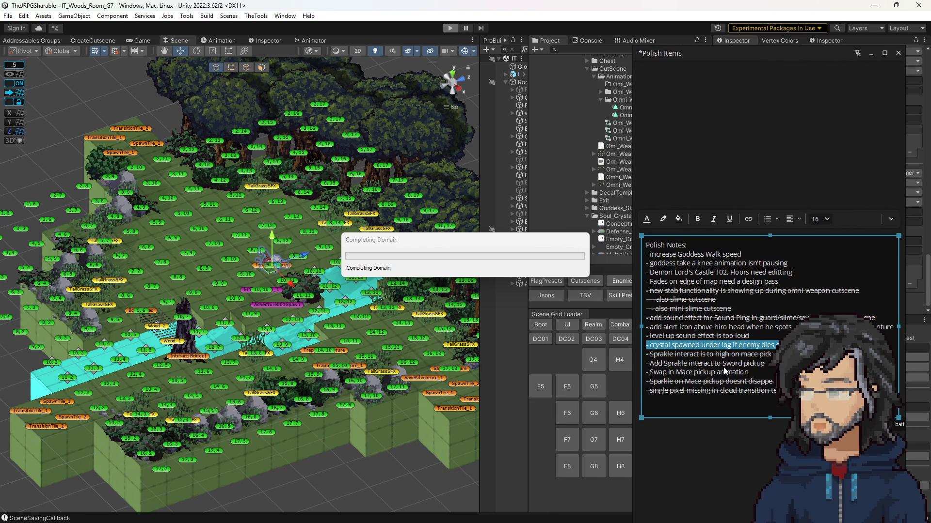
left_click_drag(758, 372, 629, 373)
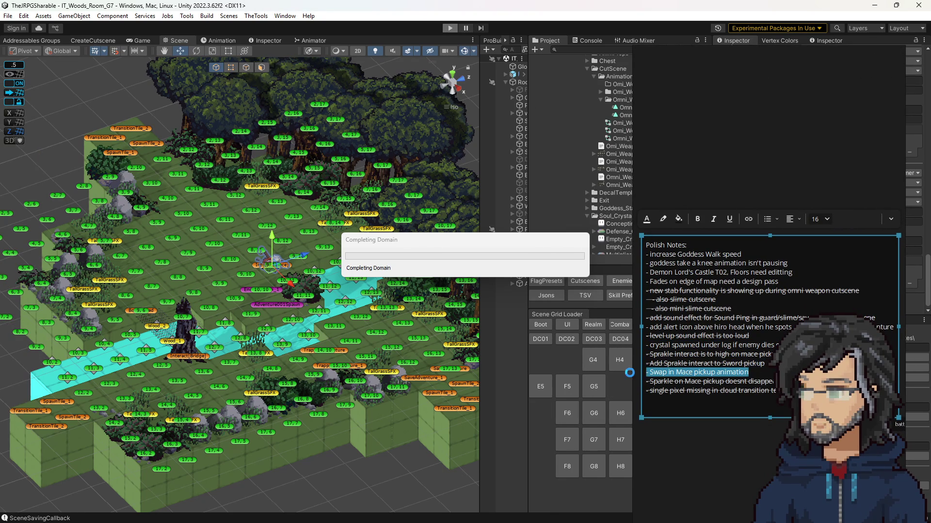
key("ctrl+shift+x")
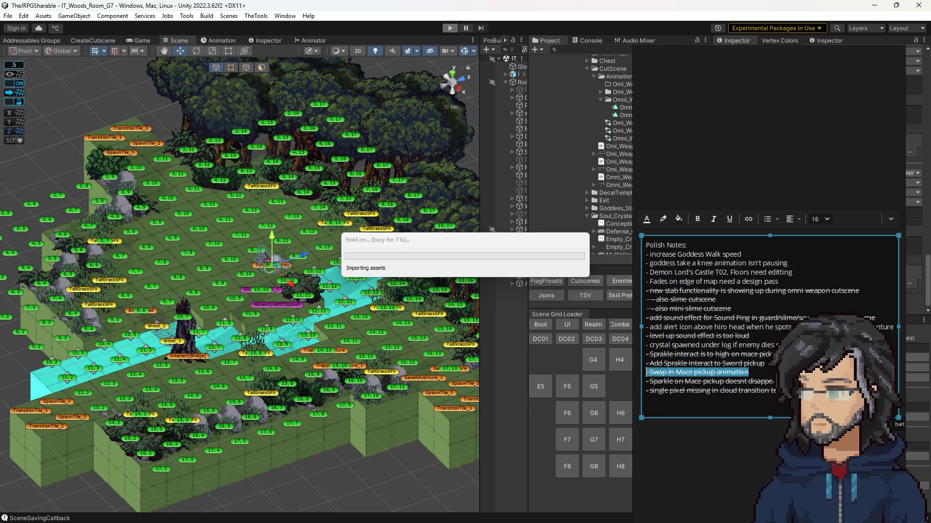
left_click_drag(775, 284, 643, 283)
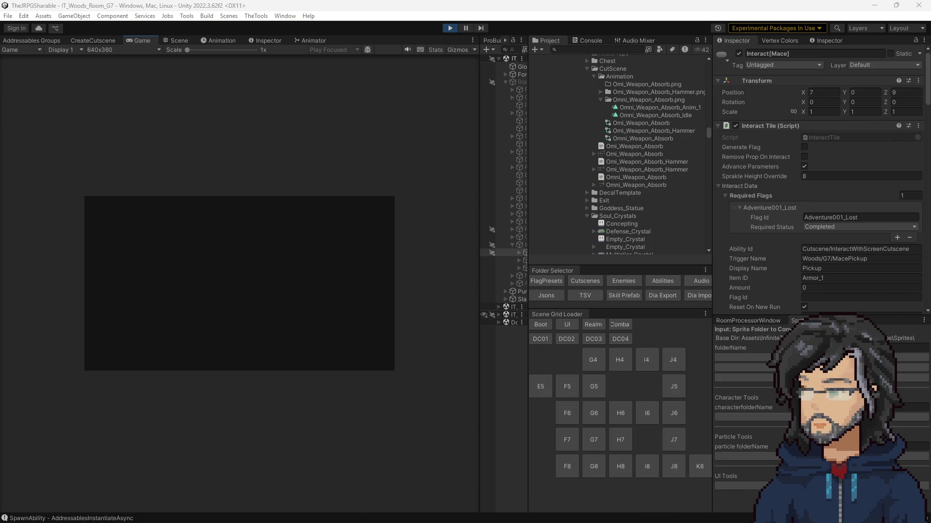
Step: Widen the Game view, pick up the mace with E, advance its dialogue, then stop play
mouse_move(480, 213)
left_mouse_down()
mouse_move(704, 214)
mouse_move(687, 213)
left_mouse_up()
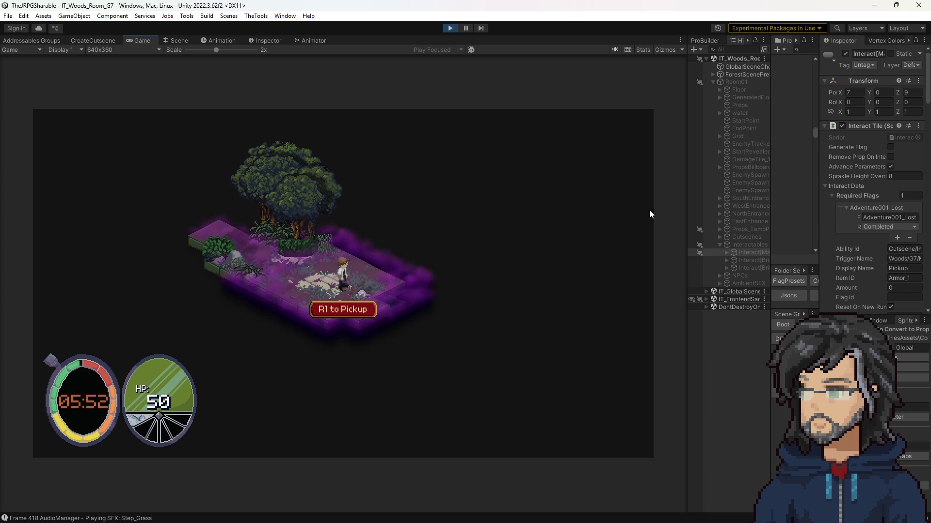
key("e")
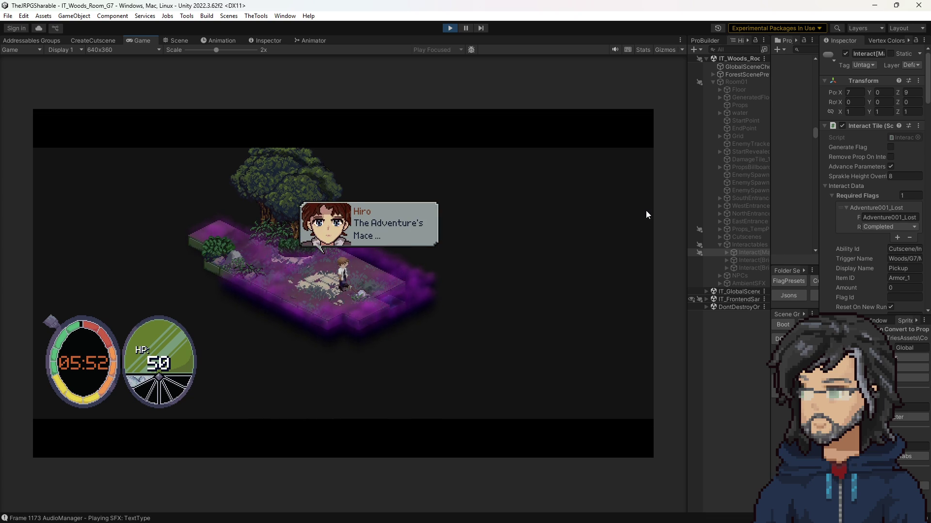
key("e")
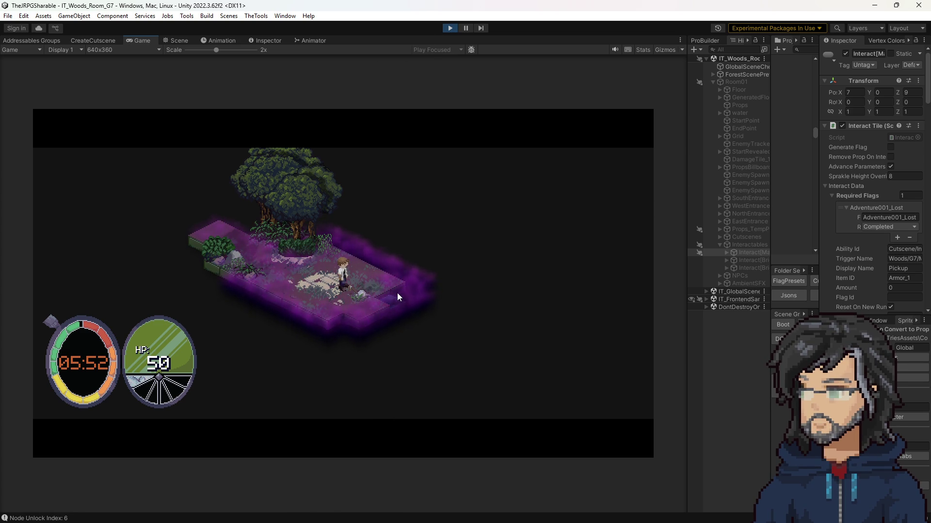
left_click(450, 28)
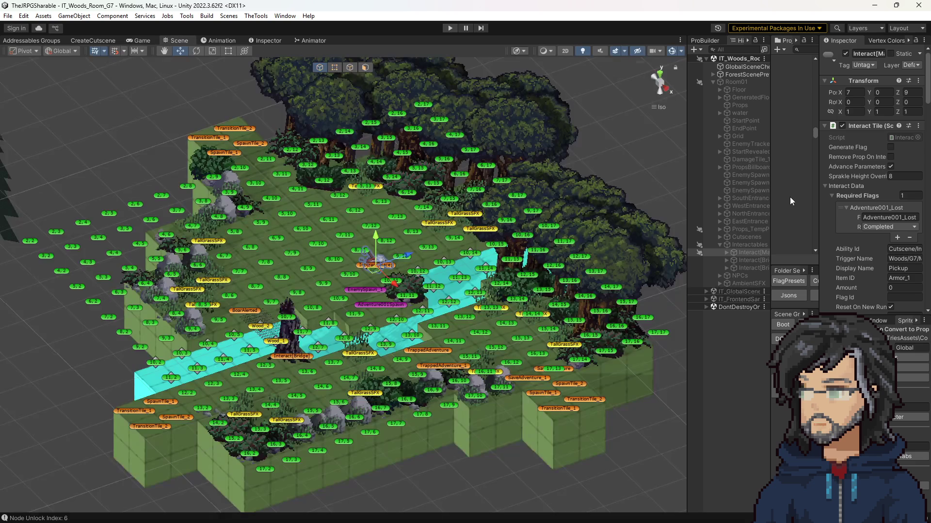
Step: Inspect the Omni_Weapon_Absorb JSON and locate the frame 3 'pause' layer cel entry
left_click_drag(772, 191, 527, 190)
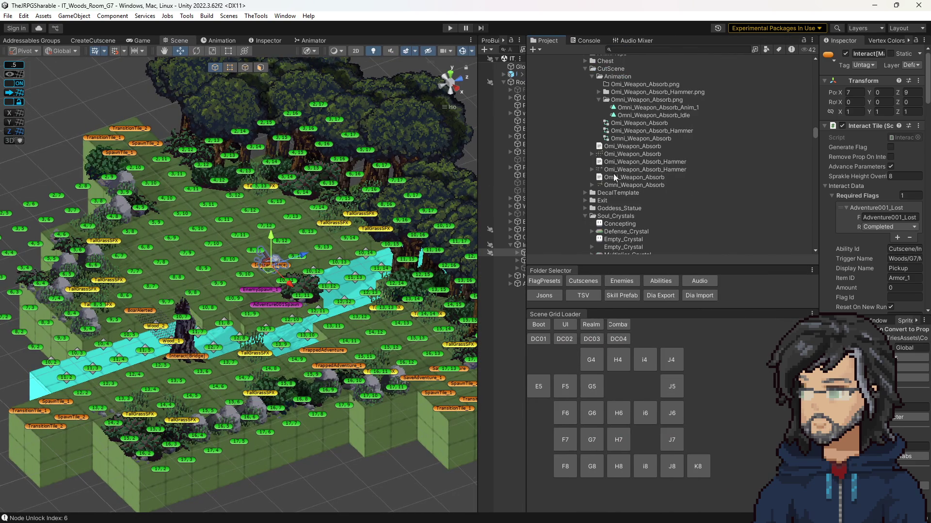
left_click(633, 147)
scroll(872, 194, "down", 5)
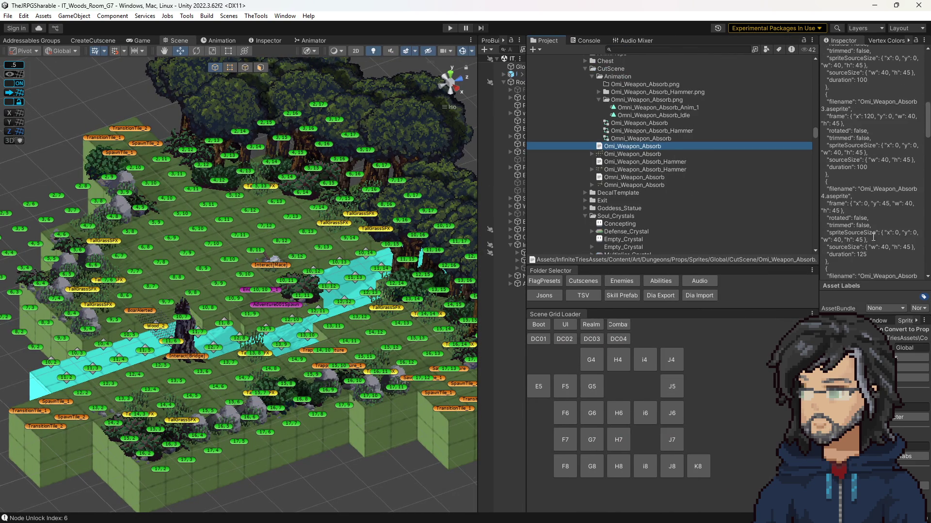
scroll(875, 230, "down", 8)
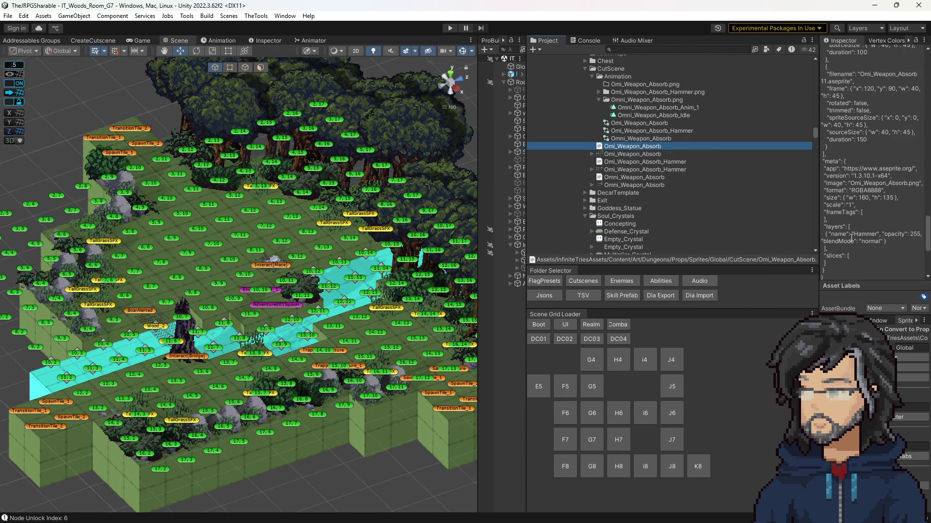
left_click(627, 177)
left_click_drag(815, 179, 597, 178)
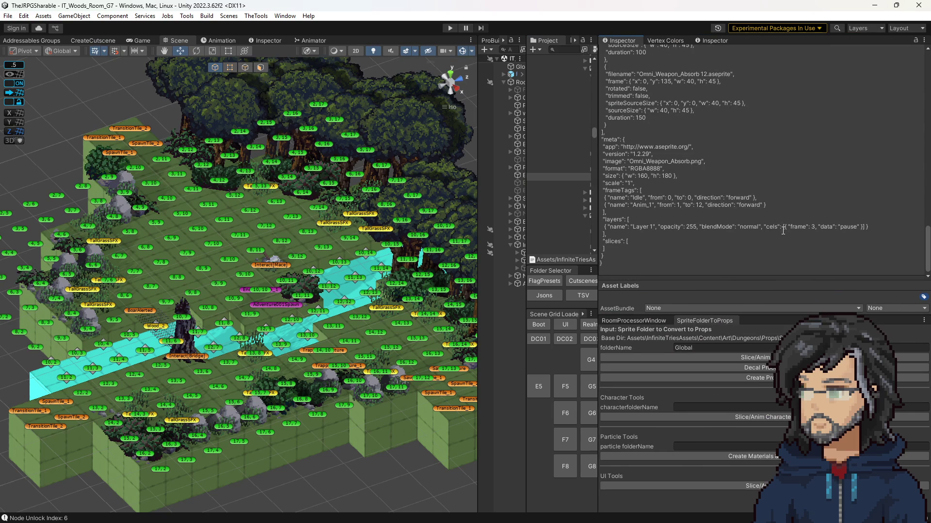
left_click_drag(792, 227, 863, 227)
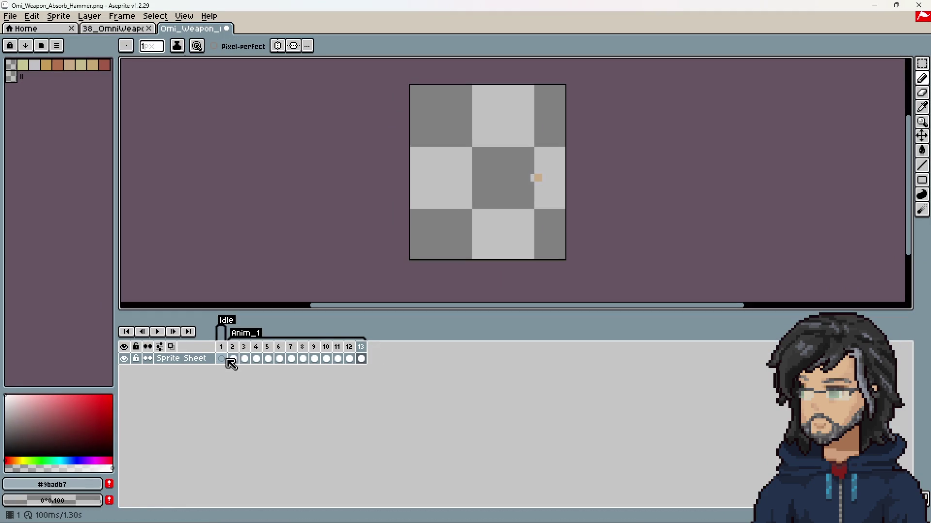
Step: Step through hammer frames 3–5 in Aseprite and settle back on frame 4
left_click(245, 359)
left_click(257, 358)
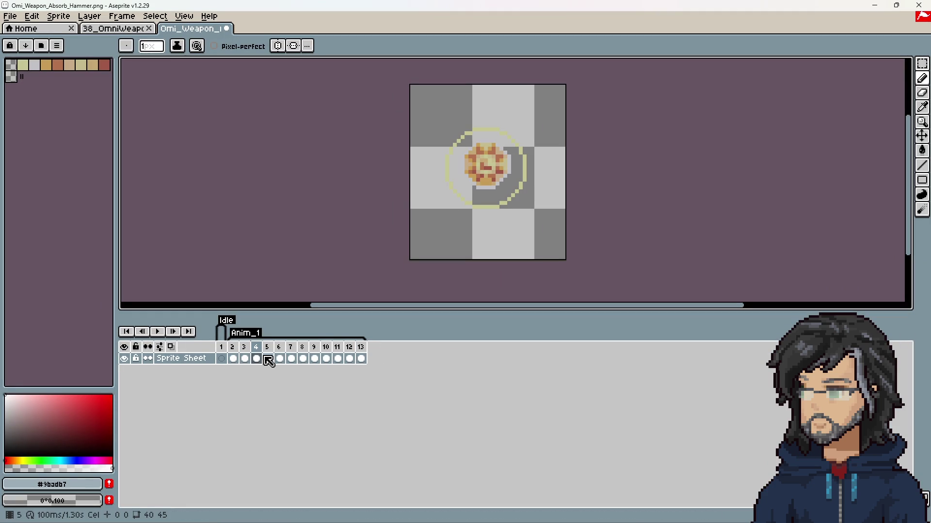
left_click(267, 359)
left_click(257, 347)
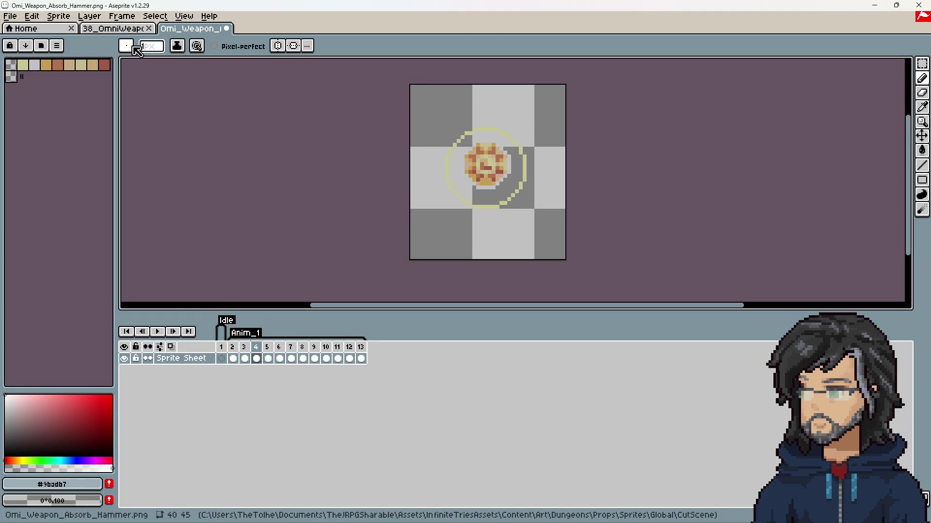
Step: Compare against the Omi_Weapon_Absorb and Omni_Weapon_Absorb sprite sheets in Unity, then return to Aseprite
left_click(875, 5)
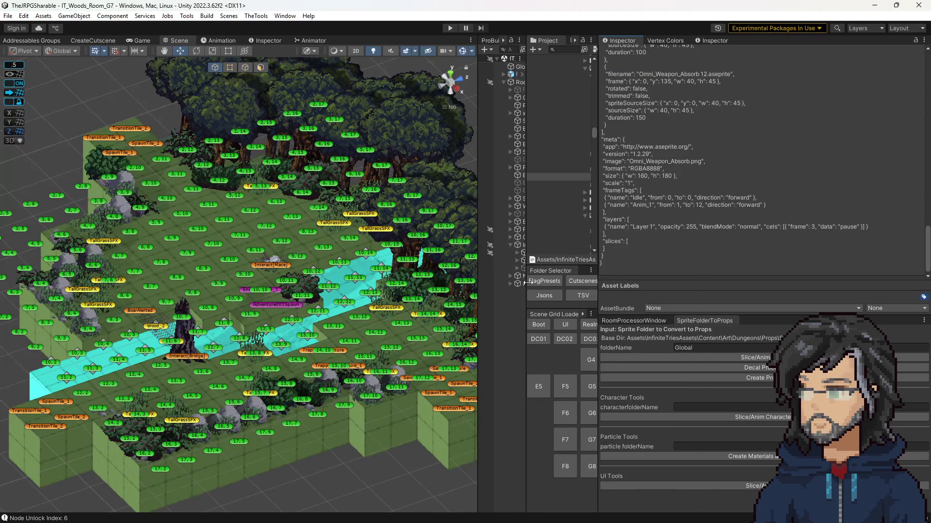
left_click_drag(599, 183, 713, 183)
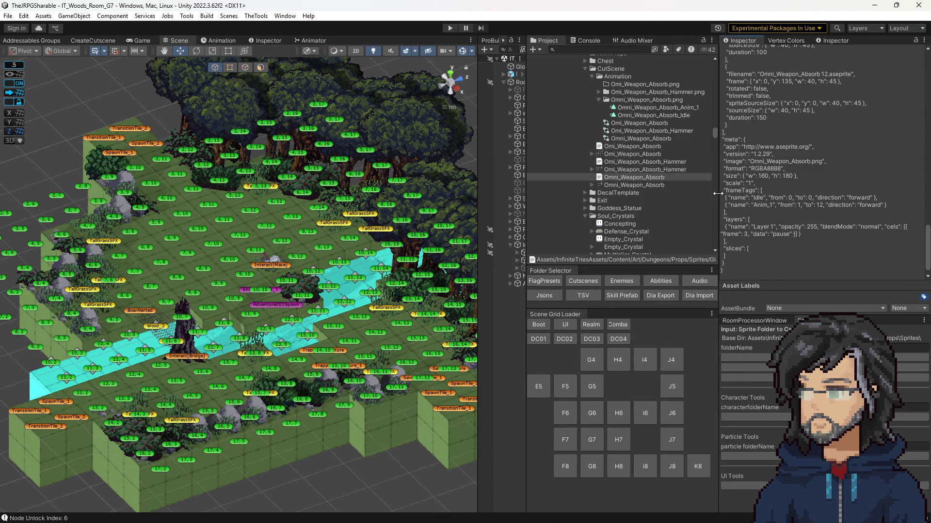
left_click(630, 154)
left_click(623, 185)
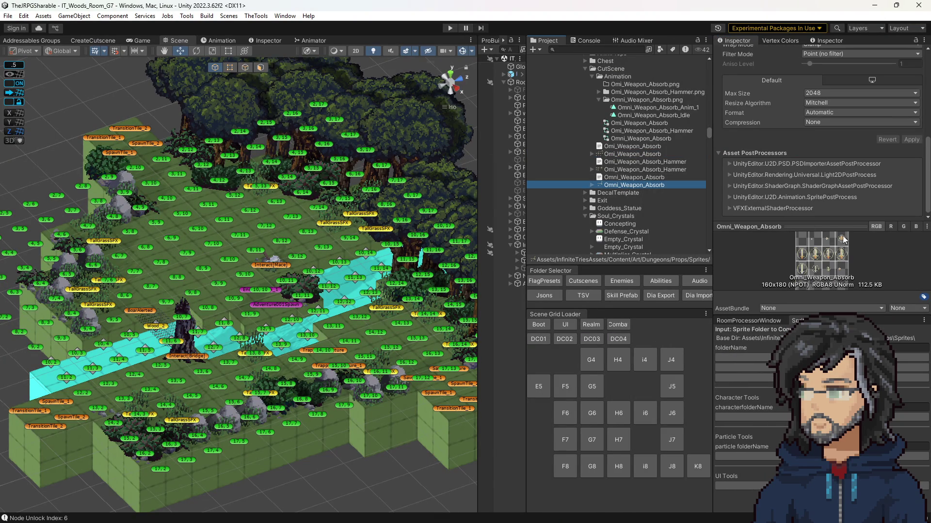
left_click(874, 5)
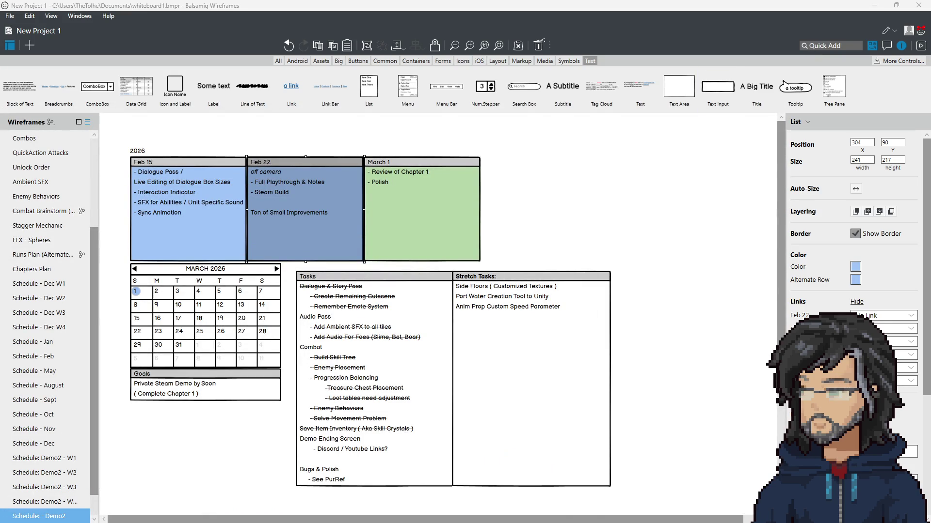
key("alt+Tab")
key("alt+Tab")
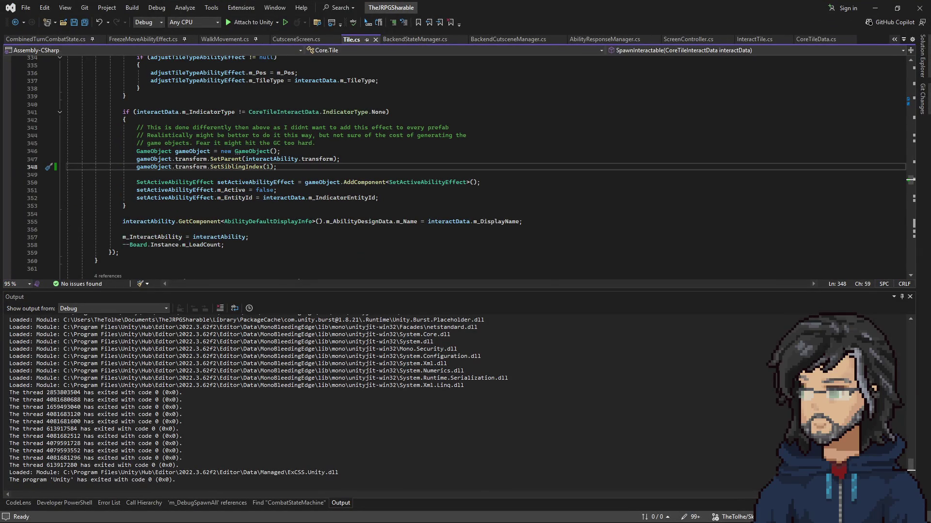
key("alt+Tab")
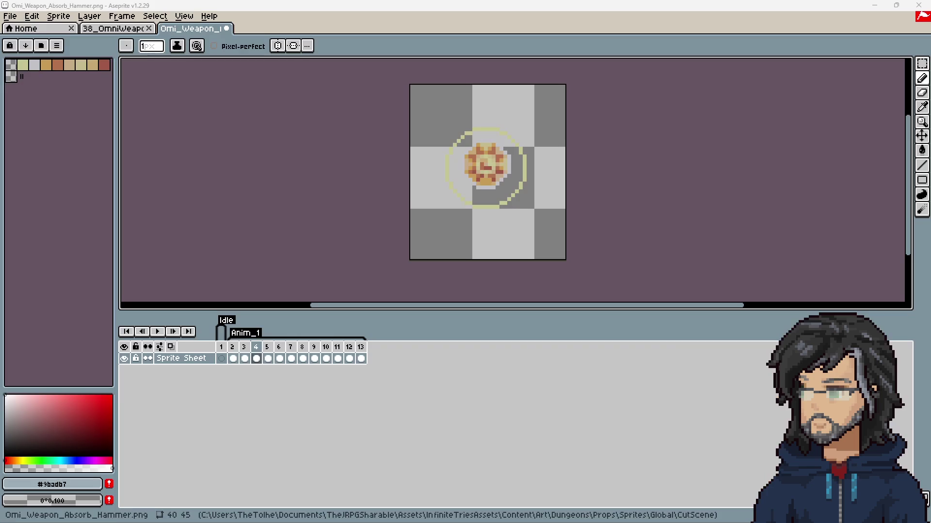
Step: Compare frames 3 and 4, then select the frame 4 cel
left_click(245, 359)
left_click(256, 359)
left_click(244, 358)
left_click(257, 359)
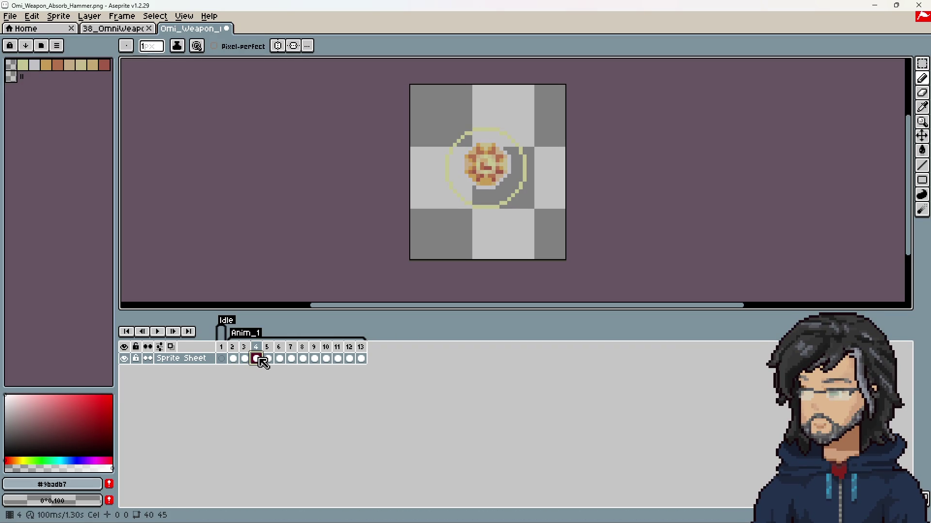
Step: Enter user data starting 'pa' in frame 4's Cel Properties, then attempt a sprite sheet export
right_click(262, 362)
left_click(295, 366)
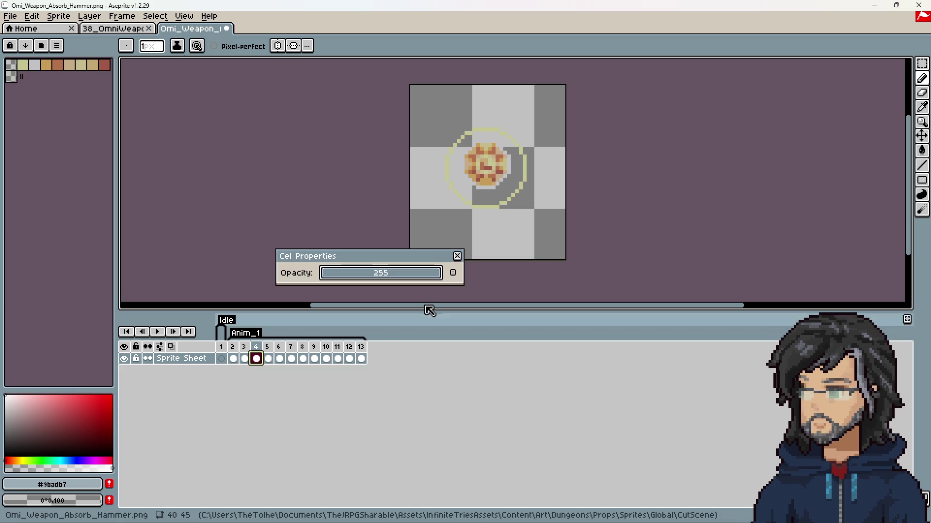
left_click(452, 273)
type("pause")
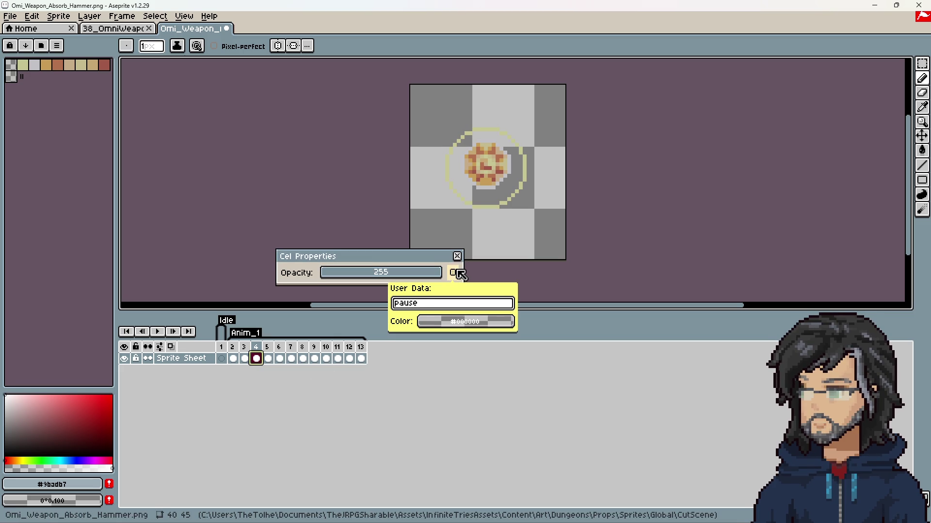
left_click(458, 273)
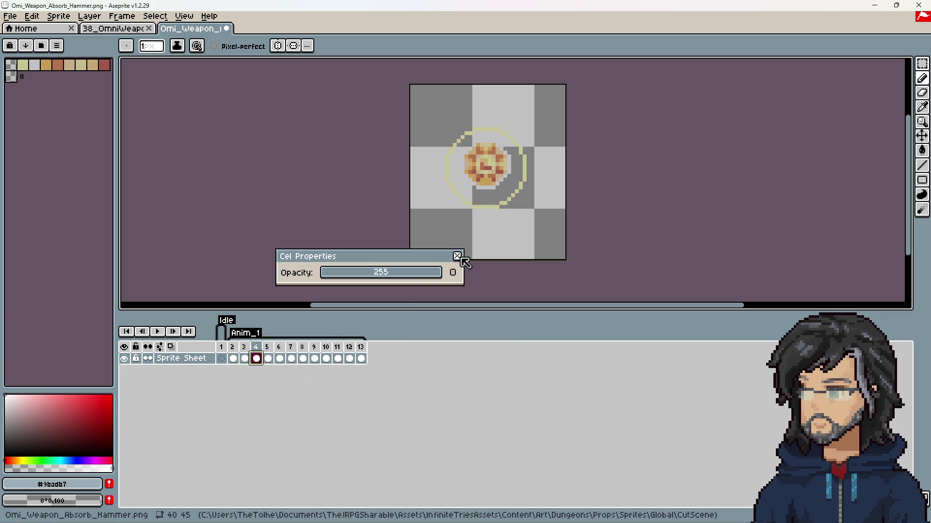
left_click(457, 256)
left_click(12, 17)
key("ctrl+shift+x")
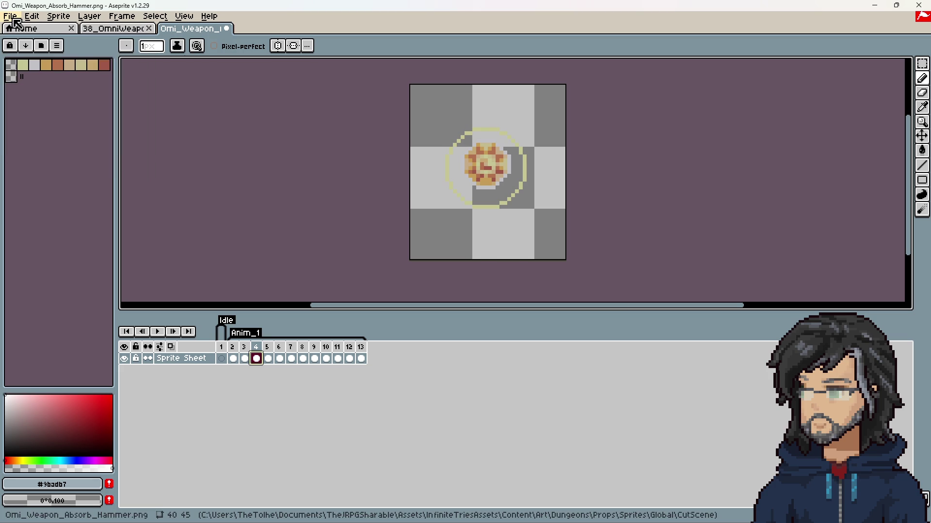
Step: Dismiss the export notice and save the sprite as Omi_Weapon_Absorb_Hammer.aseprite
left_click(493, 295)
left_click(10, 16)
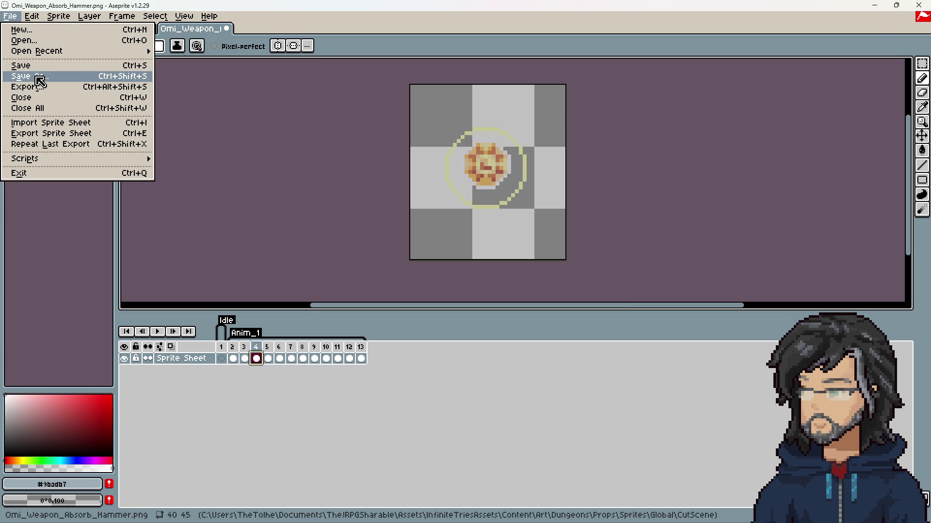
left_click(44, 88)
left_click(156, 484)
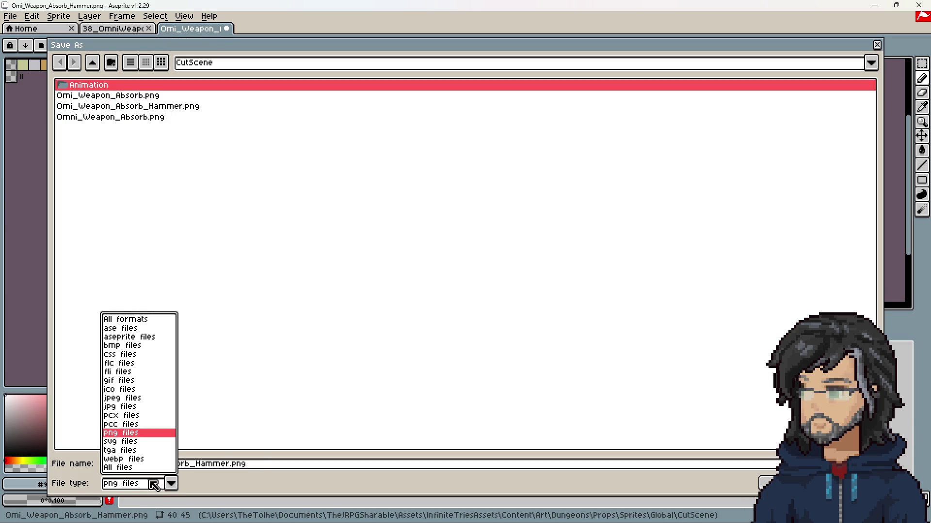
left_click(127, 343)
left_click(767, 482)
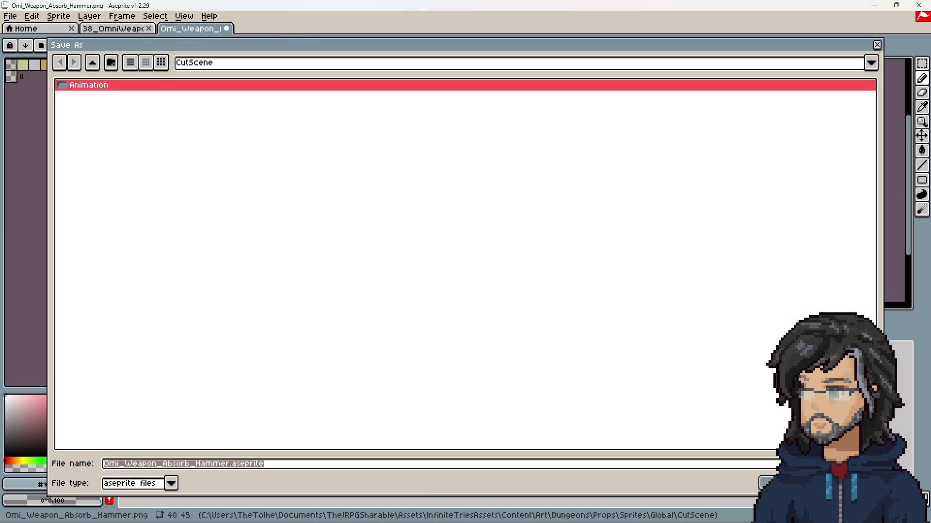
Step: Re-export the hammer sprite sheet, then minimize Aseprite and Visual Studio to reveal Unity
left_click(10, 16)
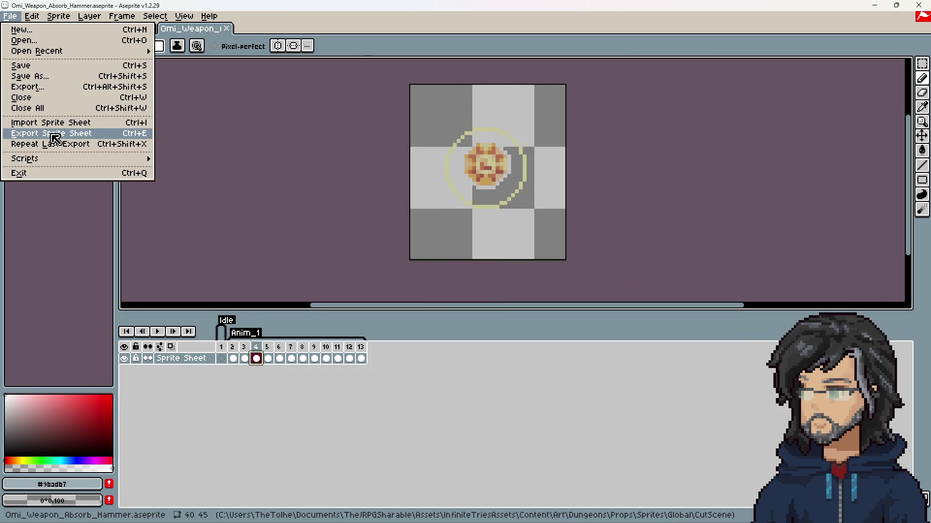
left_click(53, 135)
left_click(257, 379)
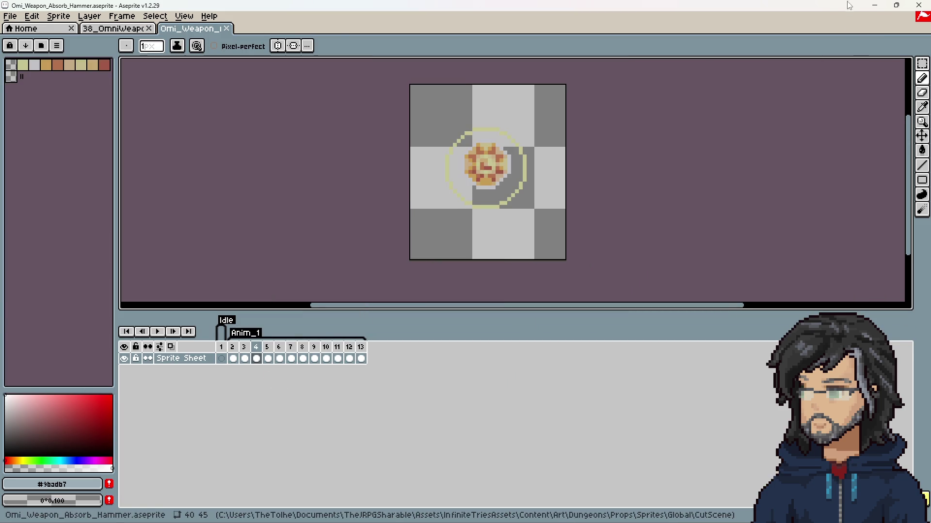
left_click(874, 6)
left_click(875, 6)
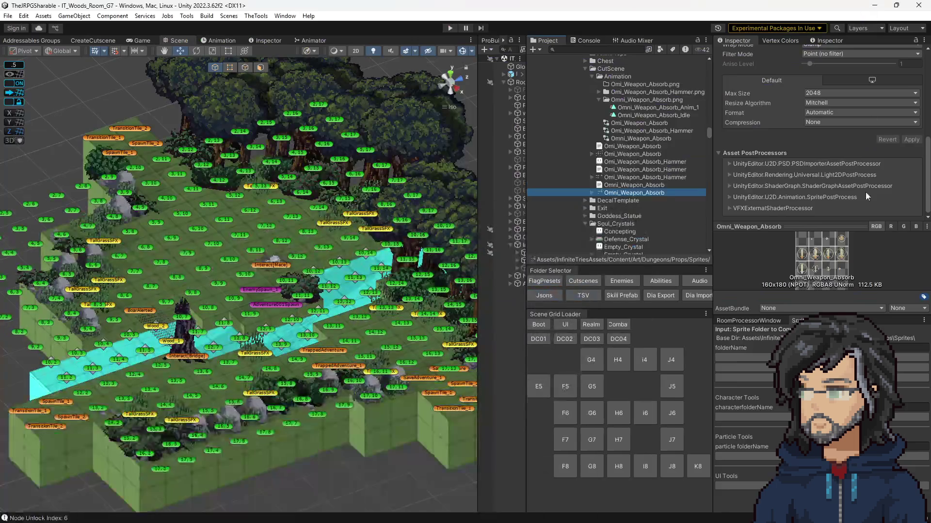
Step: Regenerate animations with the RoomProcessorWindow tool, clear the console, and play, discarding import changes
left_click(742, 357)
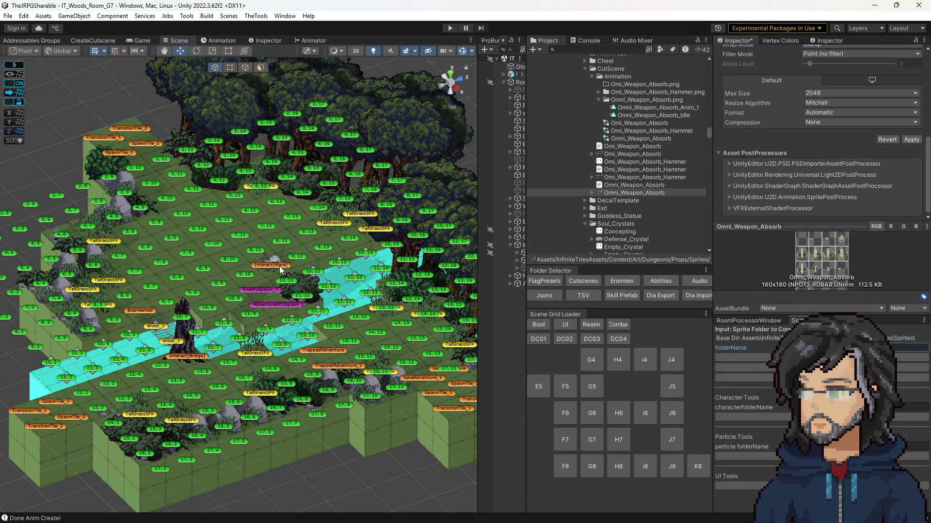
left_click(585, 40)
left_click(536, 50)
left_click(451, 28)
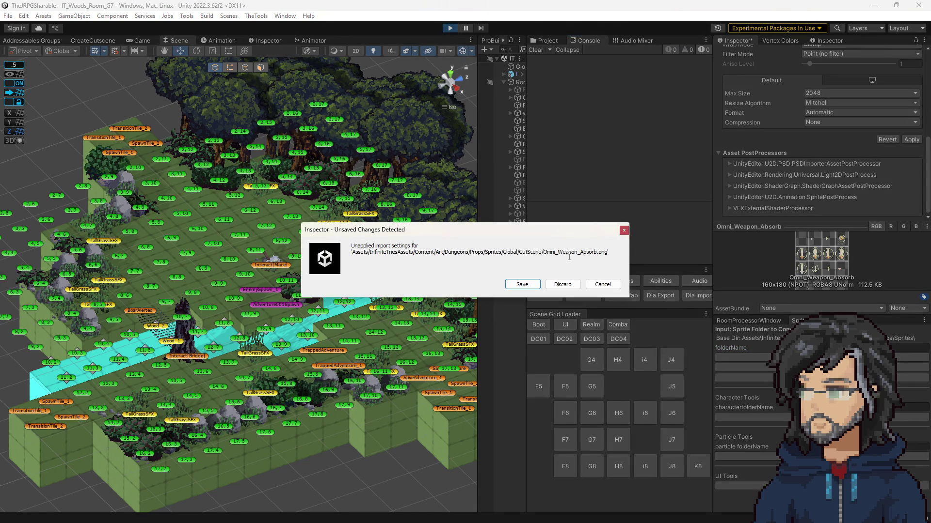
left_click(562, 284)
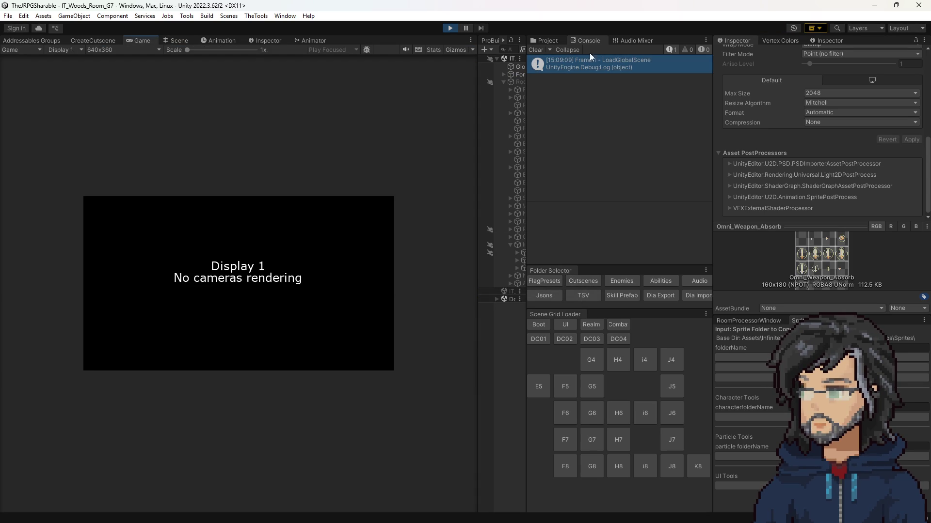
Step: Compare the Omi_Weapon_Absorb_Hammer and Omni_Weapon_Absorb sprite sheets in the Project panel
left_click(535, 40)
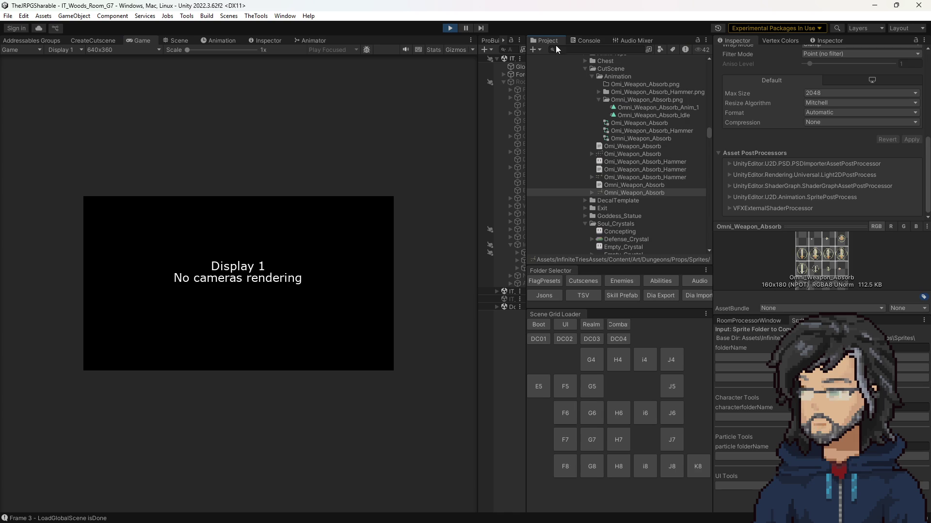
left_click(641, 178)
left_click(639, 194)
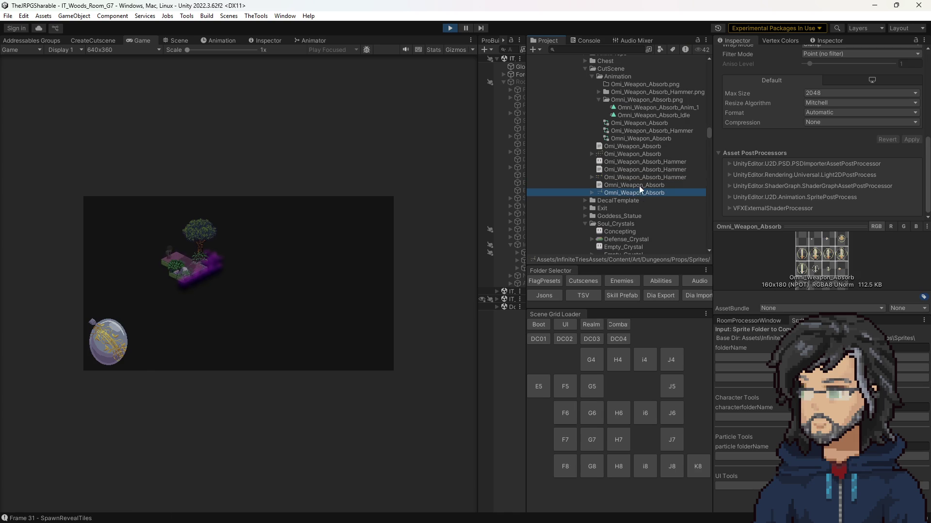
left_click(642, 179)
left_click(640, 193)
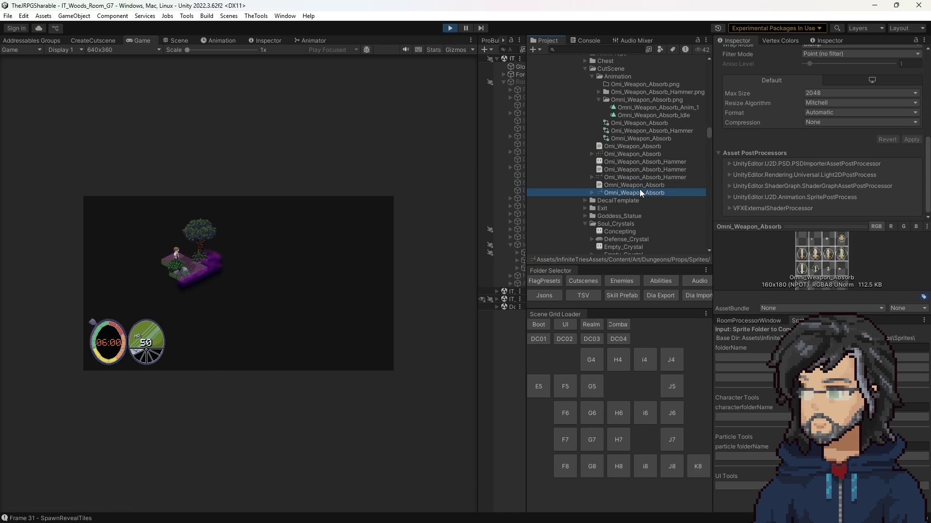
left_click(642, 177)
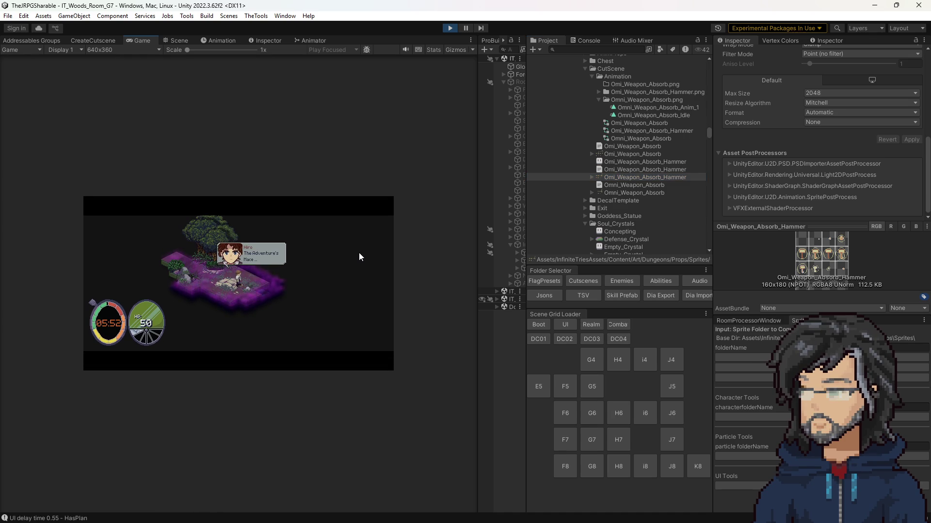
Step: Watch the hammer absorb at 2x Game view scale, stop play mode, and return to Aseprite
left_click_drag(478, 231, 655, 231)
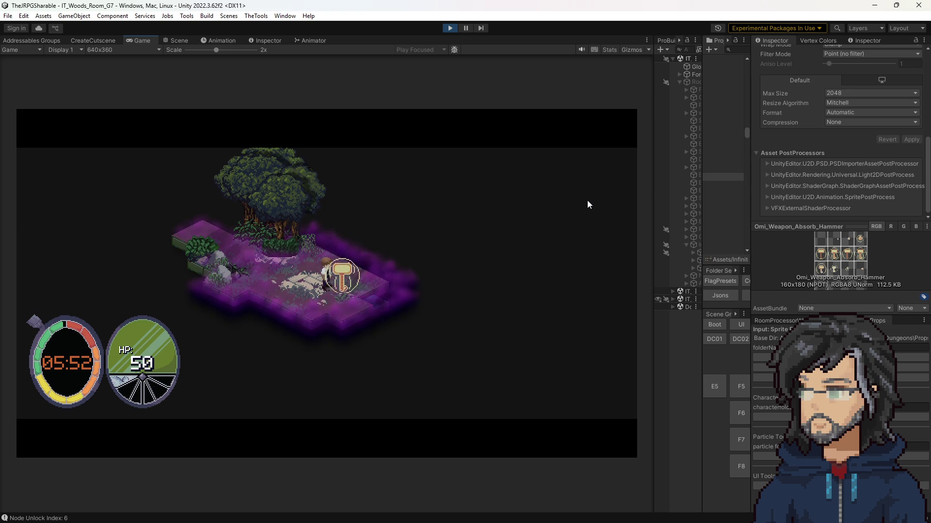
left_click(449, 29)
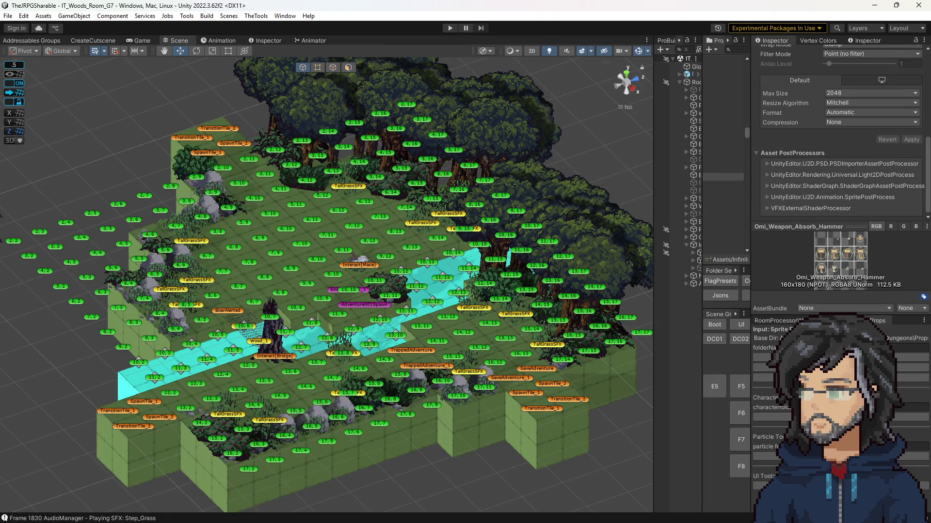
key("alt+Tab")
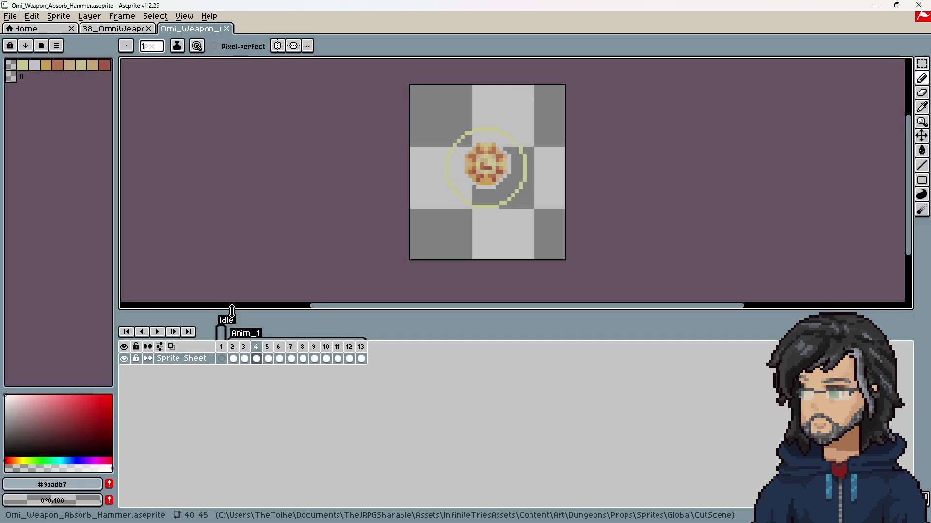
Step: Flip frames 1–13 of the hammer sprite horizontally with Flip Canvas Horizontal
left_click_drag(227, 360, 415, 368)
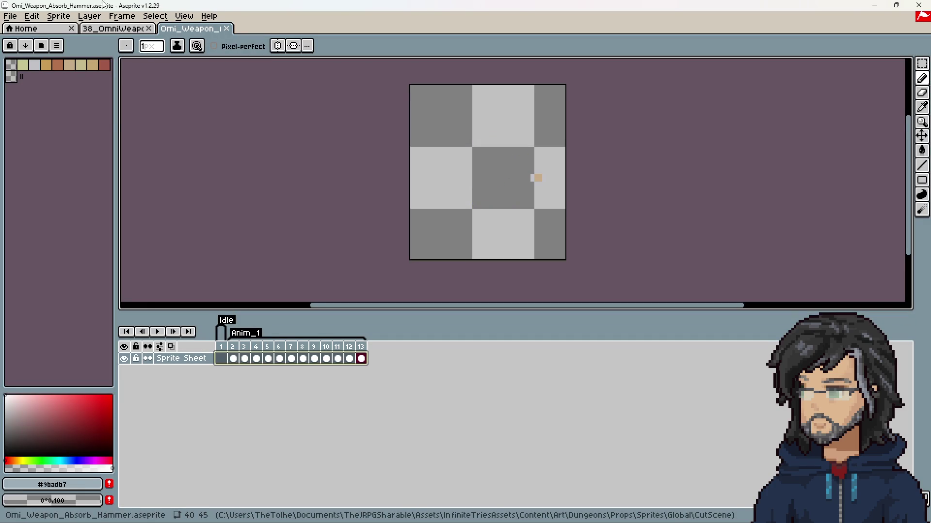
left_click(58, 16)
mouse_move(82, 92)
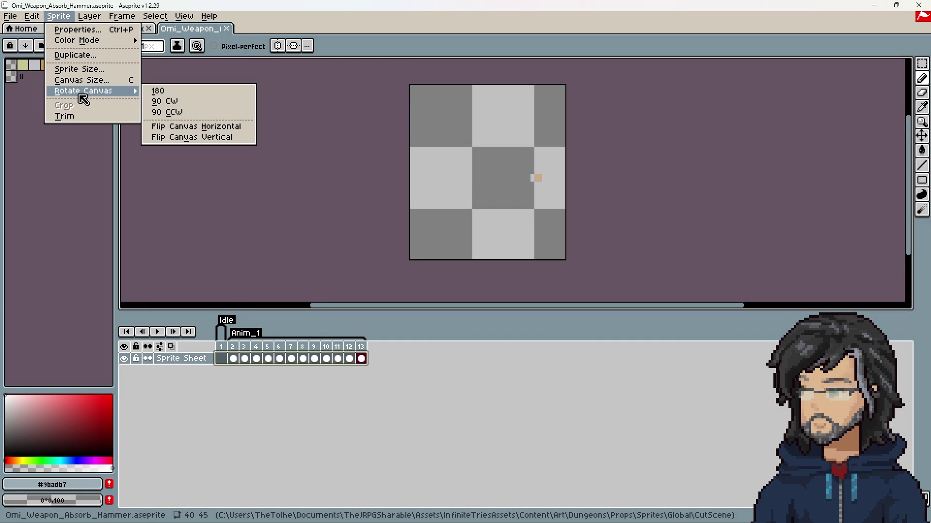
left_click(182, 127)
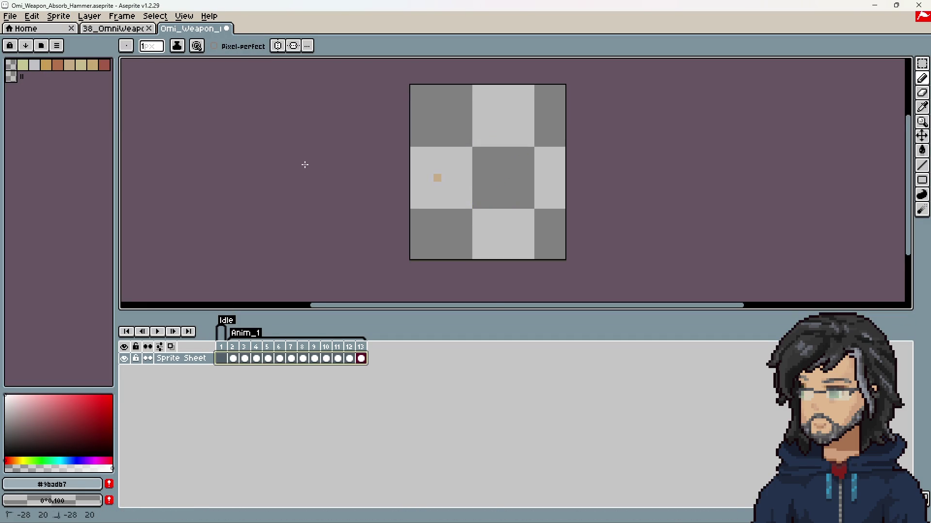
key("Escape")
Step: Re-export the flipped hammer sprite sheet and minimize Aseprite to bring Unity forward
left_click(17, 16)
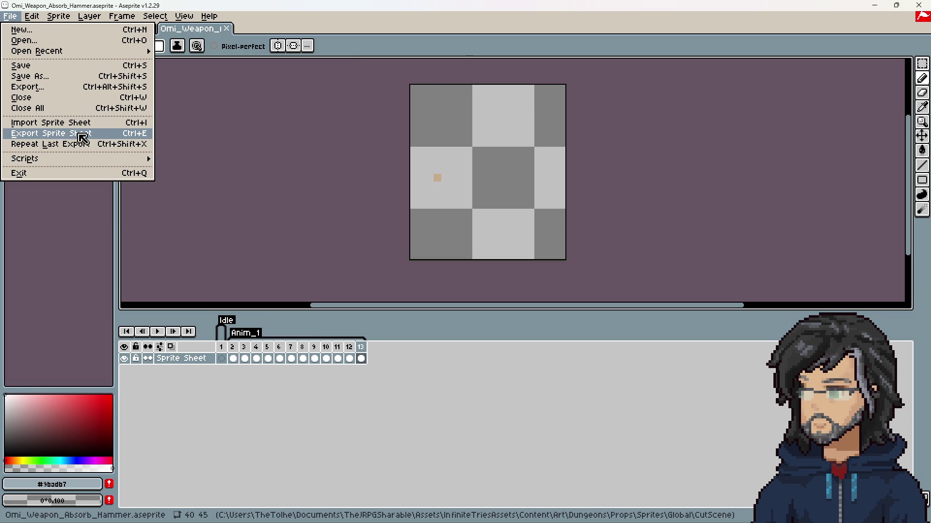
left_click(125, 135)
left_click(271, 379)
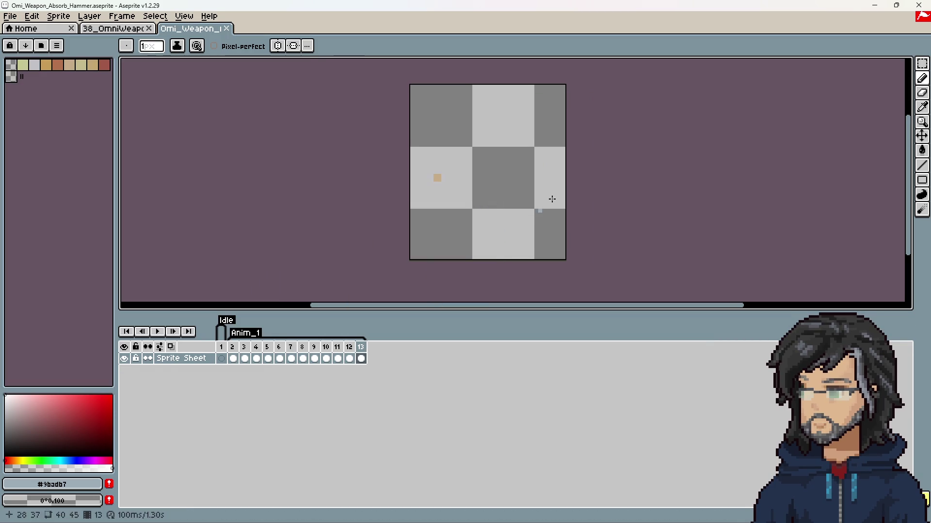
left_click(896, 5)
left_click(853, 20)
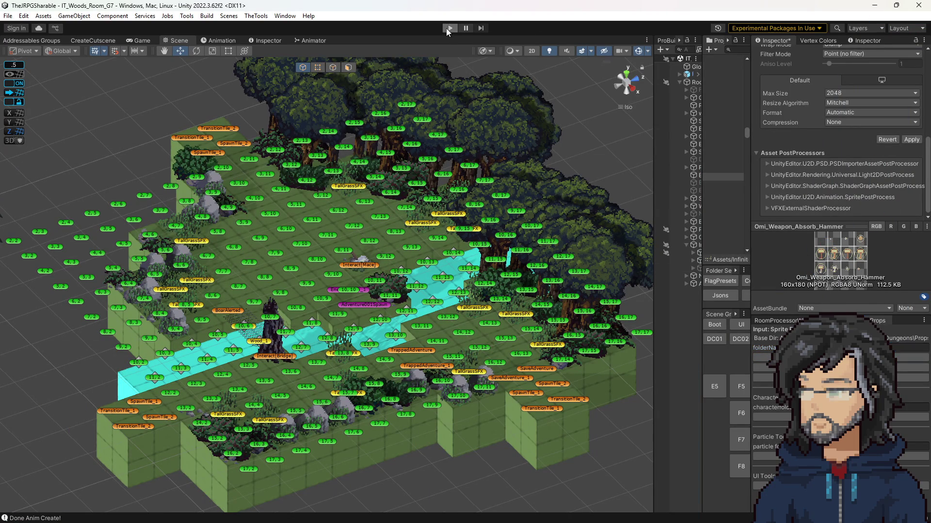
Step: Play the woods level discarding unsaved changes, review the map-edge fades note, walk right, then return to Scene view
left_click(448, 29)
left_click(568, 284)
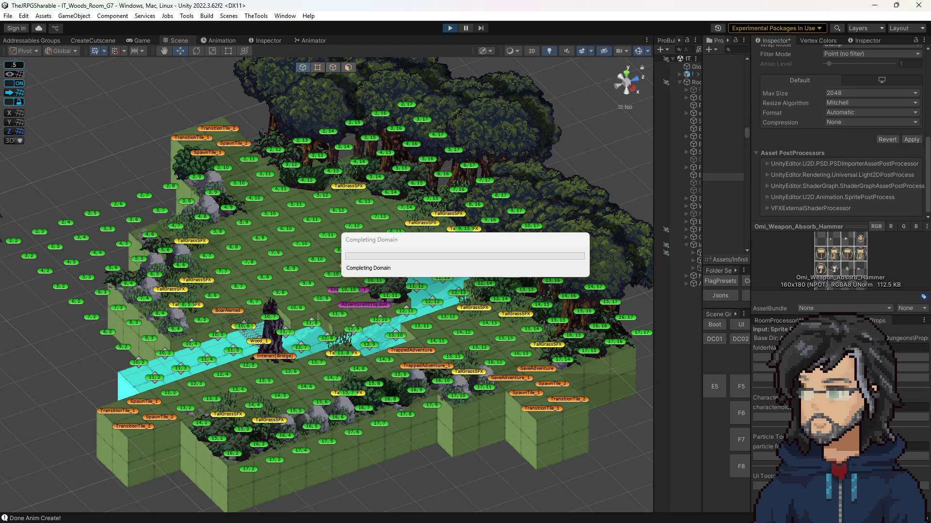
key("alt+Tab")
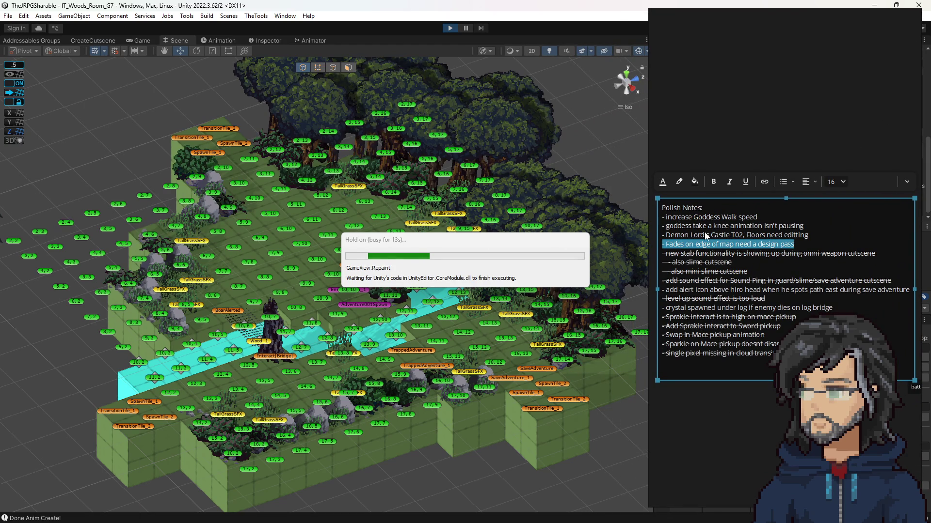
left_click(826, 248)
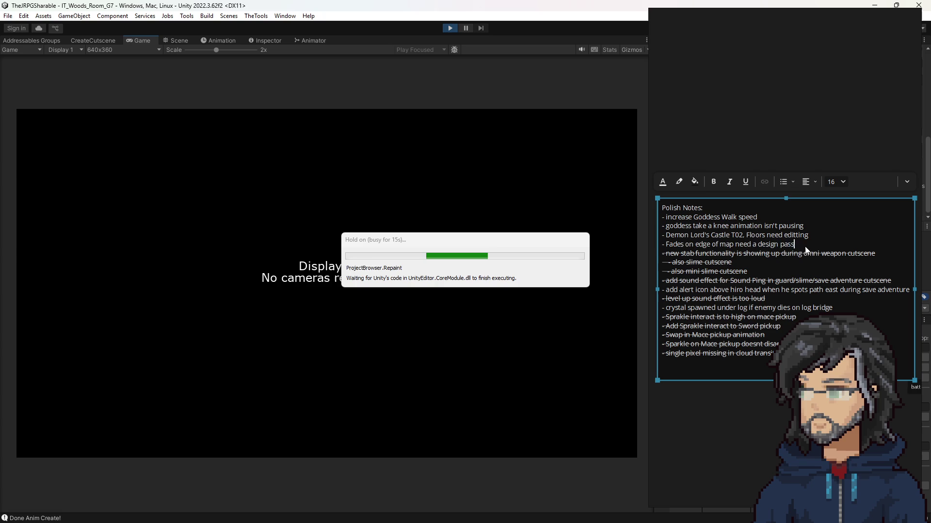
left_click_drag(810, 246, 673, 244)
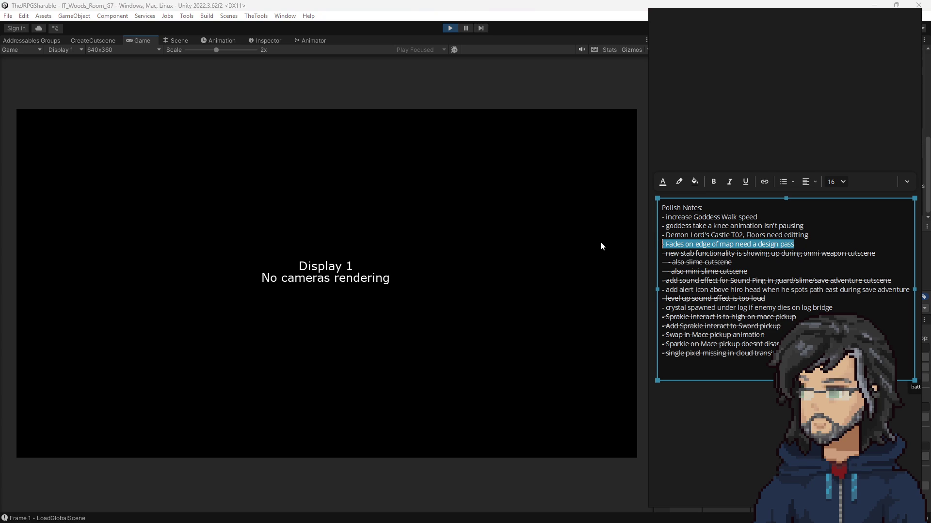
left_click(829, 125)
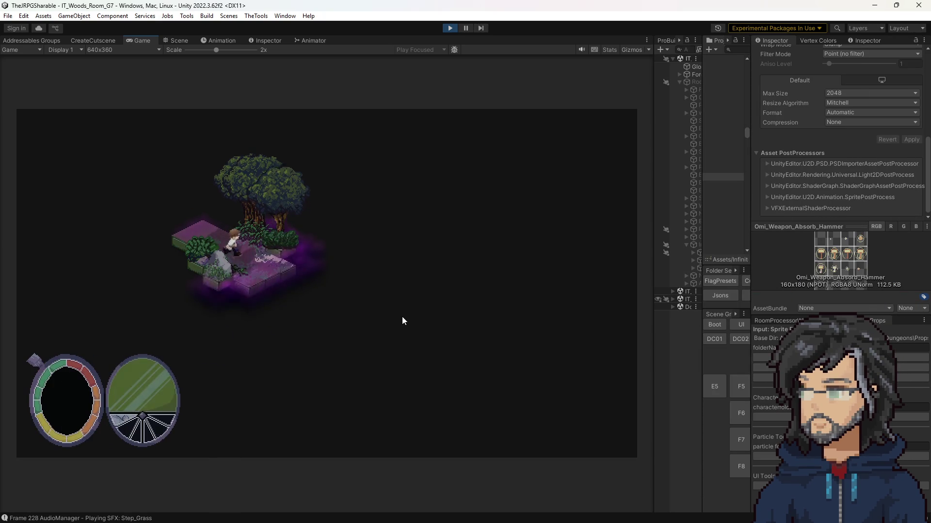
key("d")
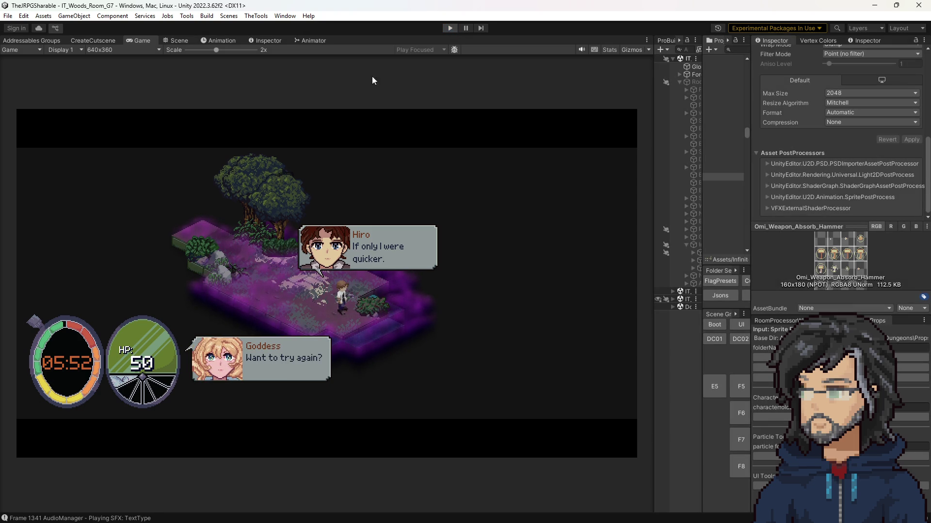
key("ctrl+1")
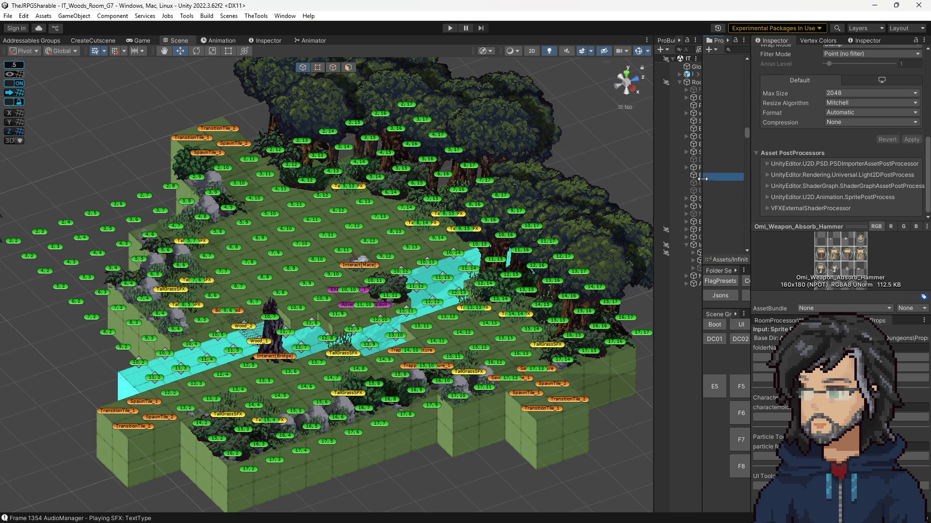
Step: Widen the Project panel and look up the 'increase Goddess Walk speed' polish note
left_click_drag(702, 182, 645, 186)
key("alt+Tab")
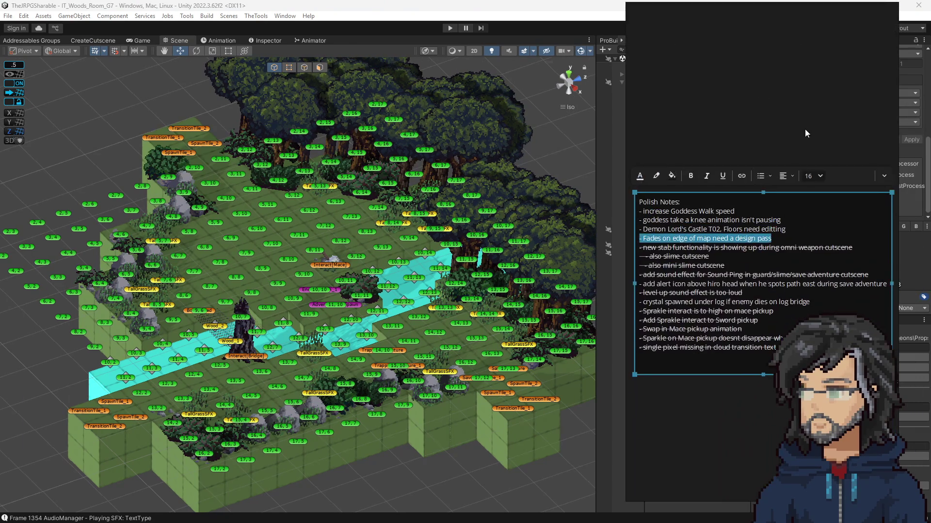
left_click_drag(734, 211, 637, 214)
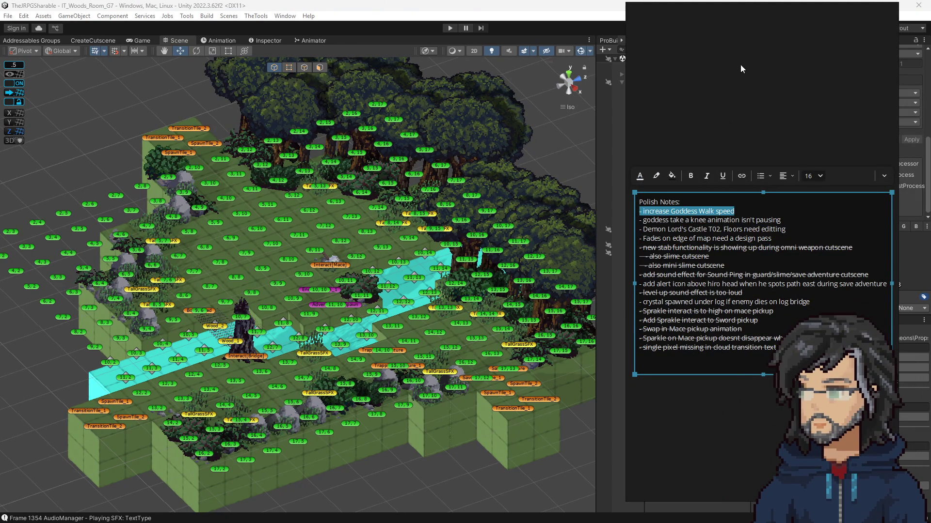
left_click(616, 108)
Step: Expand Characters > NPCs > Goddess and open Goddess_Animation_Formatted in Aseprite
left_click_drag(642, 179, 530, 181)
scroll(622, 181, "up", 5)
scroll(587, 186, "down", 4)
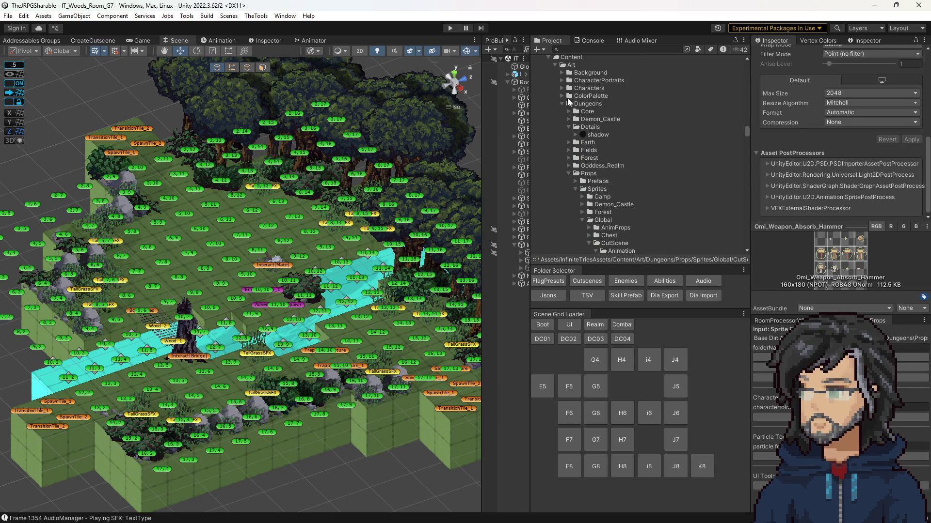
left_click(570, 88)
left_click(562, 87)
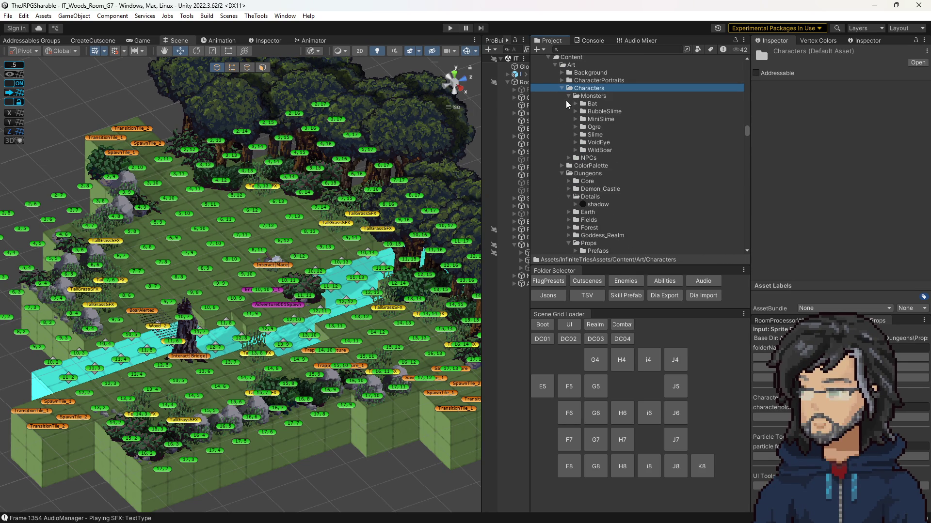
left_click(569, 157)
left_click(576, 196)
left_click(576, 173)
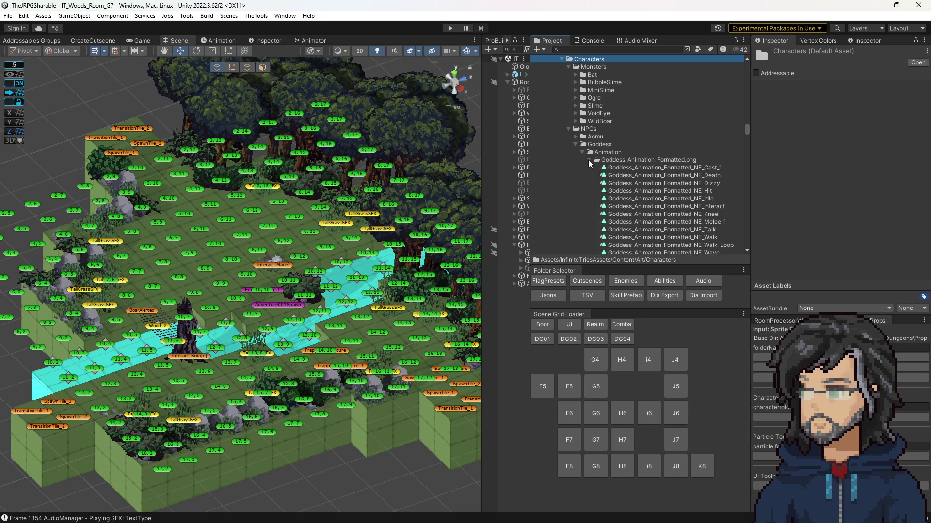
left_click(589, 160)
double_click(606, 174)
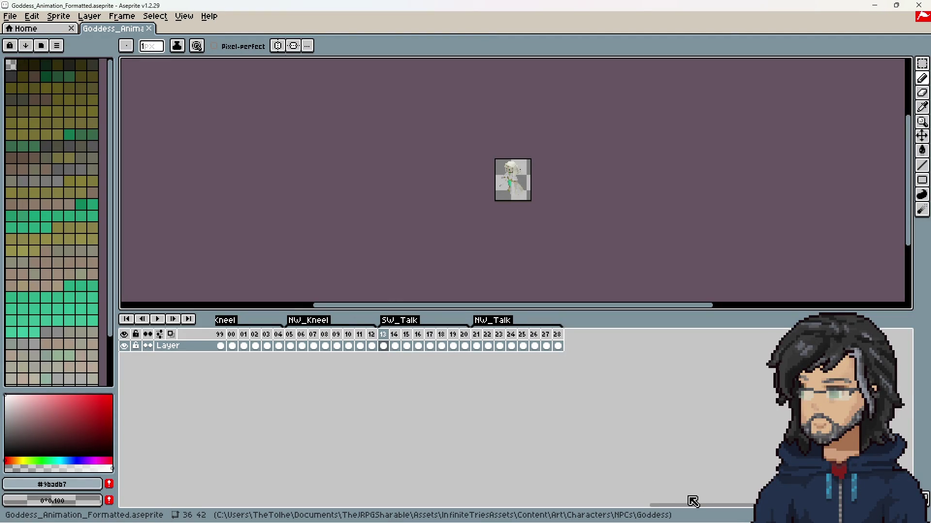
Step: Check the current duration of Goddess frame 1 without changing it
left_click_drag(690, 505, 225, 476)
left_click(222, 345)
right_click(223, 339)
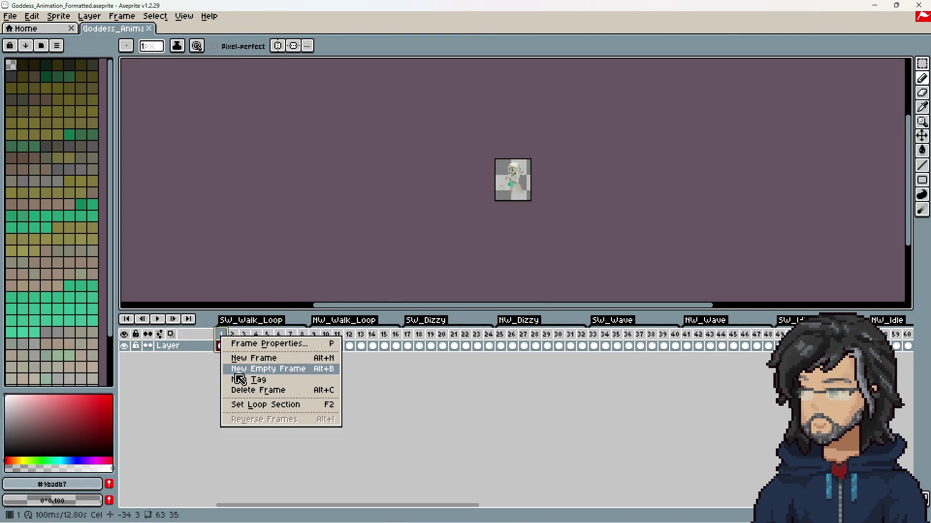
left_click(251, 345)
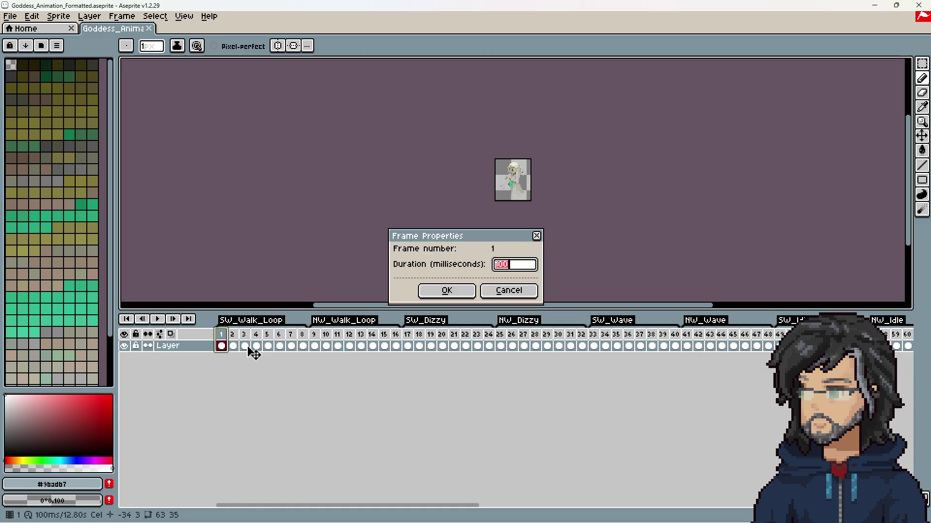
left_click(506, 290)
Step: Check frame 81's duration in Hiro's walk animation for reference, leaving it unchanged
key("alt+Tab")
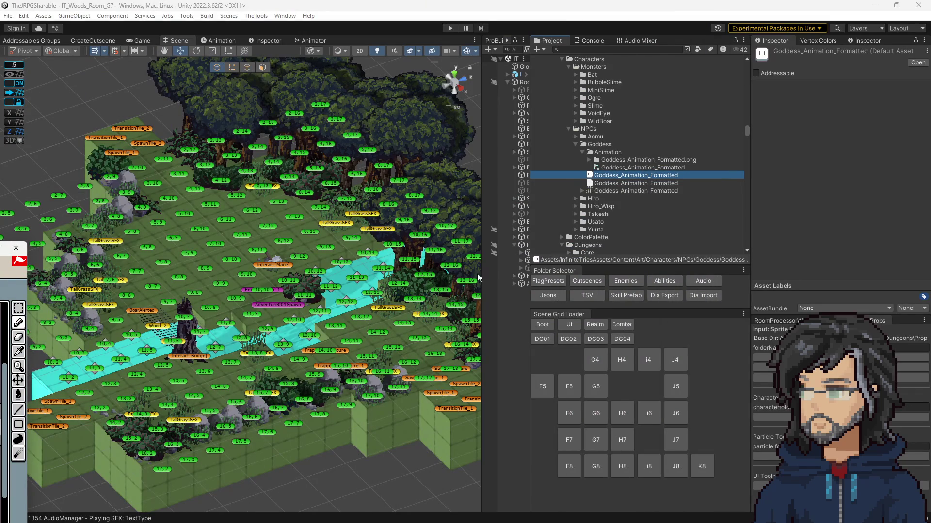
left_click(576, 198)
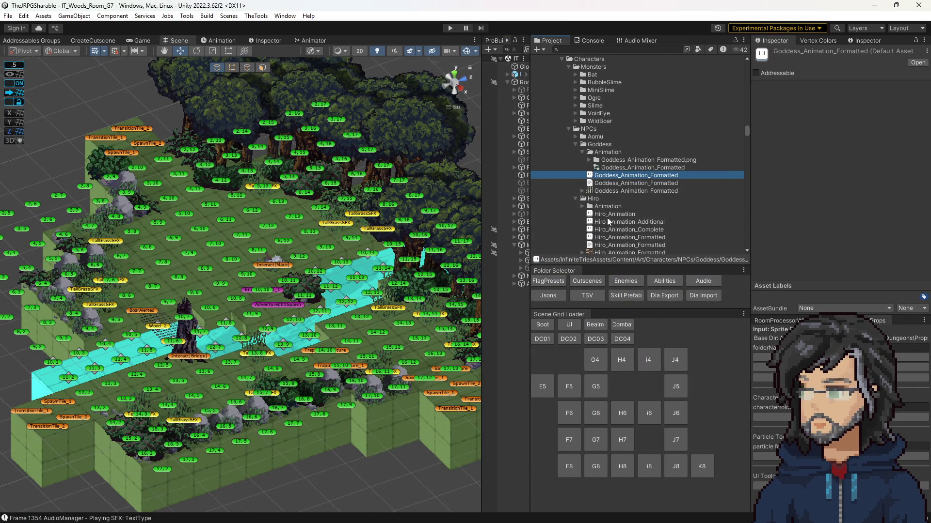
scroll(625, 240, "down", 1)
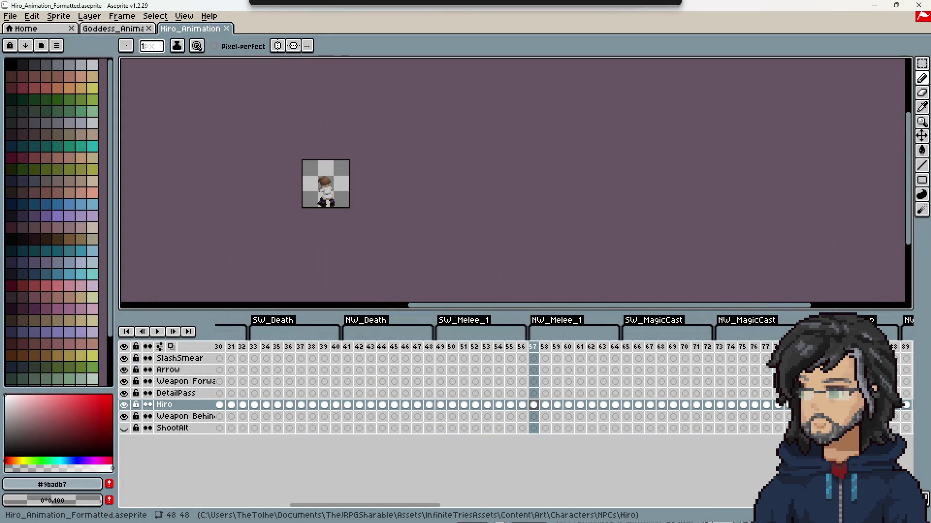
left_click(631, 506)
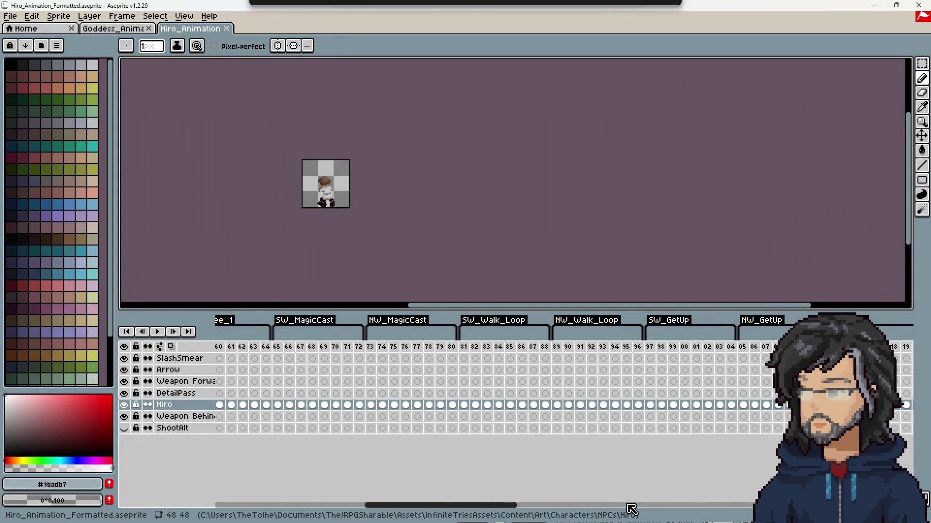
left_click(661, 507)
mouse_move(564, 507)
left_mouse_down()
mouse_move(340, 508)
mouse_move(465, 507)
left_mouse_up()
right_click(522, 347)
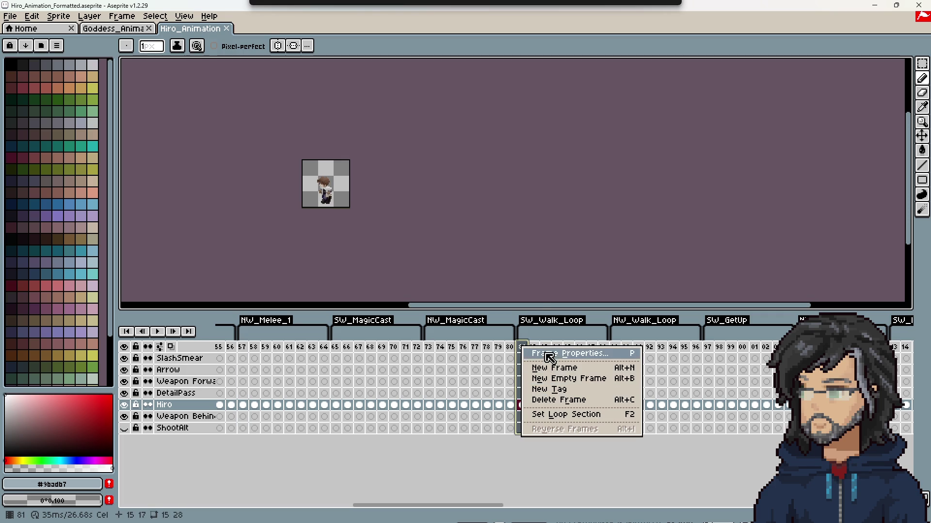
left_click(546, 352)
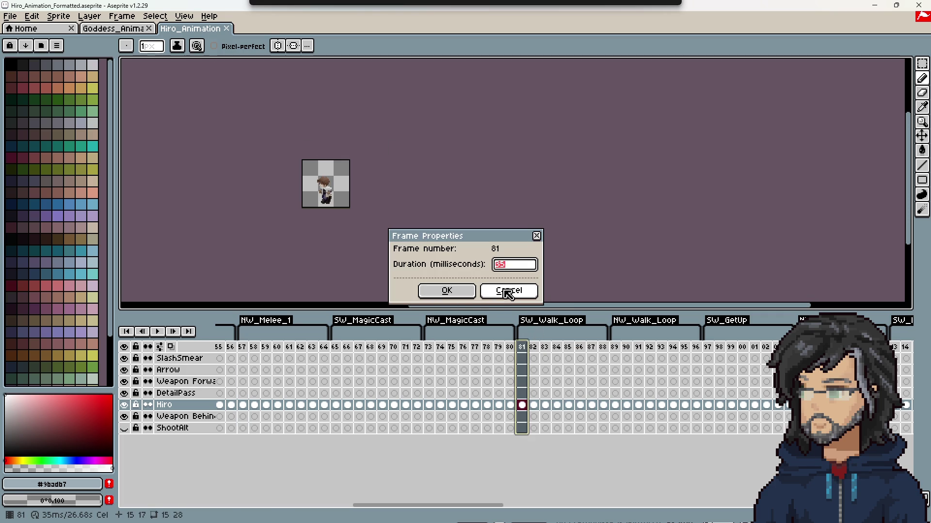
left_click(509, 290)
Step: Set the Goddess walk-loop frames 1–16 to a 35 ms duration
left_click(113, 29)
left_click_drag(221, 334, 395, 339)
right_click(396, 346)
left_click(412, 344)
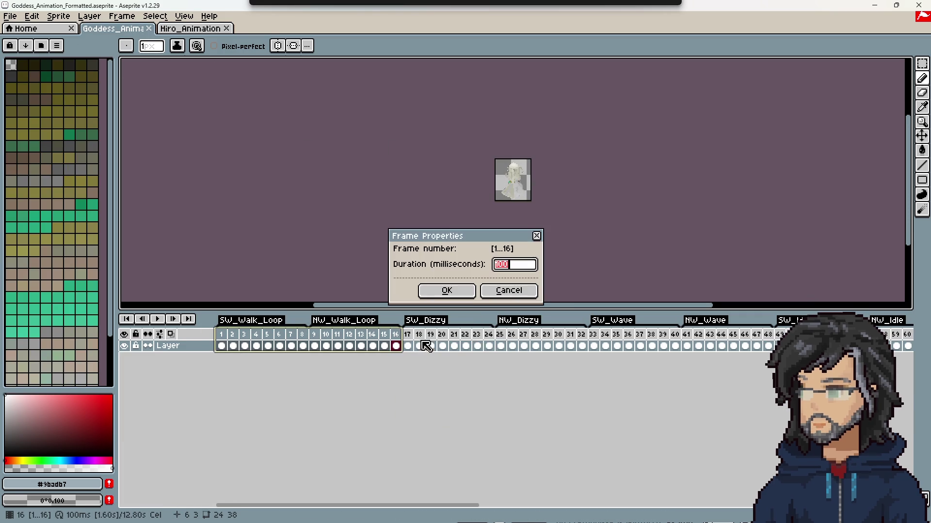
type("35")
left_click(447, 291)
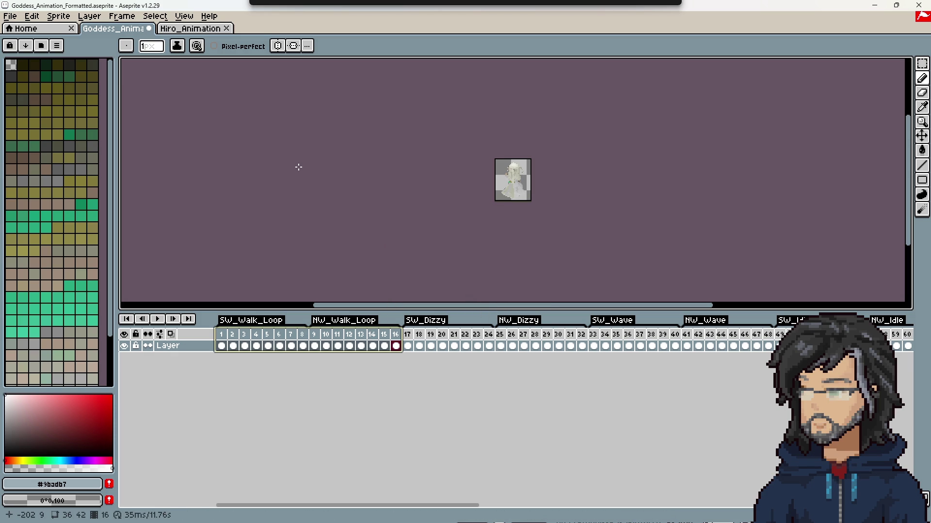
Step: Save Goddess_Animation_Formatted, export its sprite sheet, and put Aseprite away to return to Unity
key("ctrl+s")
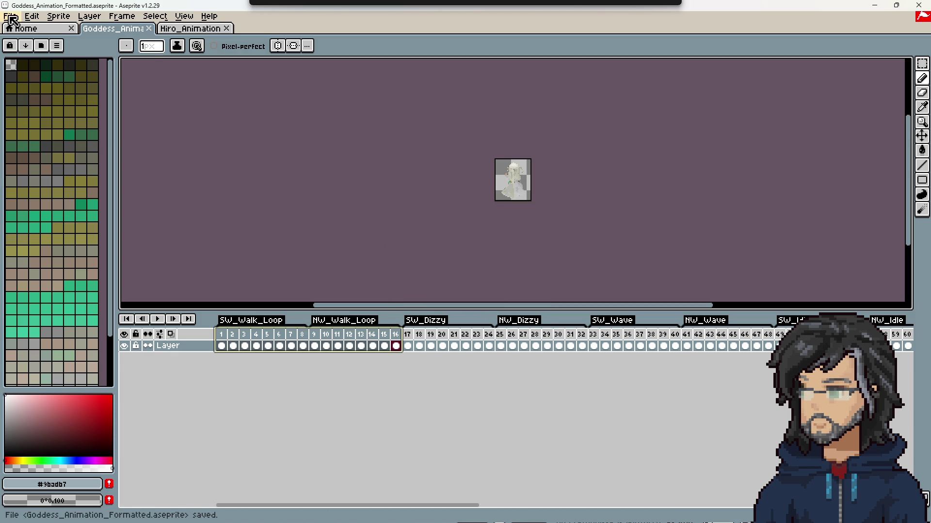
left_click(10, 17)
left_click(41, 131)
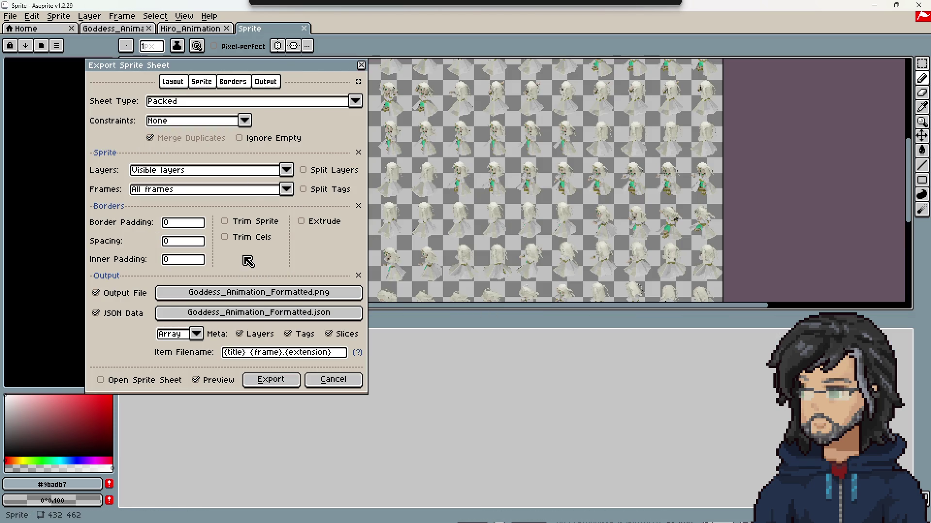
left_click(254, 383)
left_click(874, 5)
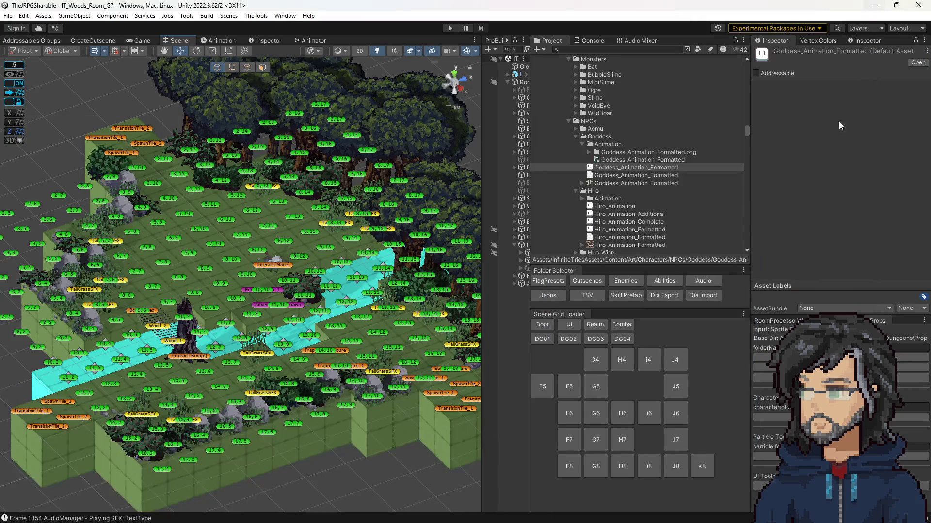
Step: Slice and animate the NPCs/Goddess character sprites, then load the IT_Boot scene and play
left_click(911, 407)
left_click(771, 416)
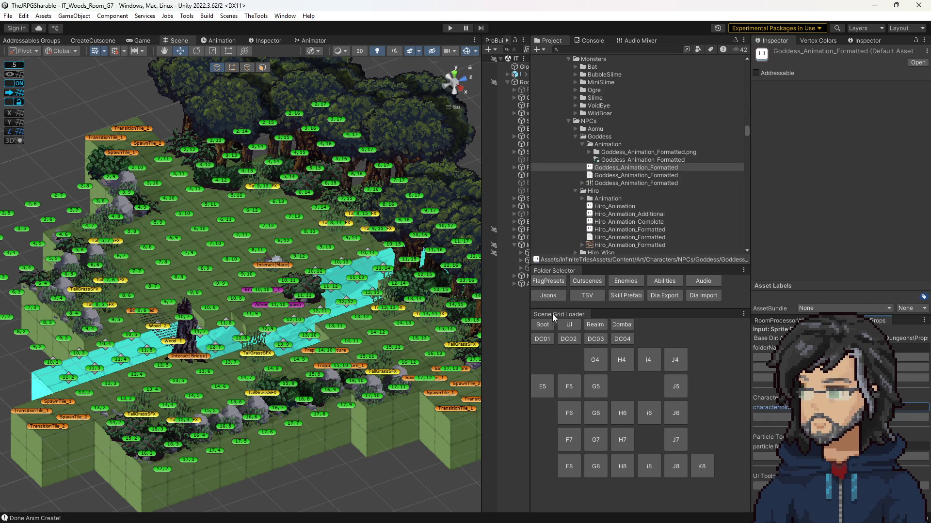
left_click(542, 324)
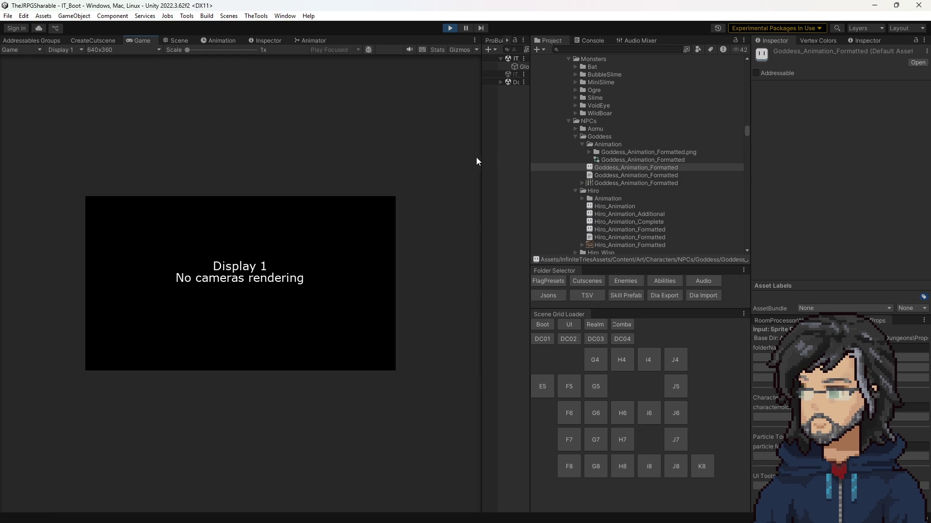
Step: Enlarge the Game view and start a New Game to watch the Goddess Realm cutscene
left_click_drag(481, 157, 743, 168)
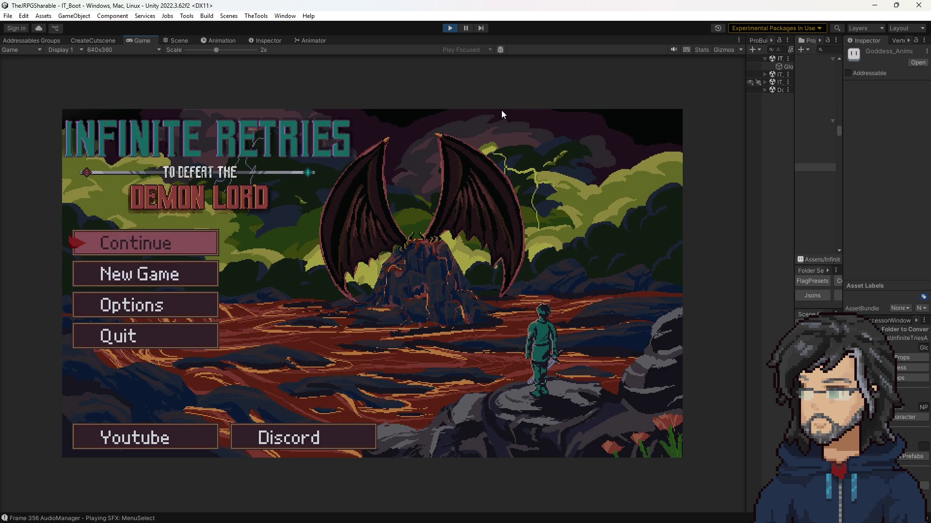
key("Down")
key("Return")
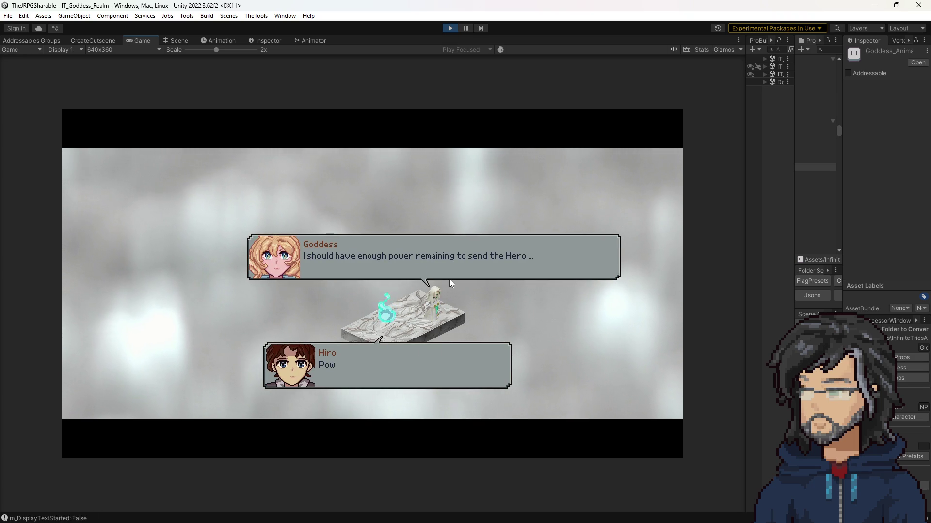
Step: Stop play mode and strike through the 'Increase Goddess Walk speed' polish note
left_click(449, 27)
left_click_drag(794, 166, 523, 189)
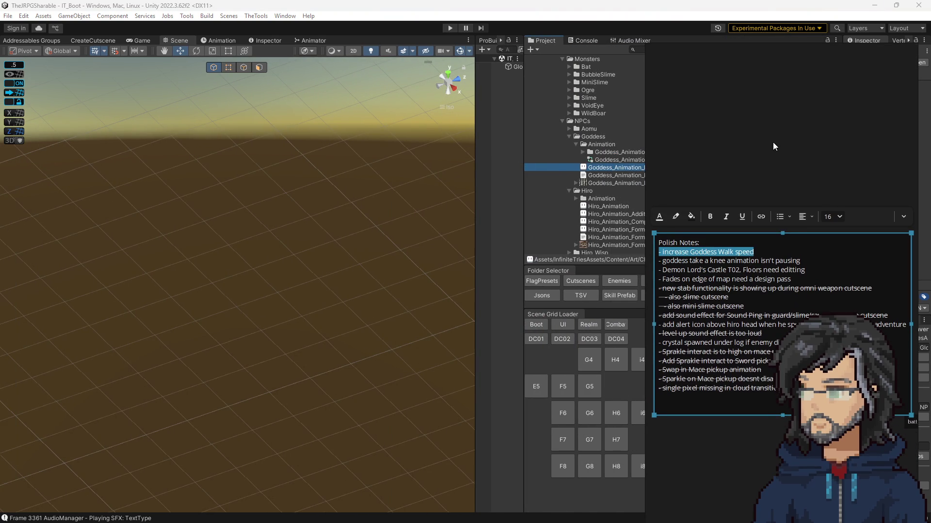
left_click_drag(754, 252, 658, 252)
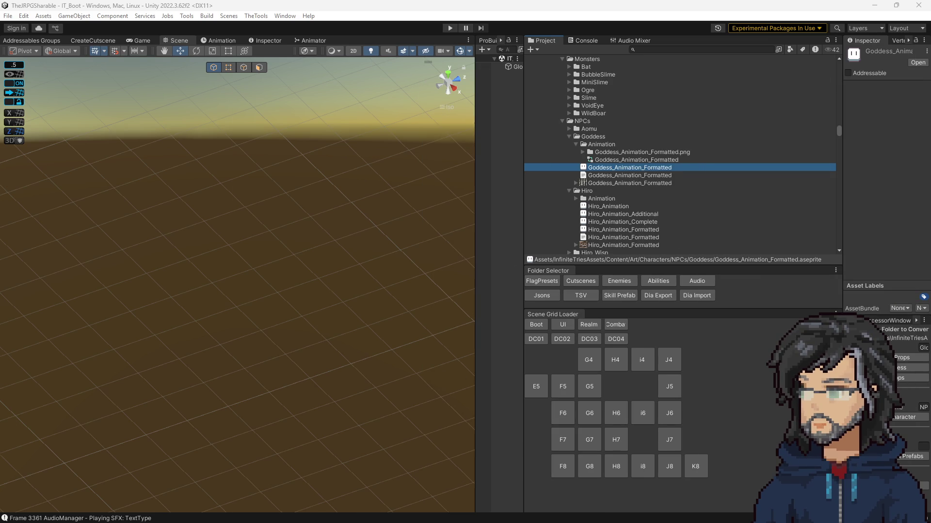
Step: Open the IT_Demon_Castle_Room_T01 scene and select exit floor tile 18, 2
left_click(536, 339)
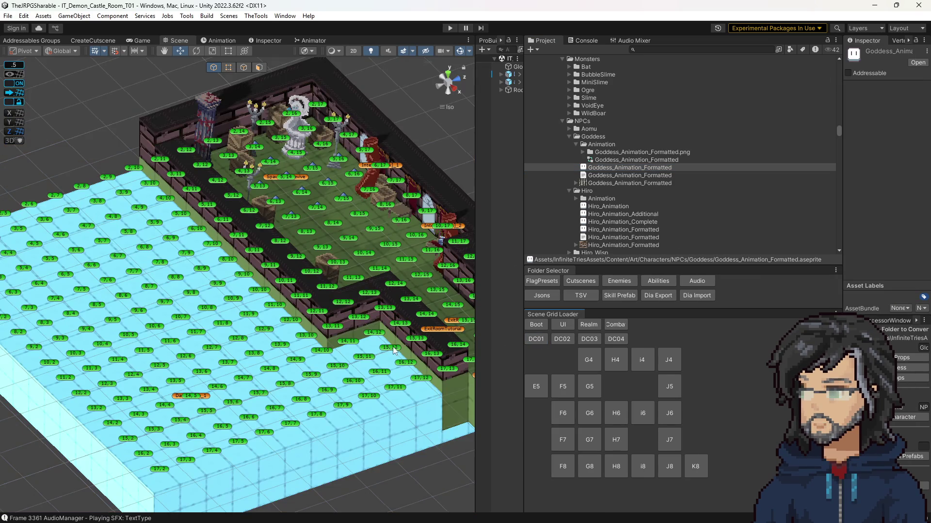
left_click_drag(393, 350, 186, 262)
scroll(393, 317, "up", 5)
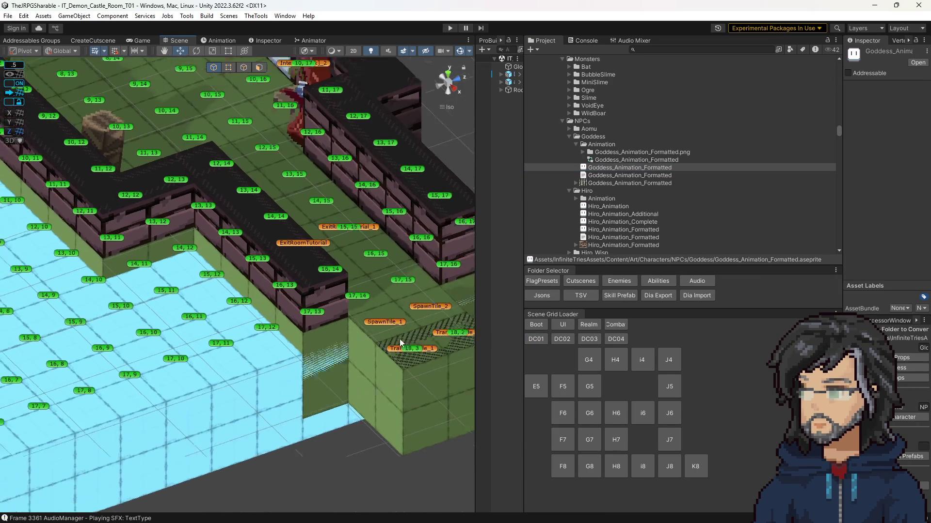
scroll(330, 318, "up", 5)
scroll(308, 316, "down", 5)
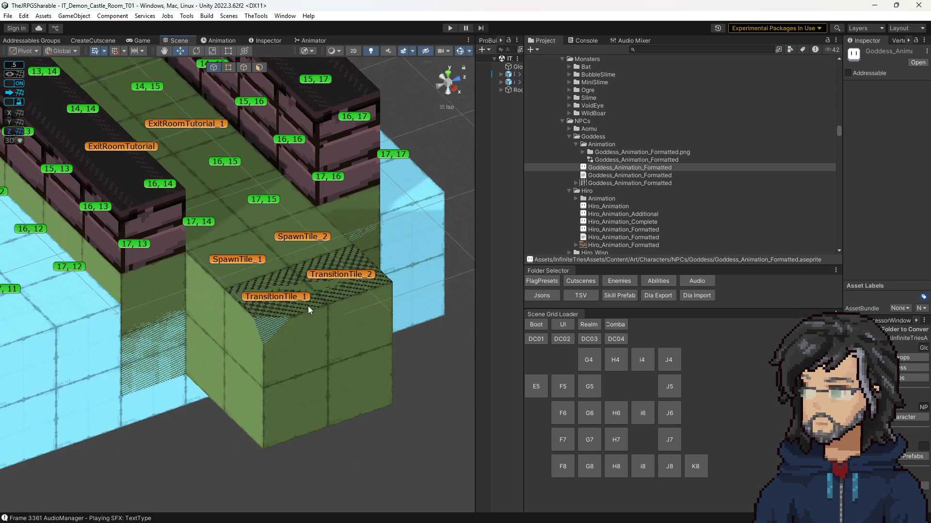
left_click(297, 299)
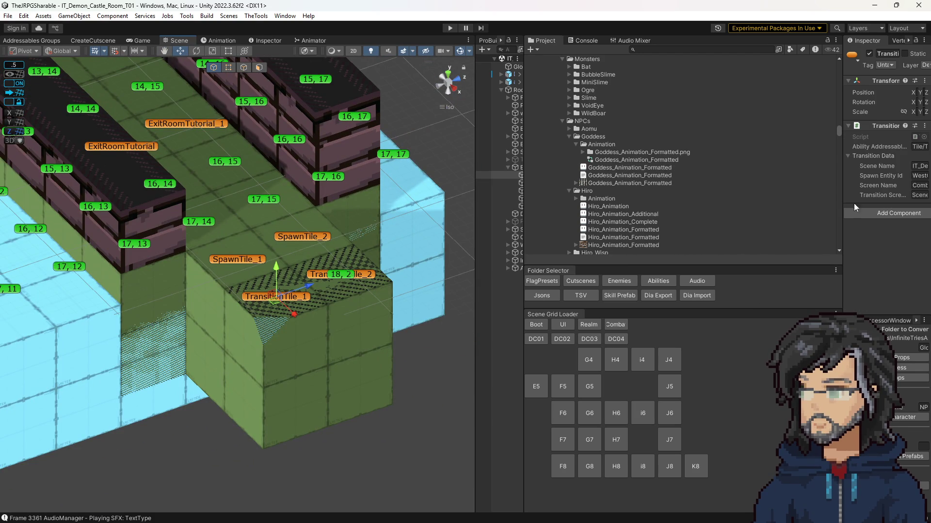
left_click(342, 280)
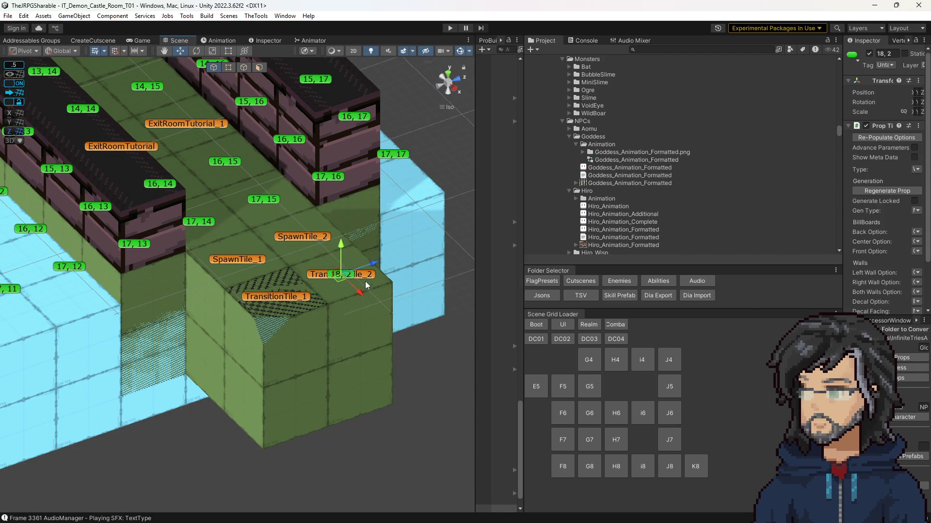
Step: Review the exit tile's Exit/Wall_Fade Decal Facing options in a widened Inspector
left_click_drag(841, 206, 501, 206)
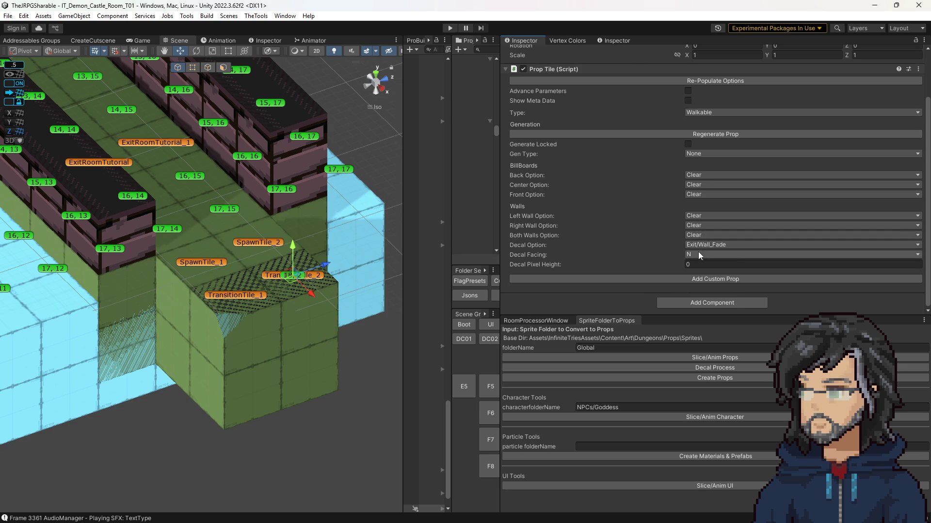
left_click(699, 254)
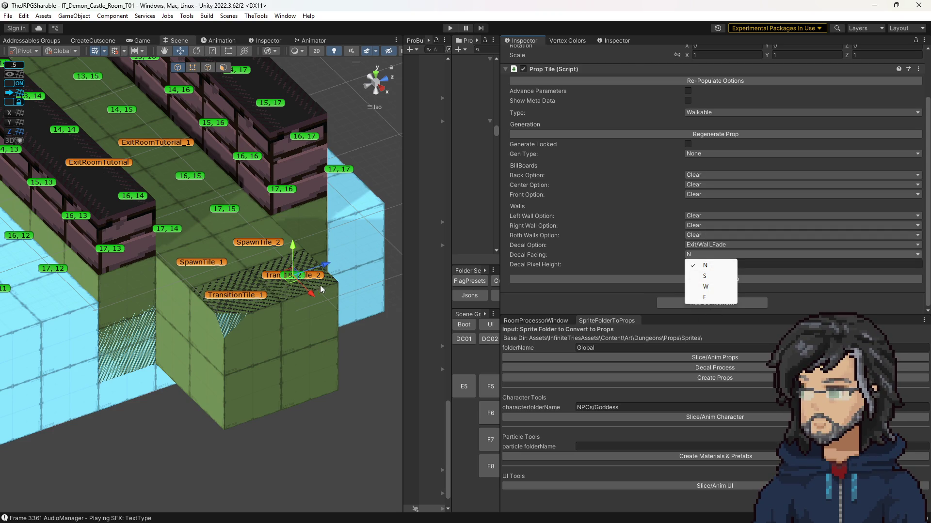
left_click_drag(501, 217, 619, 219)
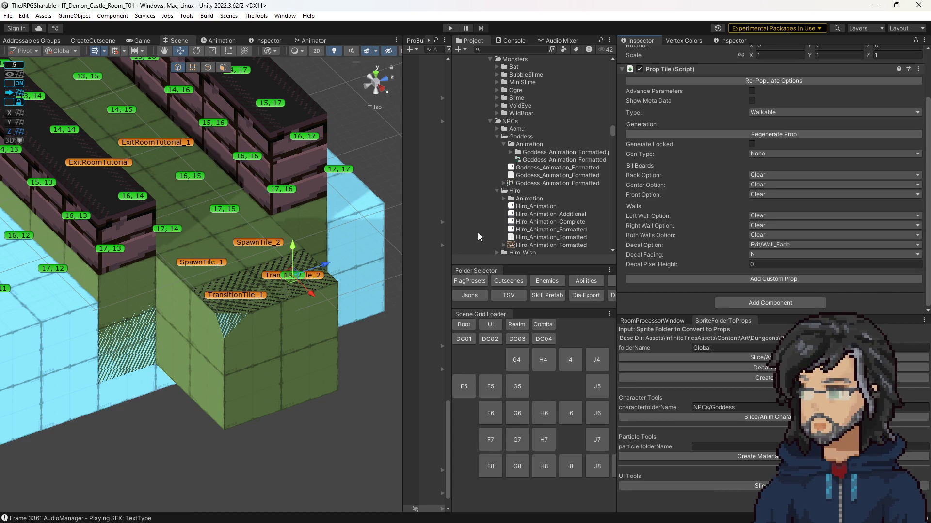
scroll(201, 316, "down", 2)
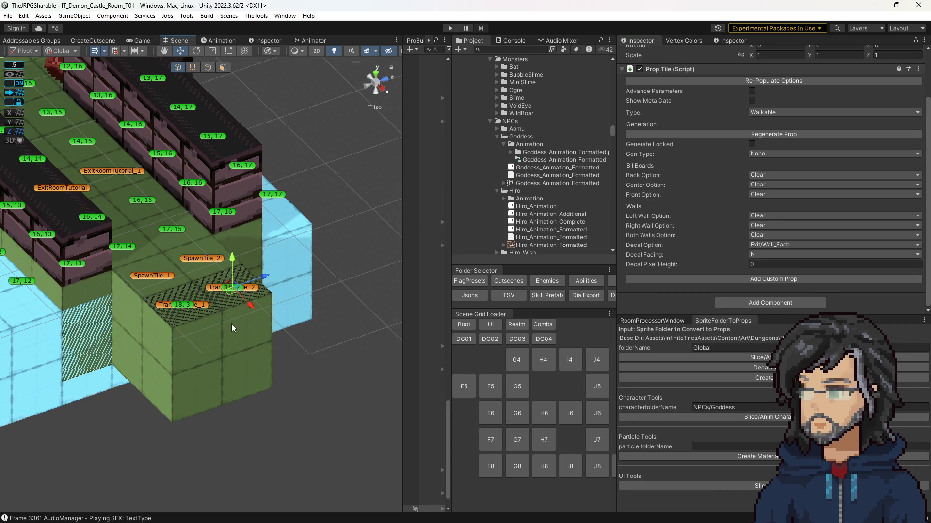
left_click_drag(234, 329, 249, 350)
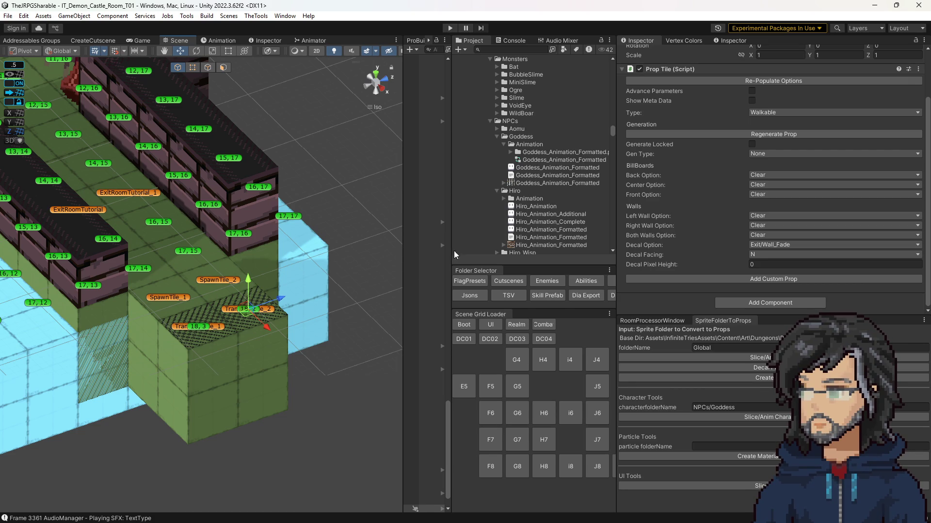
key("alt+Tab")
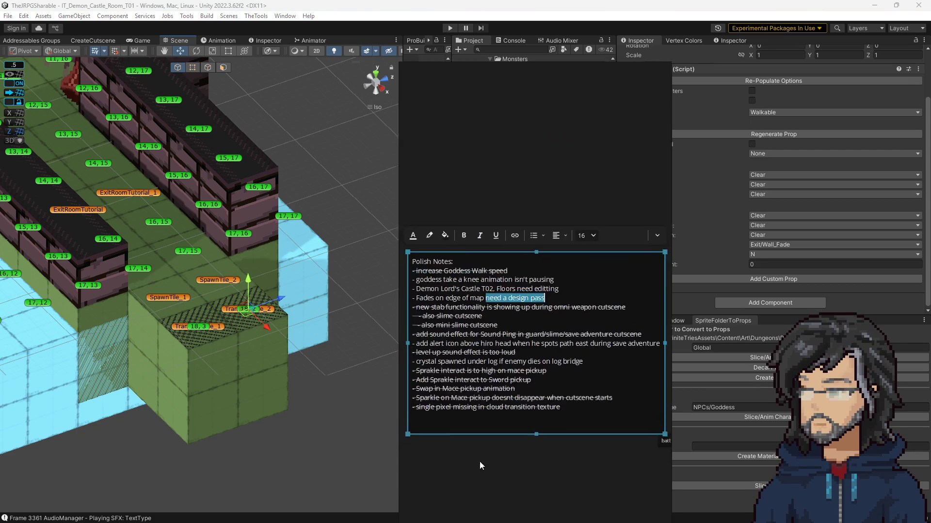
Step: Read the Bugs screenshot of the fade overlapping Hiro in Polish Notes, then hide the notes
scroll(534, 405, "down", 15)
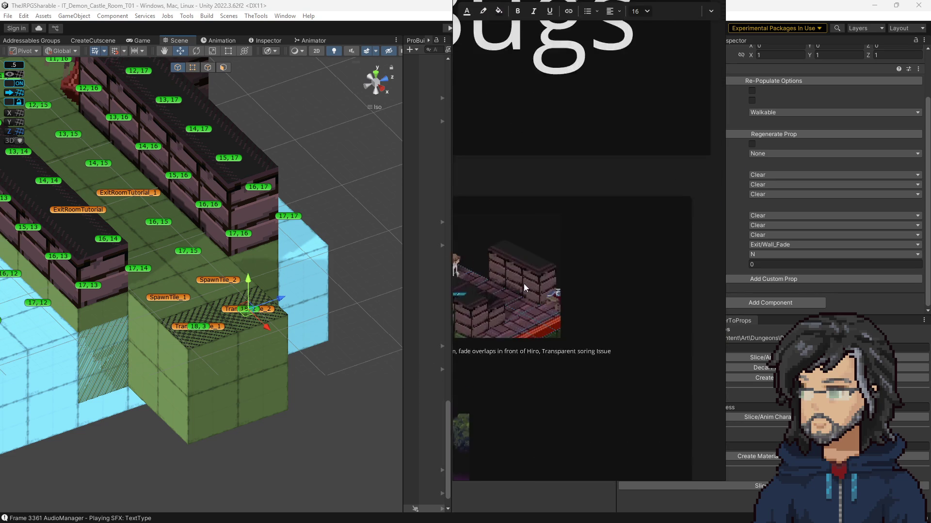
scroll(528, 293, "up", 5)
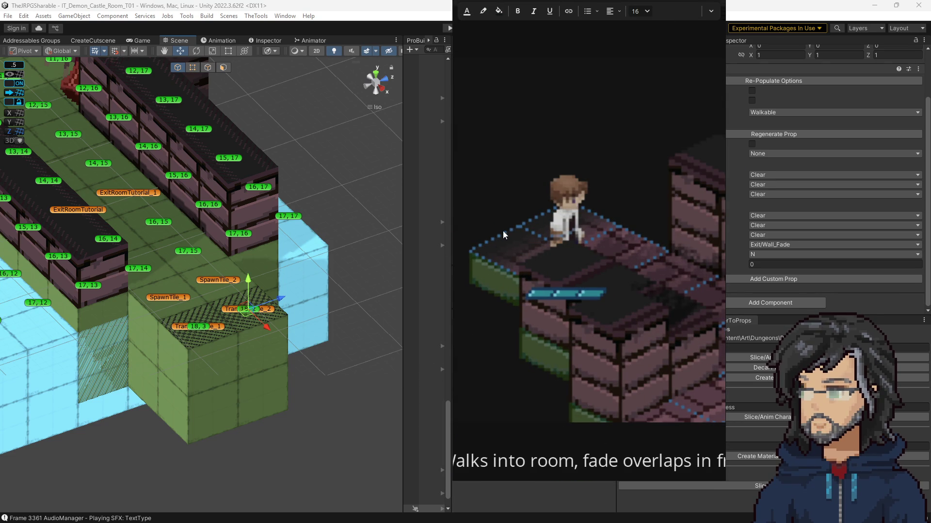
scroll(559, 322, "down", 3)
scroll(577, 319, "down", 5)
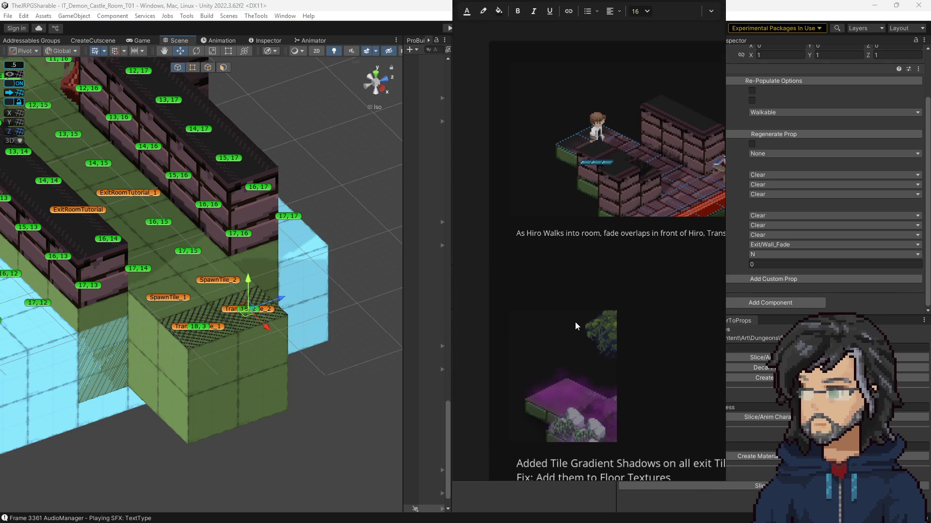
scroll(574, 321, "up", 1)
scroll(579, 315, "up", 2)
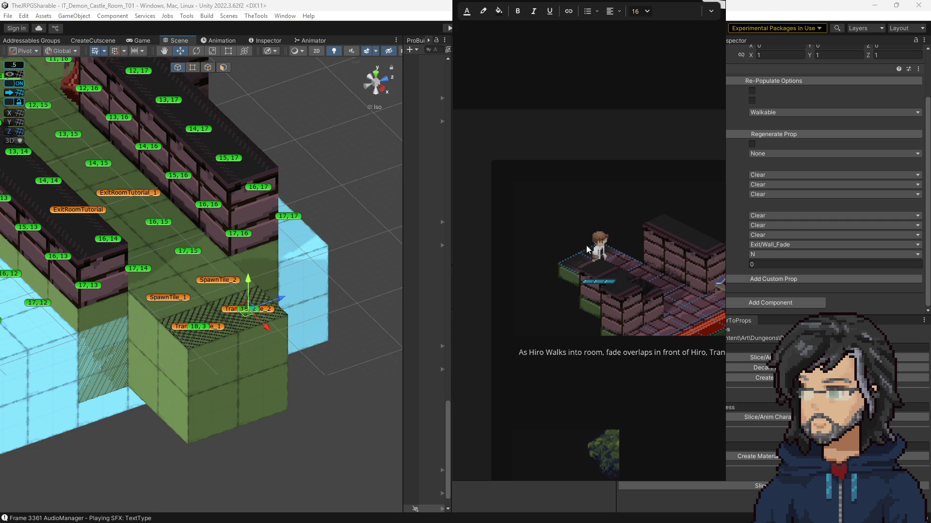
key("alt+Tab")
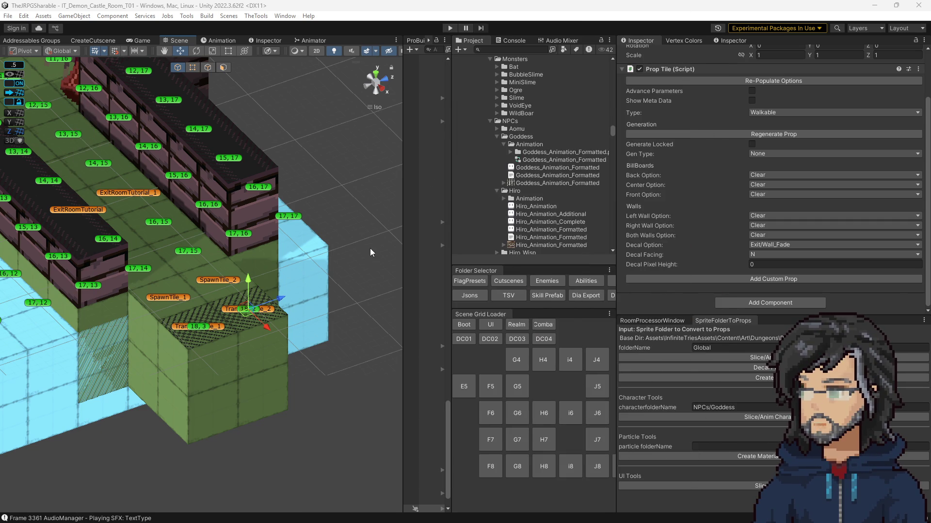
Step: Collapse the Props folder under Dungeons/Woods and select the IT_Woods_Room_E5_WIP texture
scroll(547, 194, "down", 5)
scroll(517, 218, "down", 1)
left_click(493, 188)
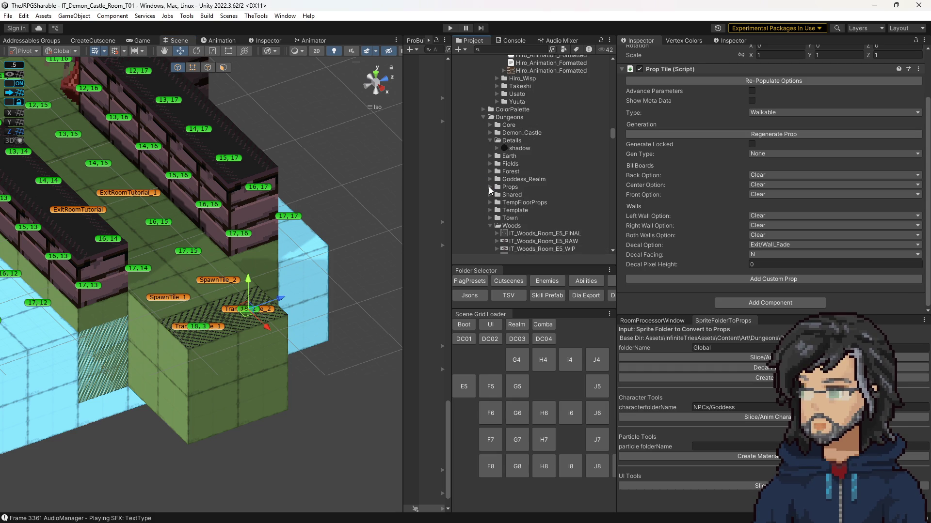
scroll(526, 156, "down", 4)
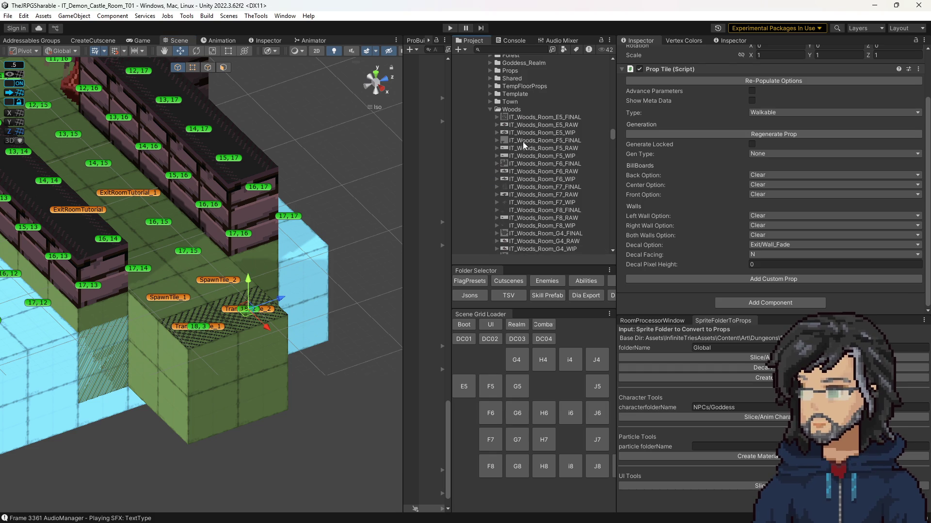
left_click(534, 140)
left_click(558, 133)
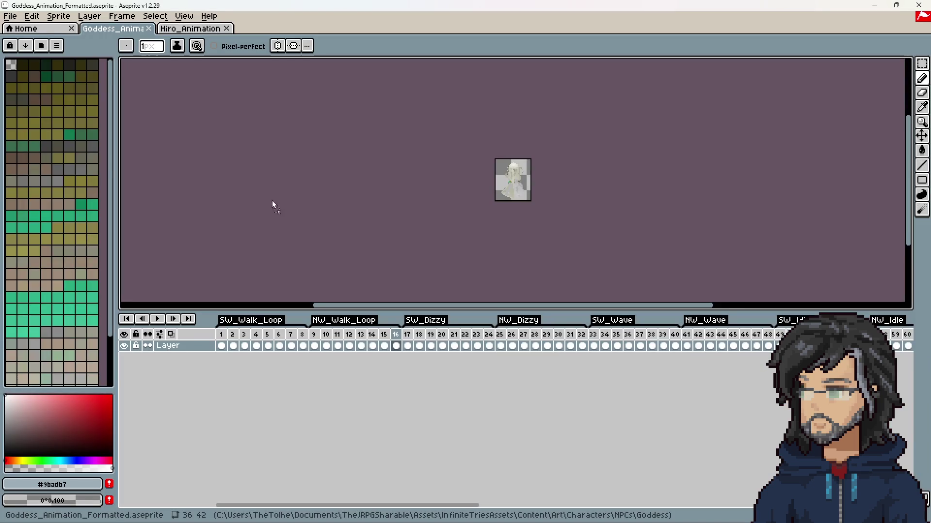
Step: Look over the 640×320 IT_Woods_Room_E5_WIP.png artwork and save it
scroll(482, 146, "up", 3)
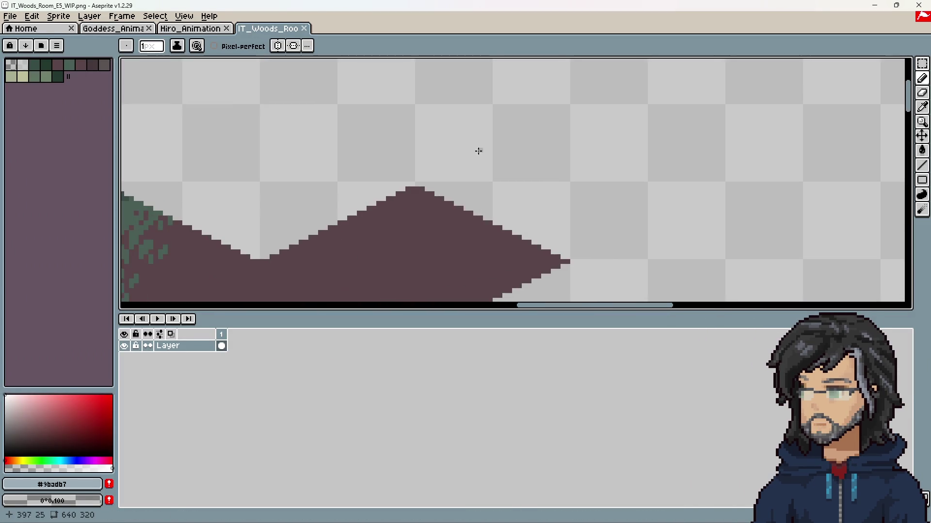
scroll(426, 140, "down", 1)
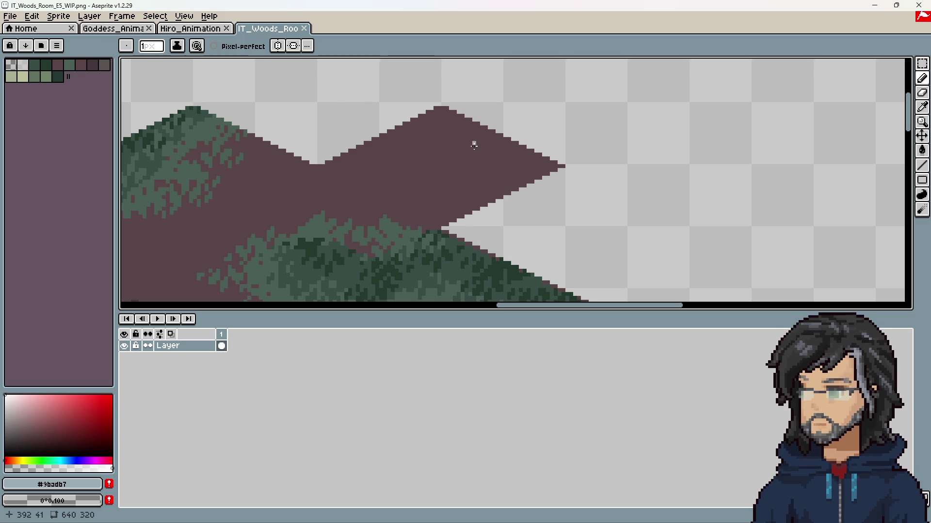
scroll(451, 156, "down", 7)
scroll(395, 165, "up", 3)
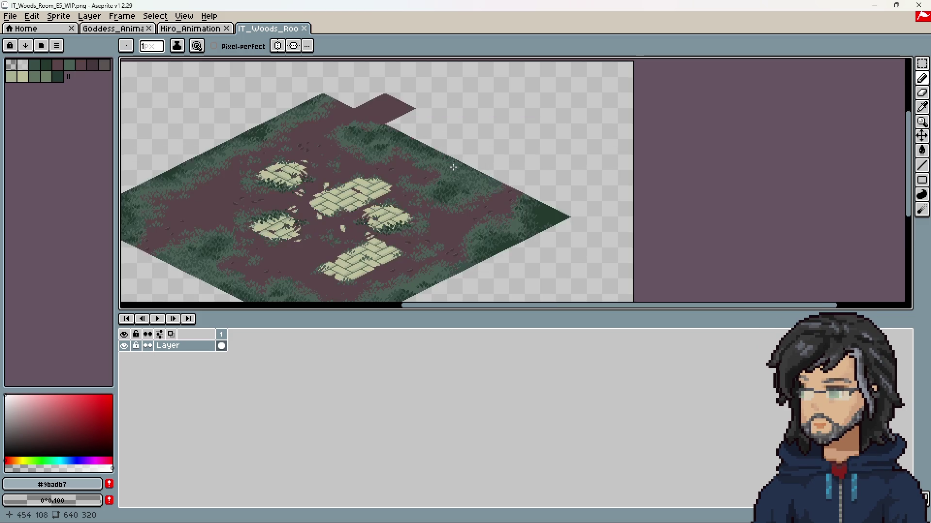
left_click_drag(395, 165, 425, 168)
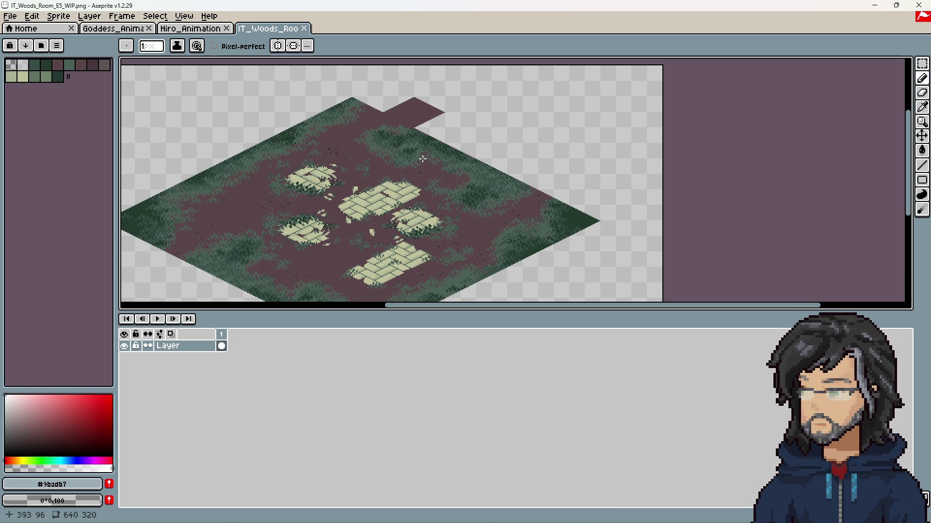
scroll(424, 159, "up", 5)
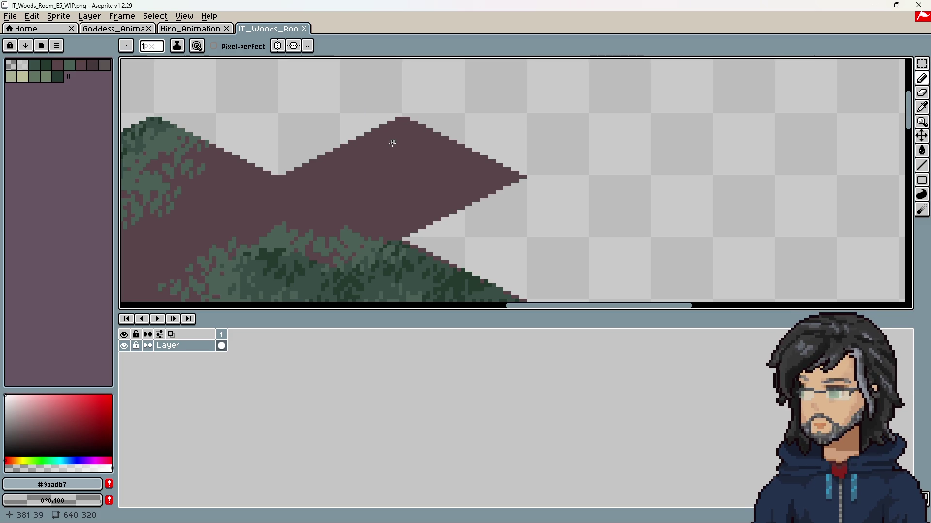
left_click_drag(422, 185, 493, 135)
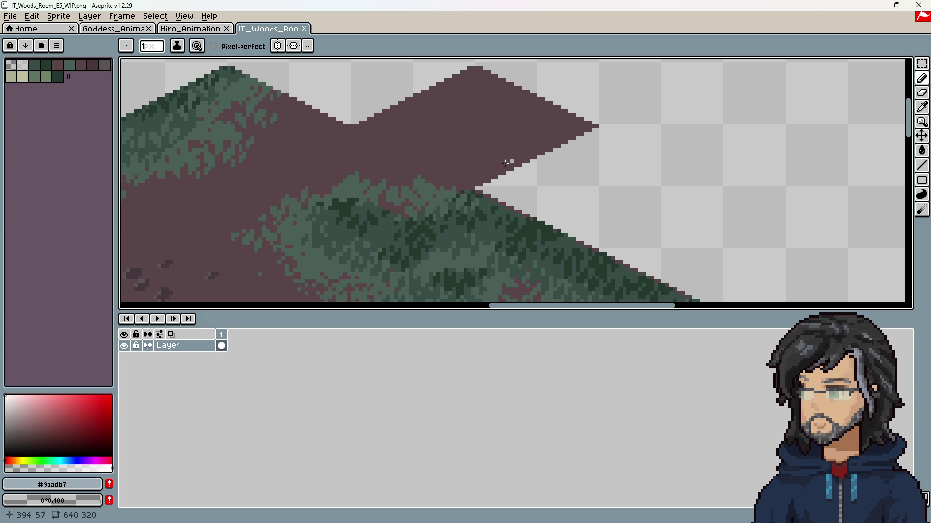
left_click_drag(526, 144, 548, 164)
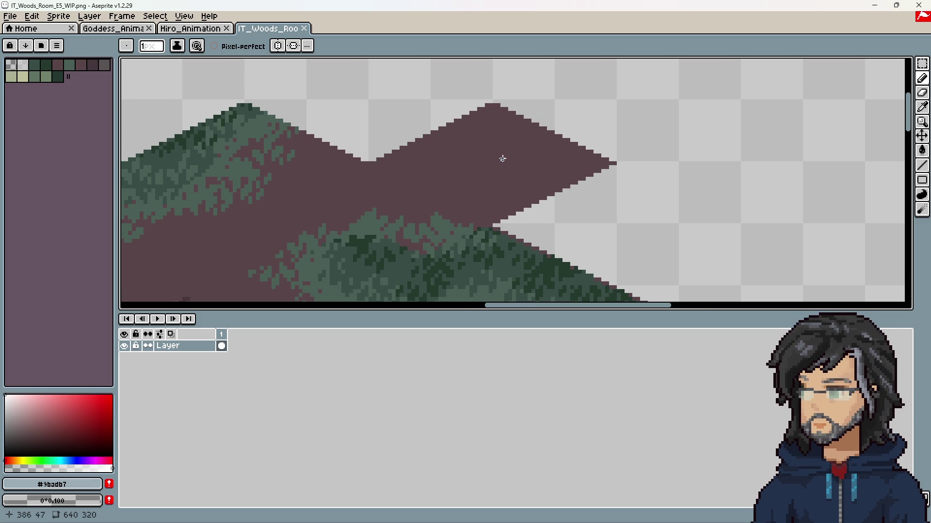
scroll(501, 159, "down", 2)
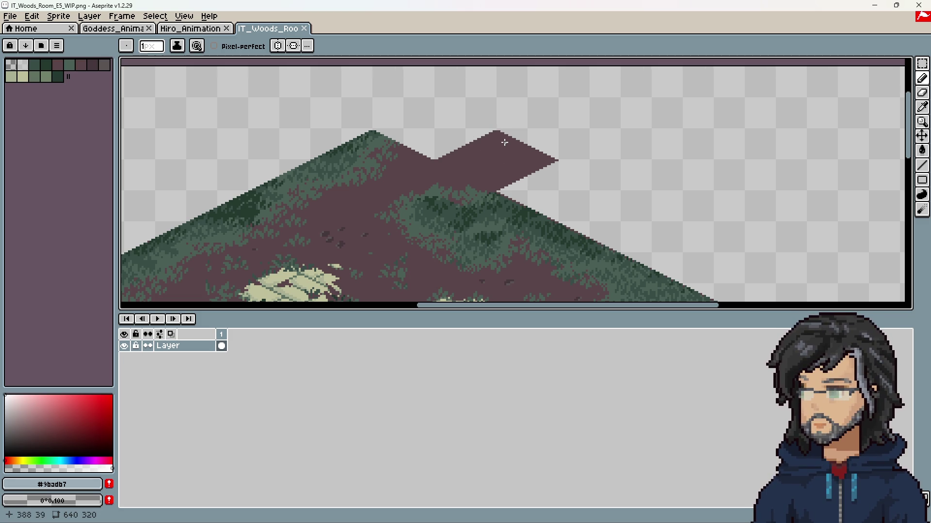
key("ctrl+s")
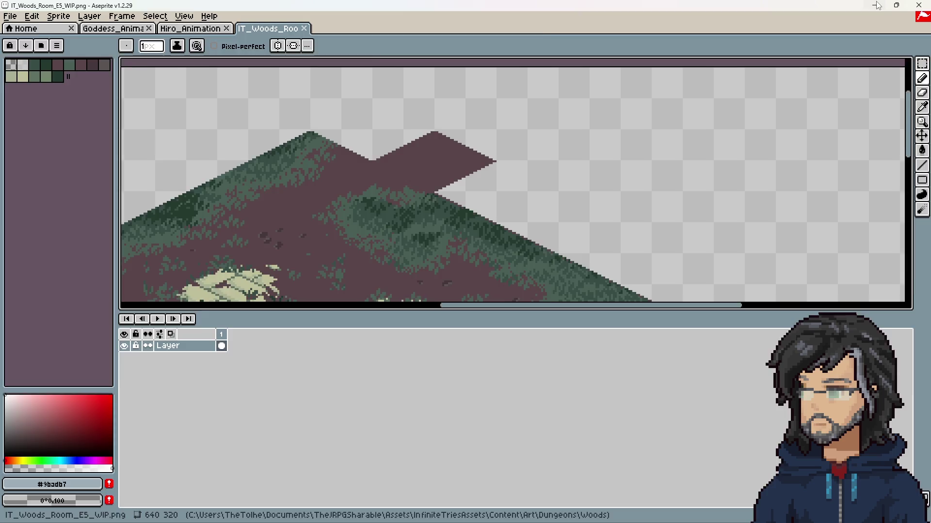
key("alt+Tab")
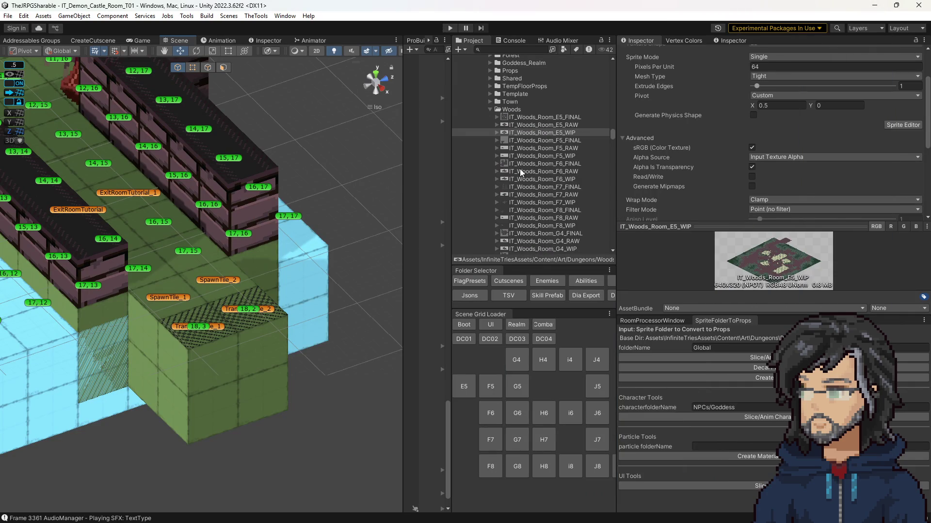
Step: Enter Play mode for the IT_Demon_Castle_Room_T01 scene and widen the Game view
scroll(527, 170, "up", 10)
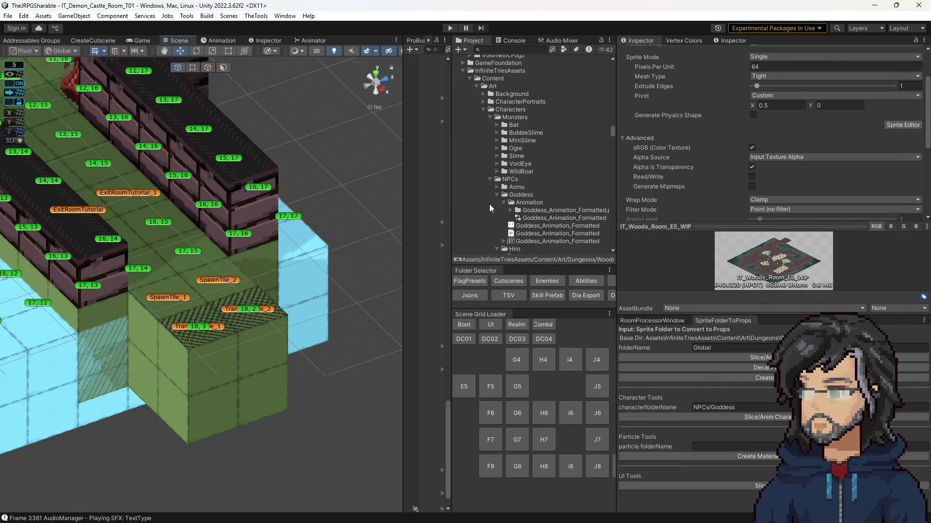
left_click(449, 28)
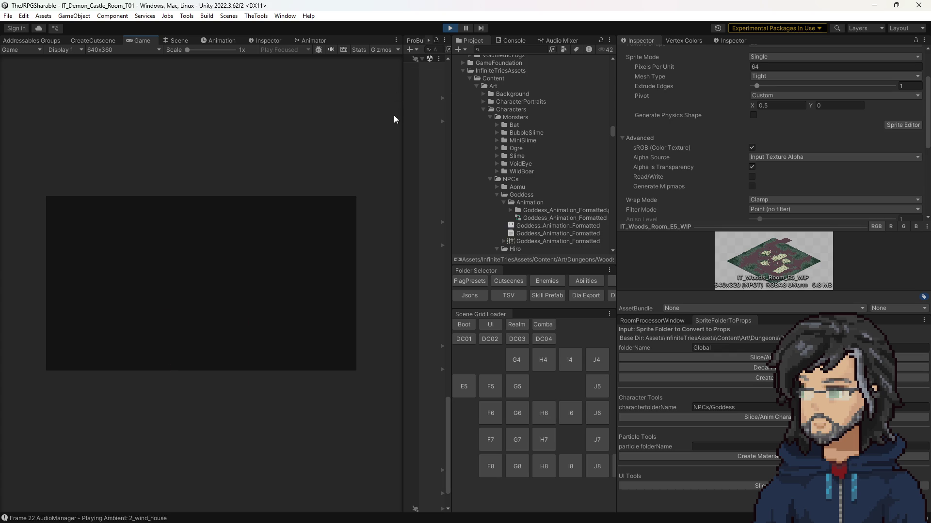
left_click_drag(402, 108, 626, 108)
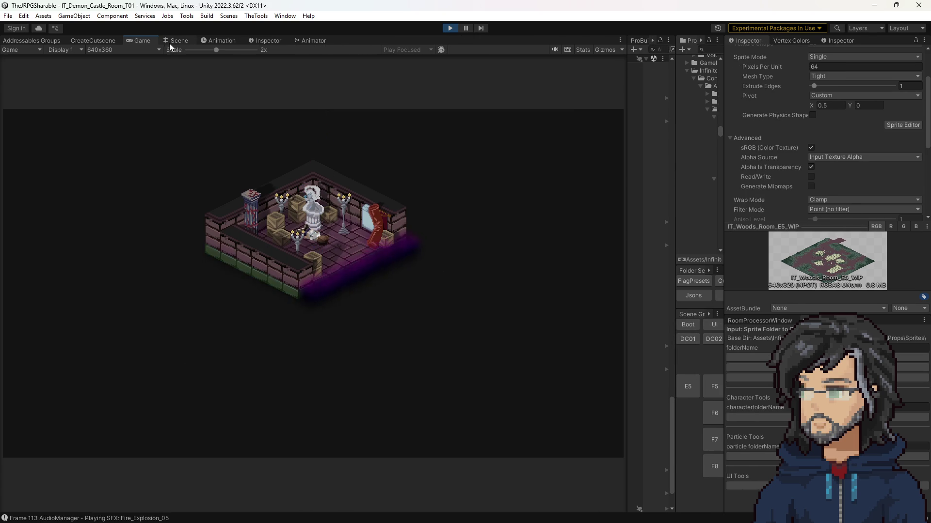
Step: In the Scene view, select the Demon Castle room's floor piece and widen the Inspector
left_click(179, 43)
mouse_move(387, 241)
left_mouse_down()
mouse_move(281, 239)
mouse_move(339, 239)
mouse_move(415, 202)
mouse_move(416, 302)
mouse_move(284, 303)
left_mouse_up()
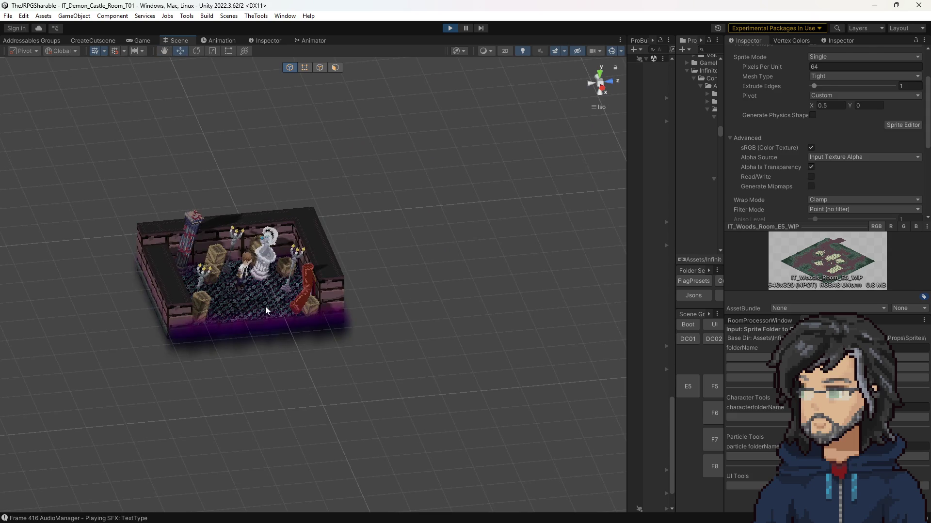
left_click(266, 306)
scroll(307, 321, "up", 10)
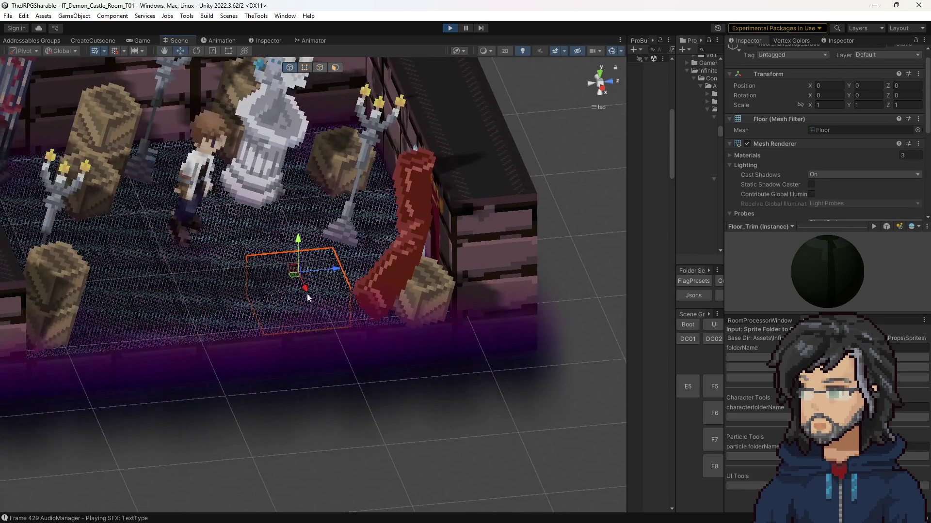
scroll(311, 281, "up", 6)
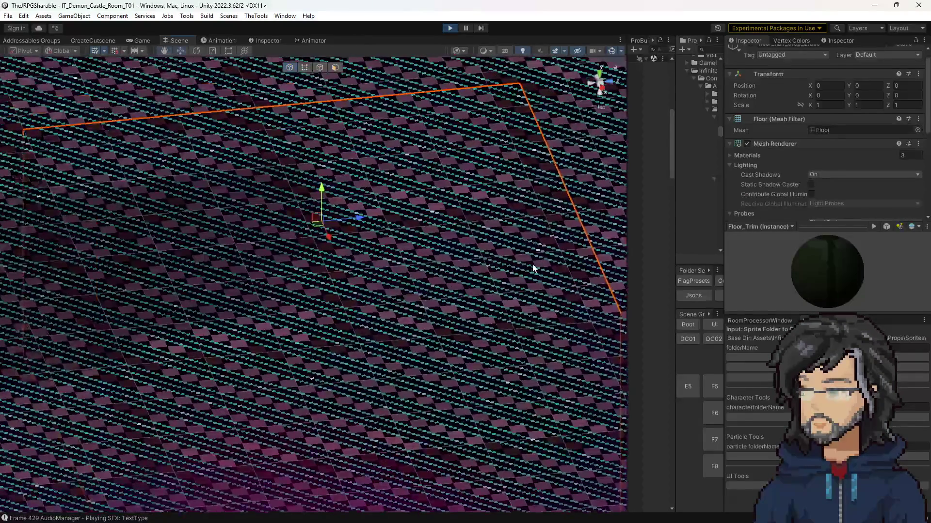
scroll(776, 182, "down", 4)
left_click_drag(675, 220, 700, 219)
left_click_drag(749, 196, 712, 194)
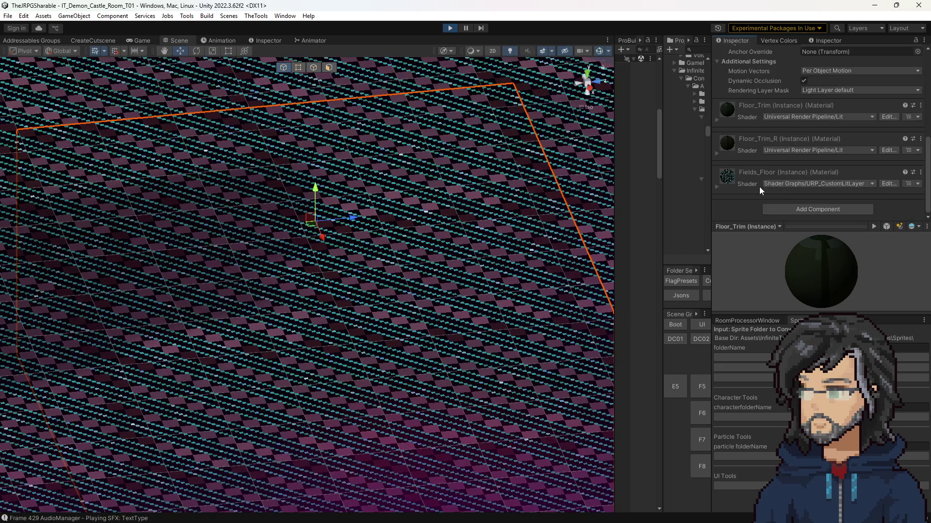
Step: Expand the Fields_Floor material to show its URP_CustomLitLayer _BaseMap, _Layer1 and _Layer1_ST inputs
left_click(716, 186)
scroll(746, 185, "down", 3)
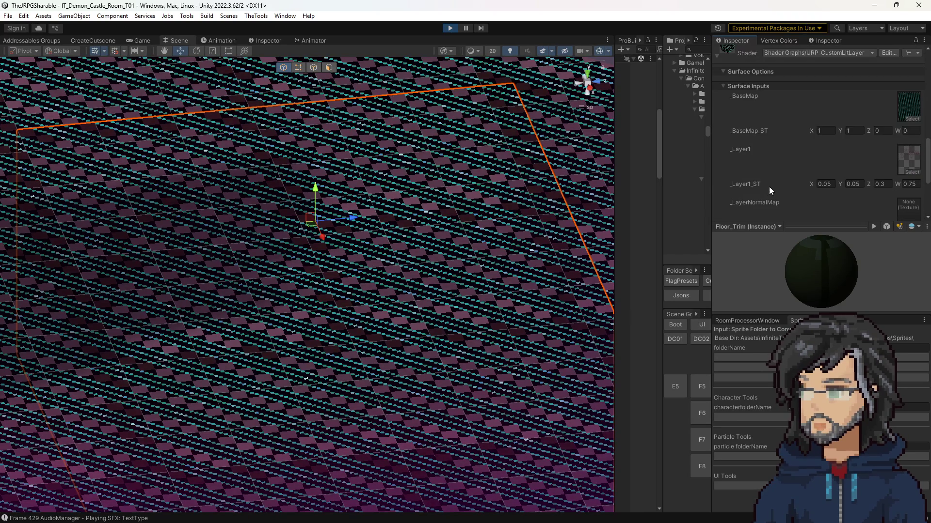
scroll(755, 184, "down", 3)
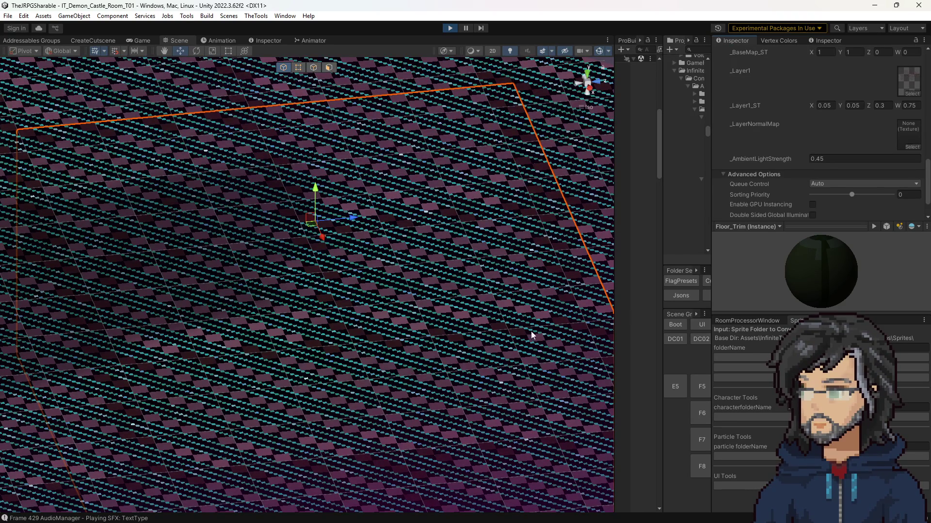
scroll(267, 291, "down", 1)
scroll(267, 291, "down", 1)
scroll(839, 148, "down", 1)
scroll(827, 153, "up", 10)
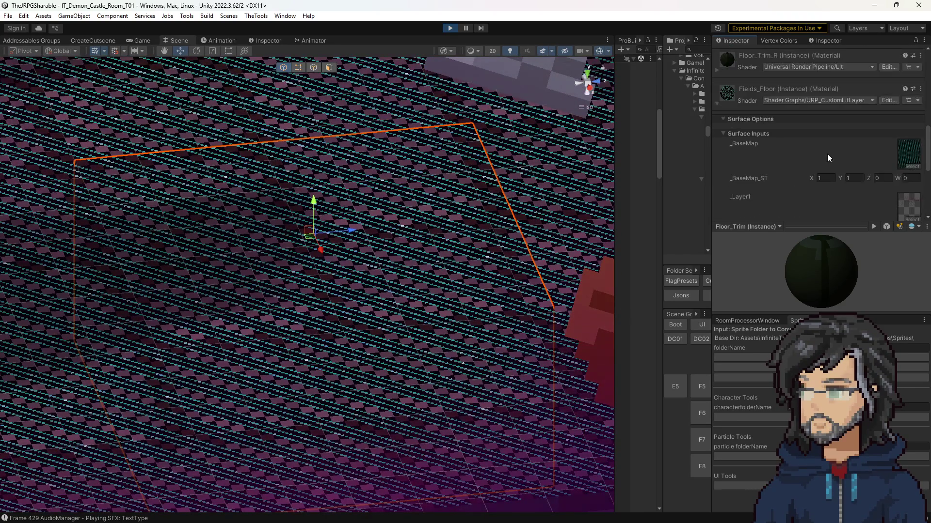
scroll(830, 169, "down", 1)
scroll(754, 136, "down", 1)
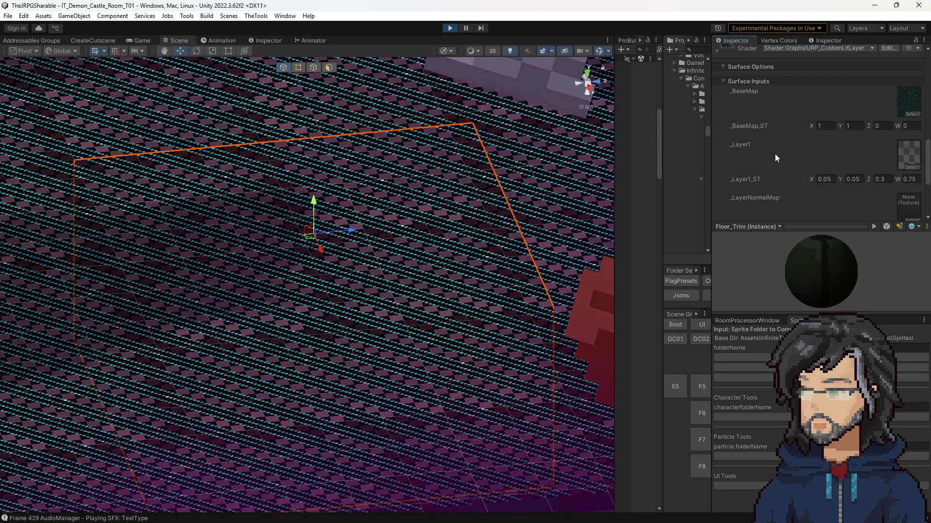
scroll(775, 154, "down", 2)
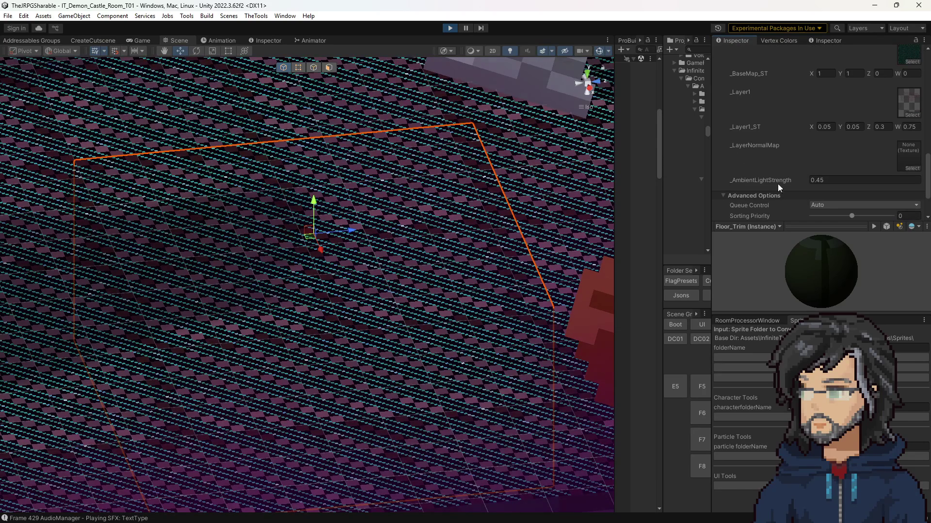
scroll(775, 182, "up", 2)
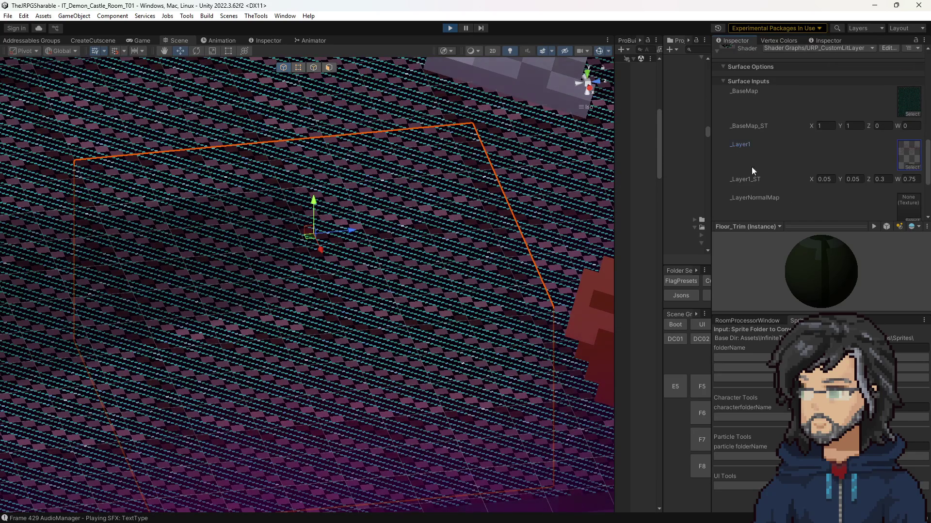
left_click_drag(661, 192, 594, 194)
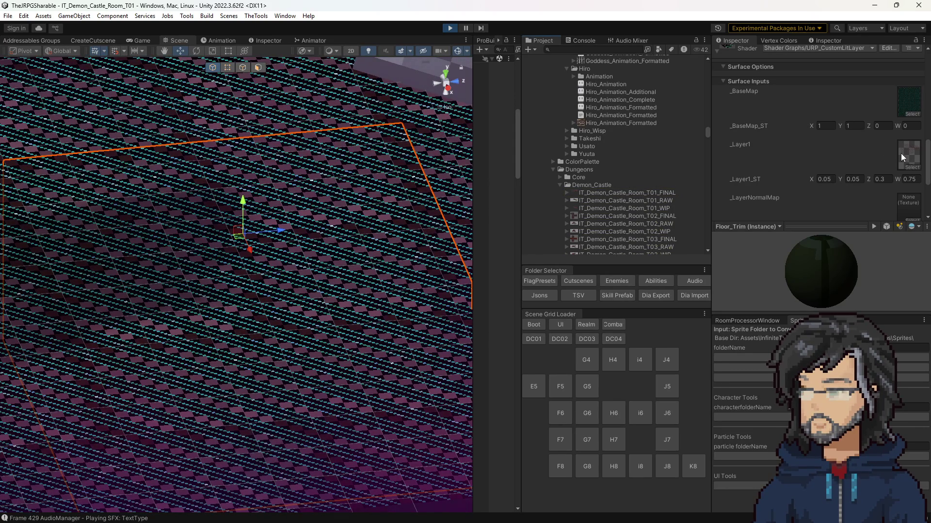
scroll(854, 148, "down", 3)
scroll(858, 153, "up", 6)
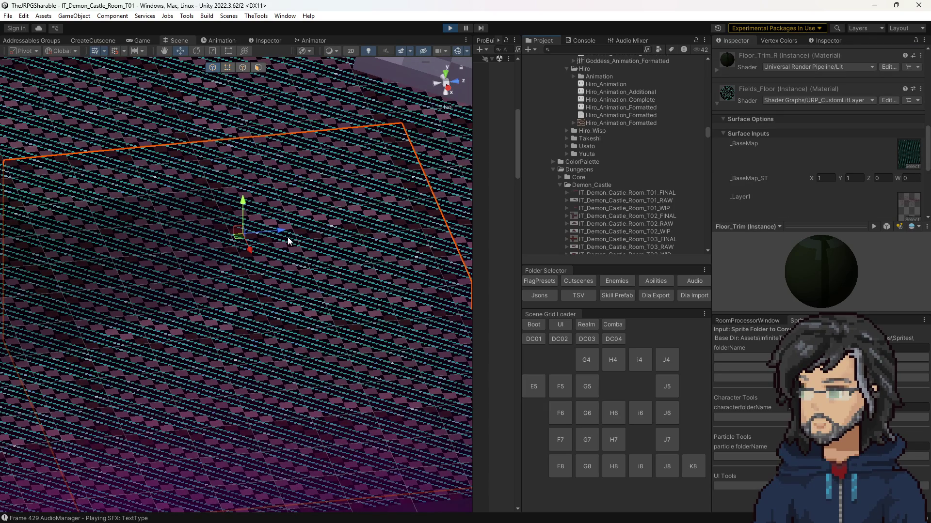
Step: Stop play, load IT_Woods_Room_F7, enable Load All on GlobalSceneChecker, and play it
left_click(450, 28)
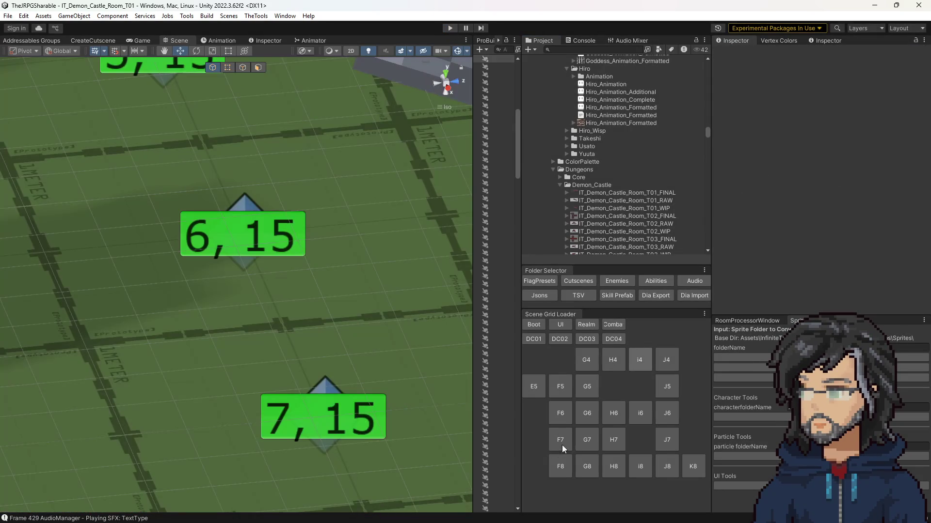
left_click(561, 443)
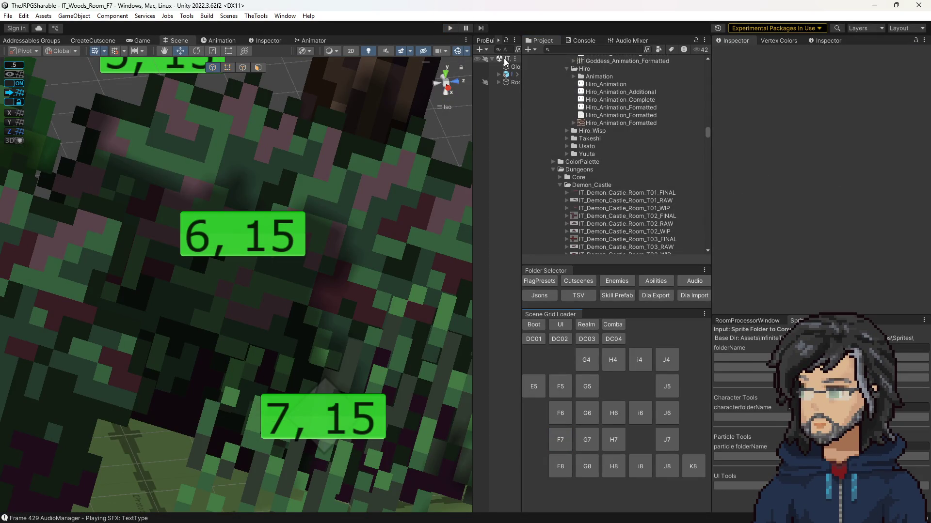
left_click(507, 74)
left_click(510, 66)
left_click(804, 193)
left_click(449, 28)
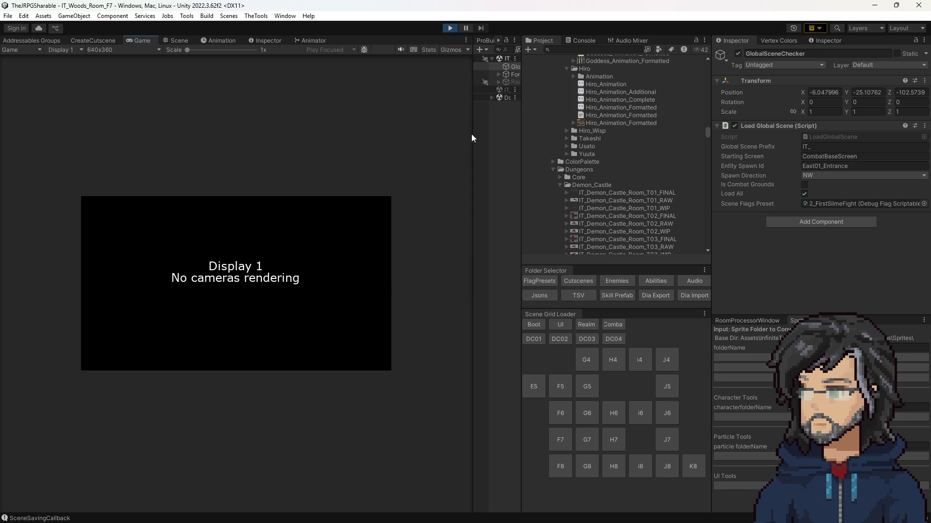
left_click(177, 41)
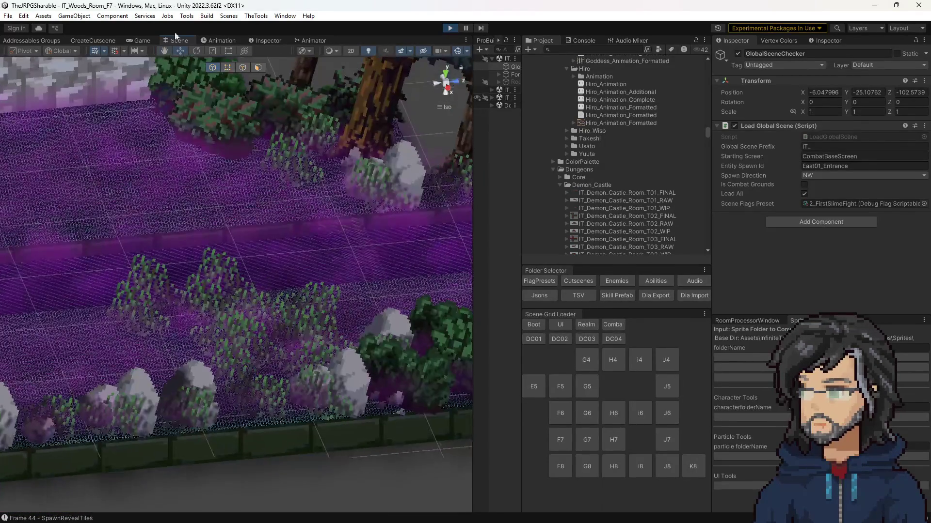
Step: Orbit the Scene view over the purple ground, then set the Game view scale to 2x
left_click(134, 40)
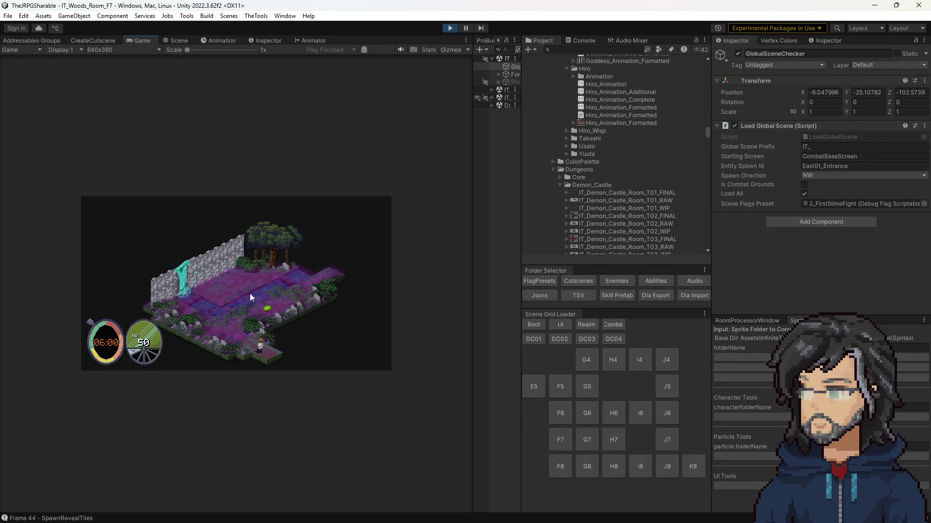
left_click(176, 41)
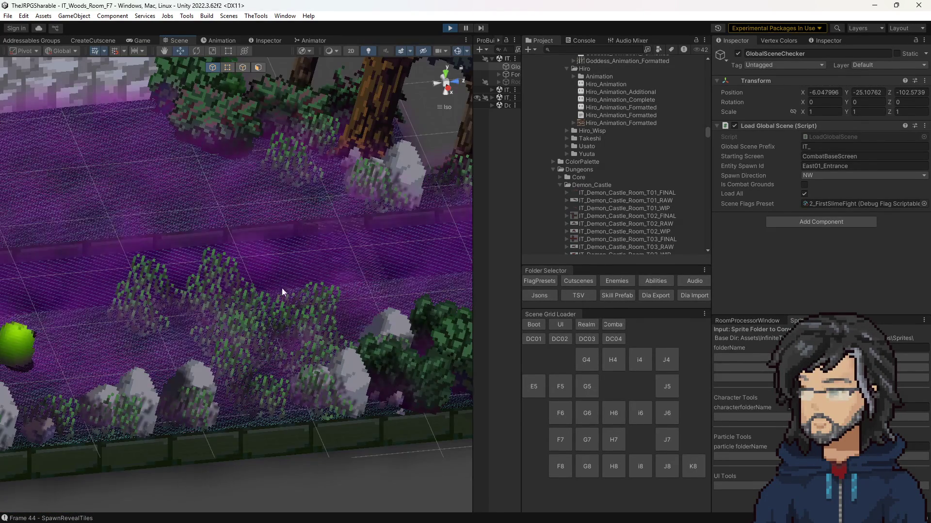
mouse_move(327, 296)
left_mouse_down()
mouse_move(347, 319)
mouse_move(375, 304)
mouse_move(374, 343)
mouse_move(281, 330)
left_mouse_up()
scroll(281, 330, "up", 5)
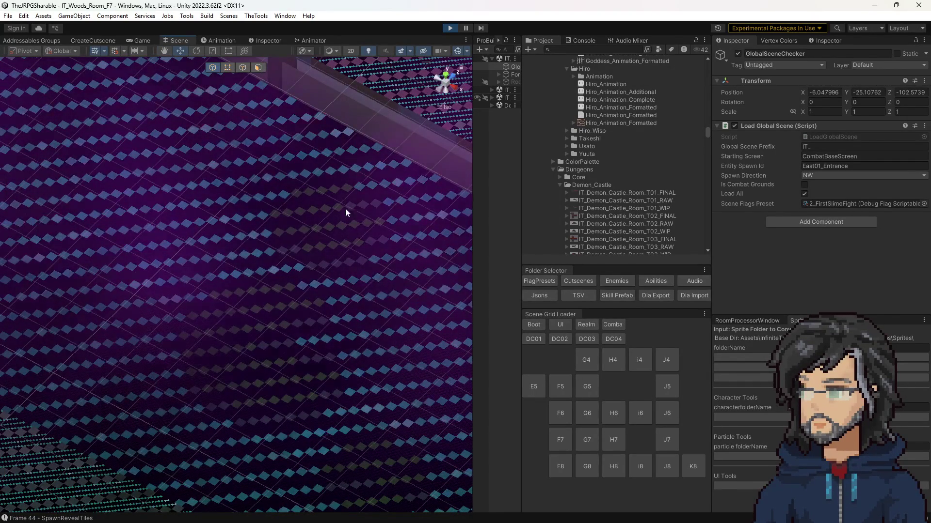
left_click(137, 41)
left_click_drag(219, 50, 217, 51)
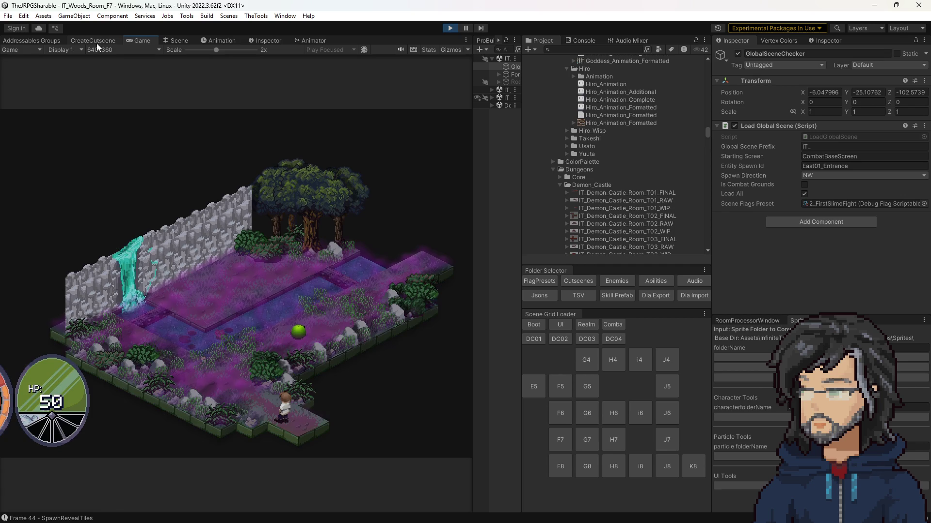
Step: Zoom and pan the Scene view to show the garden, slime and character
left_click(179, 40)
scroll(272, 280, "up", 3)
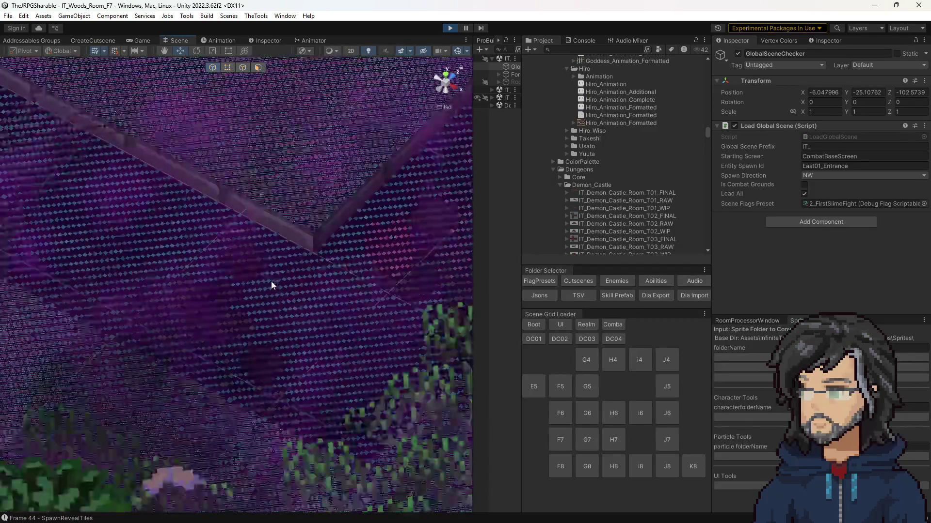
scroll(271, 281, "down", 5)
left_click_drag(322, 308, 182, 216)
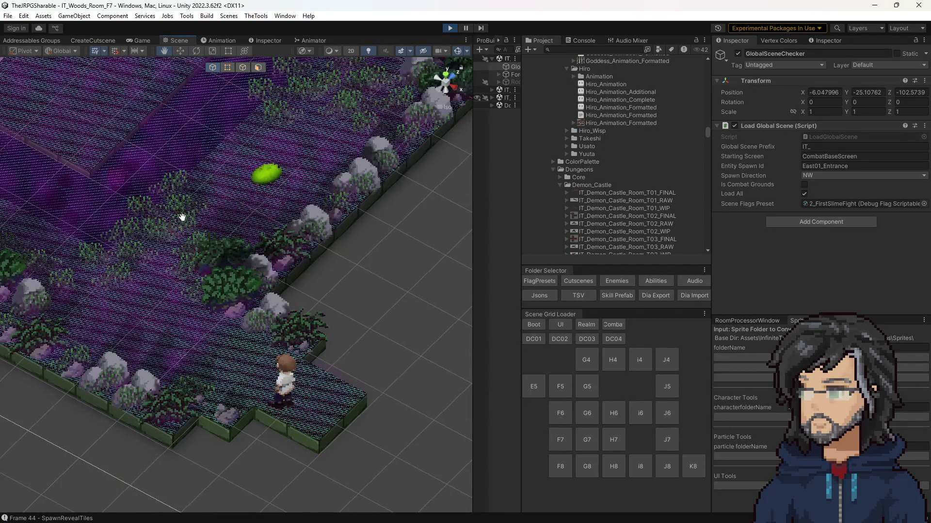
Step: Select a half-step floor tile, locate Floor_Trim_R's floor_trim base map, then view the Game tab
left_click(312, 423)
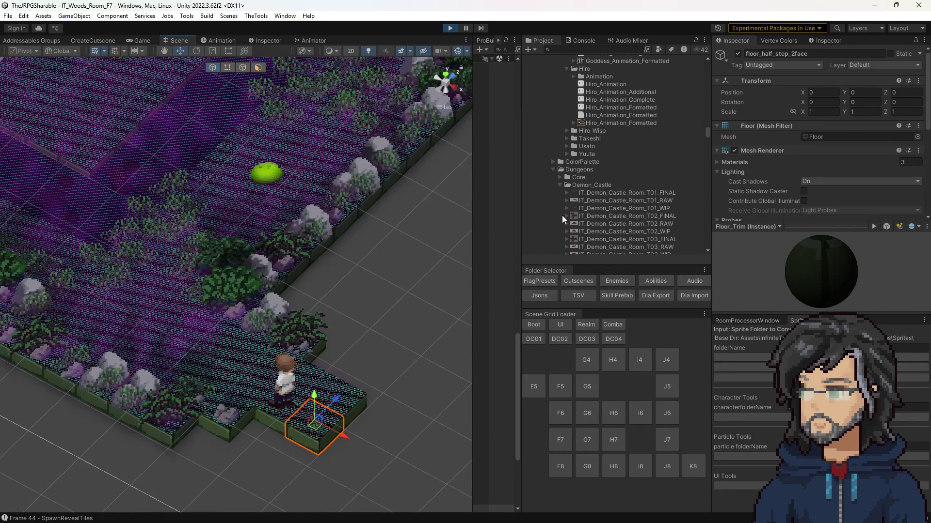
left_click_drag(375, 355, 335, 313)
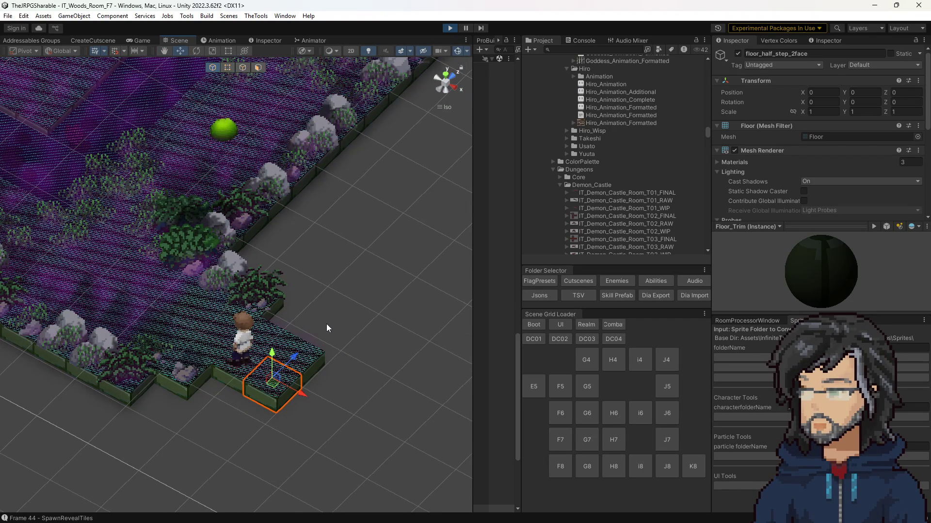
left_click_drag(295, 407, 292, 310)
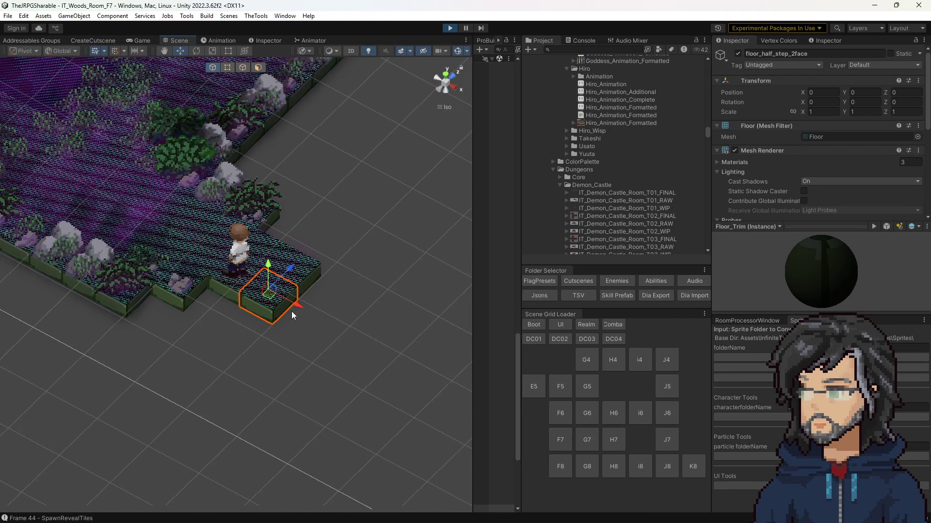
scroll(754, 159, "down", 5)
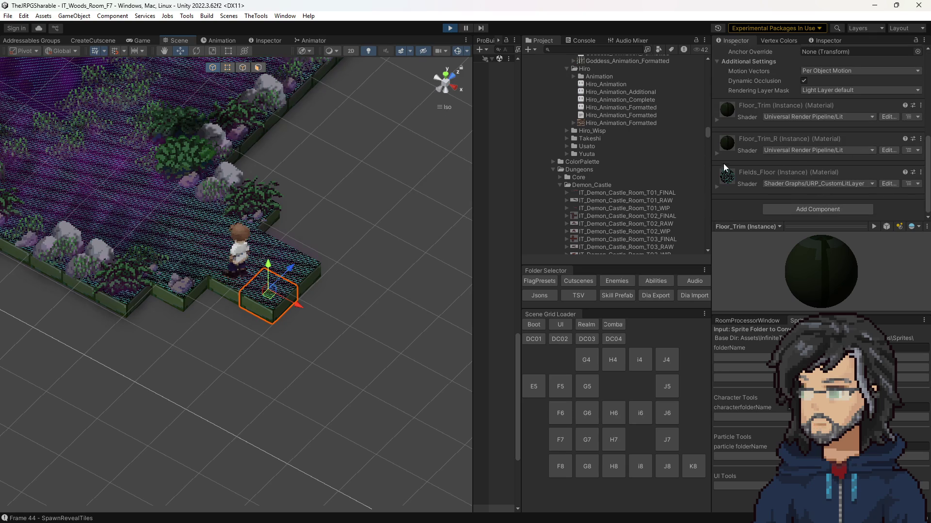
left_click(717, 154)
scroll(805, 162, "down", 5)
scroll(806, 162, "up", 3)
left_click(734, 117)
scroll(614, 154, "down", 5)
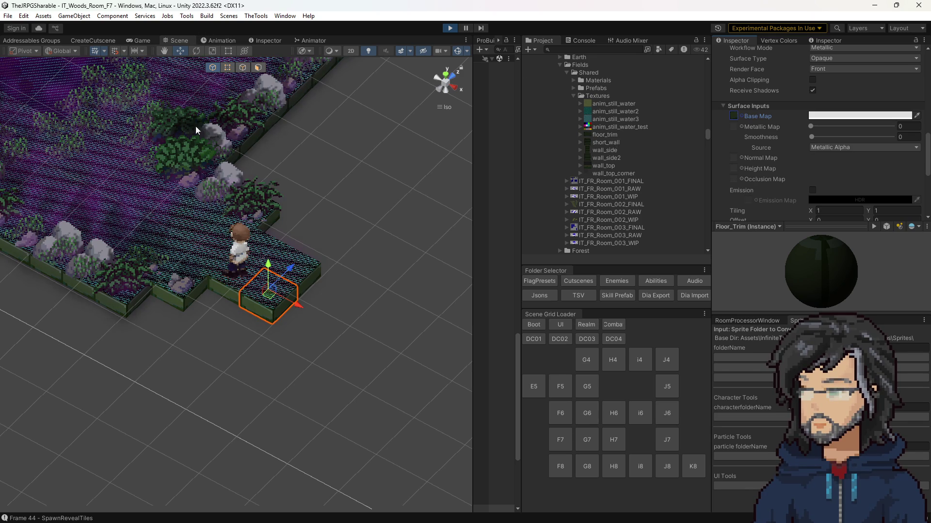
left_click(147, 39)
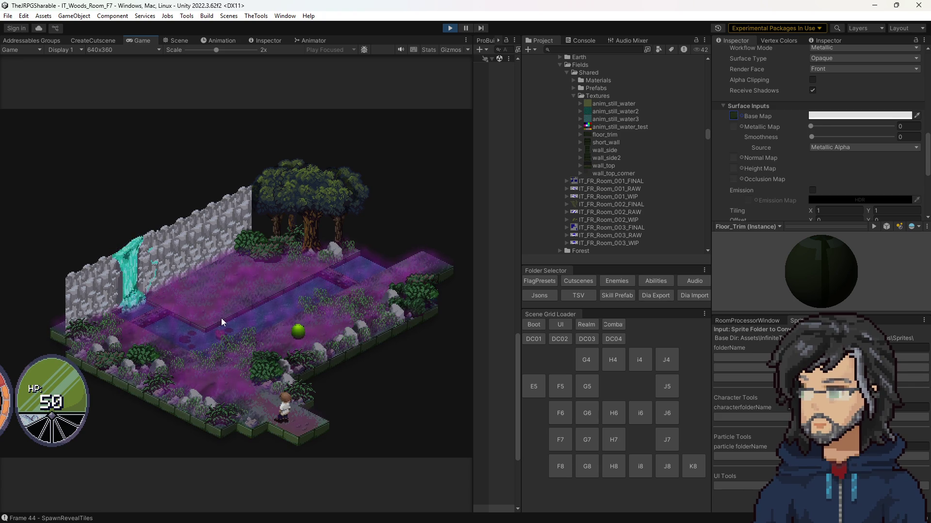
Step: Return to the Scene view, expand the Fields_Floor material's properties and clear the project search
left_click(178, 42)
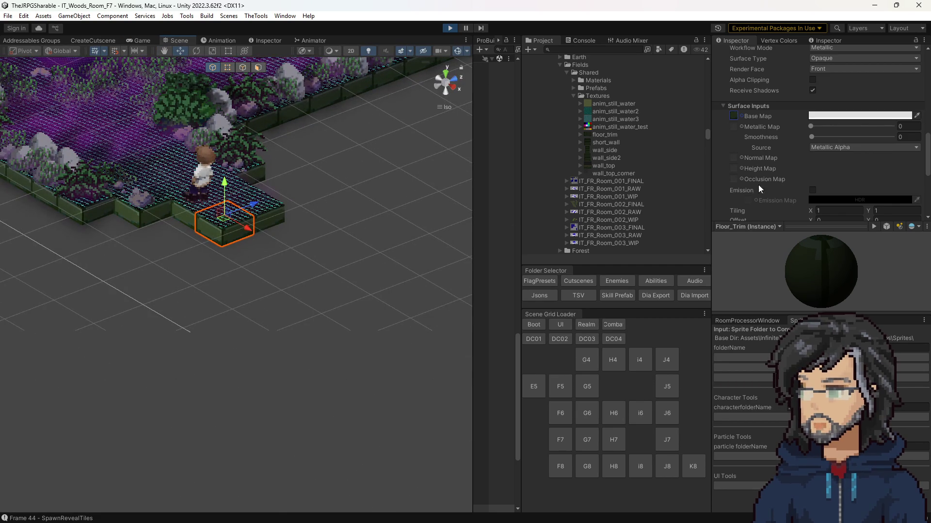
scroll(776, 174, "down", 5)
scroll(615, 190, "down", 2)
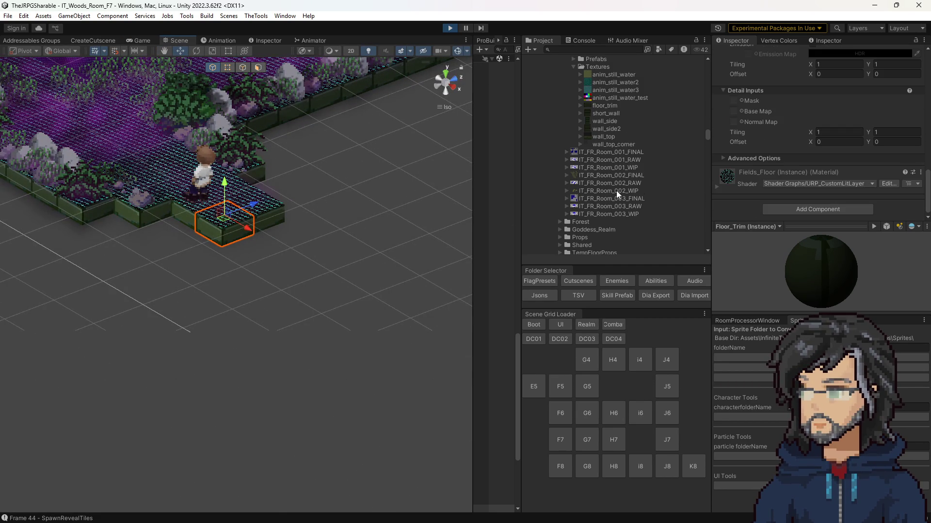
left_click(716, 186)
scroll(804, 161, "down", 5)
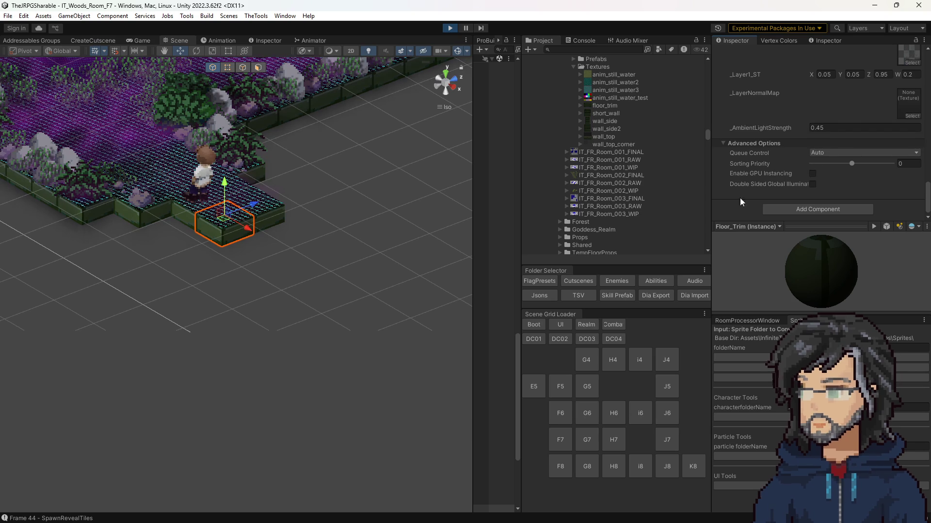
scroll(772, 171, "up", 5)
scroll(694, 161, "up", 6)
scroll(778, 155, "up", 2)
scroll(779, 155, "up", 5)
scroll(566, 184, "up", 8)
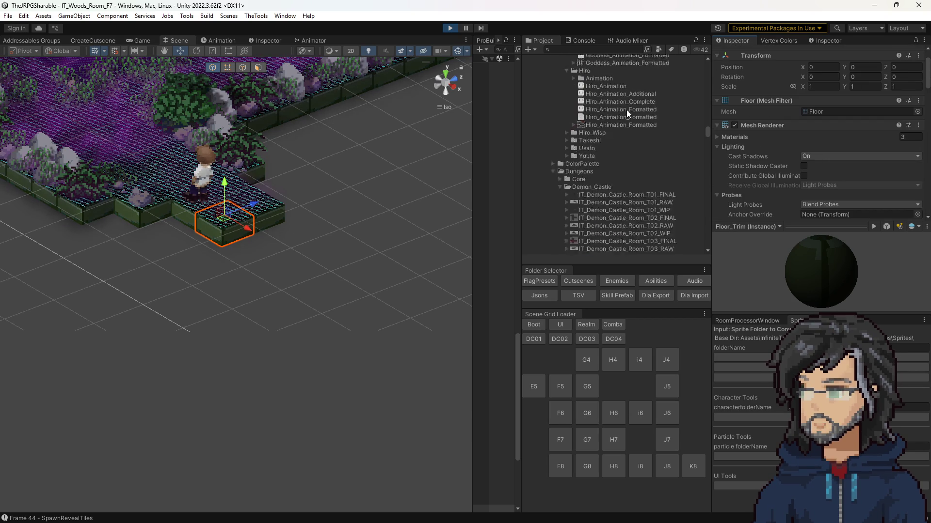
type("fi")
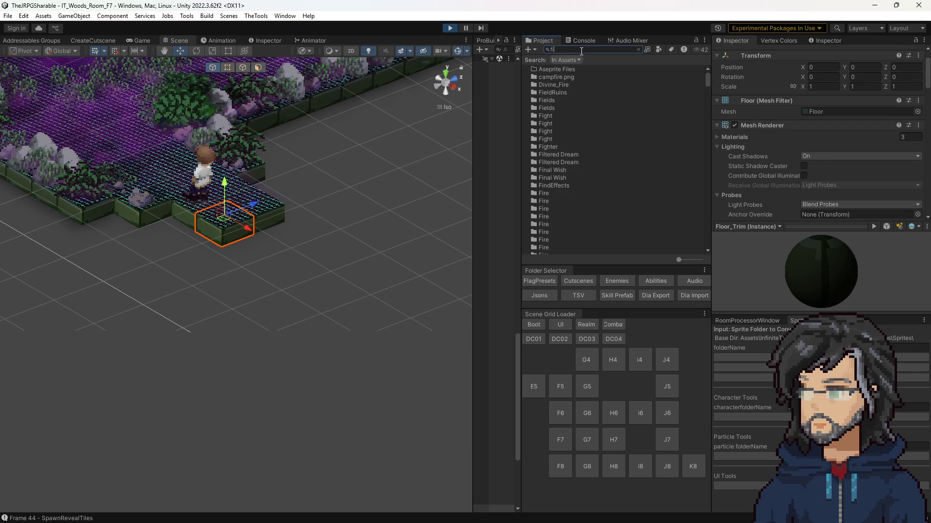
key("BackSpace")
key("BackSpace")
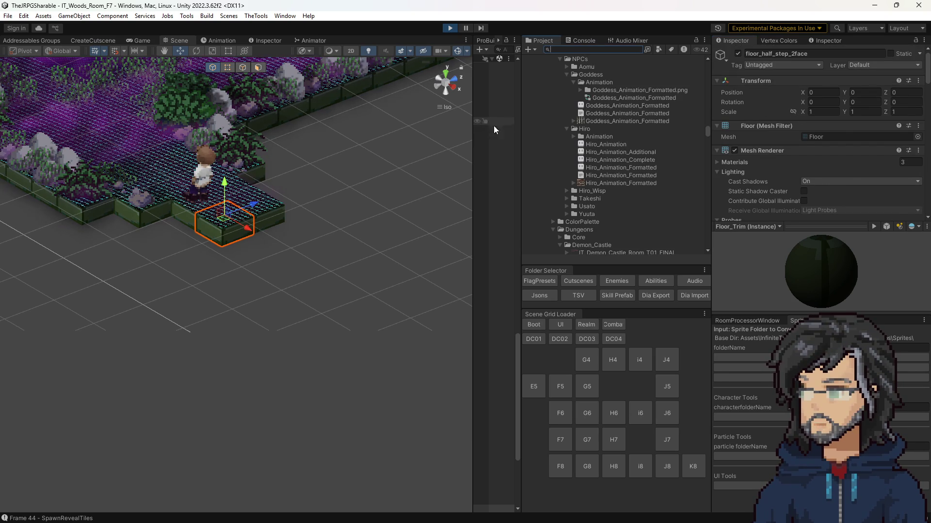
Step: Widen the Hierarchy and select FloorHolder, FloorDestination and the tile Pos: 19, 4
left_click_drag(470, 134, 356, 134)
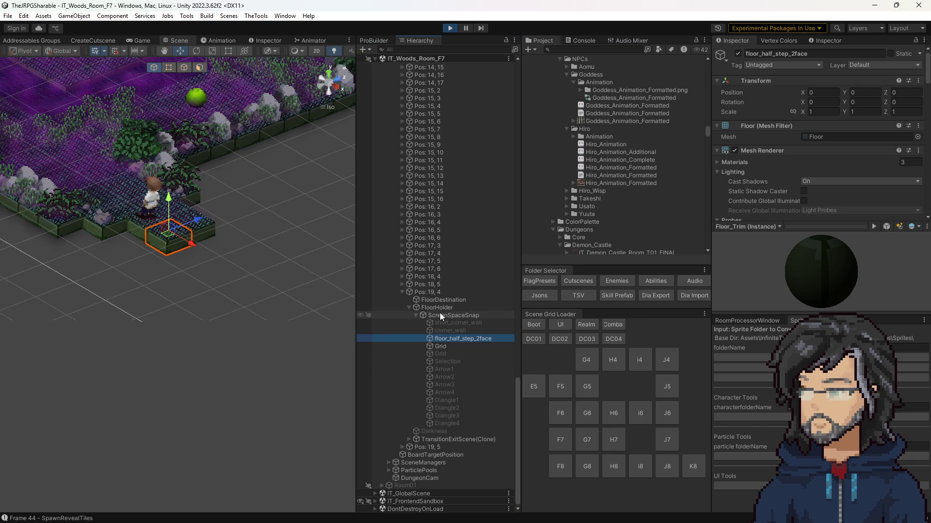
left_click(442, 310)
left_click(433, 299)
left_click(430, 294)
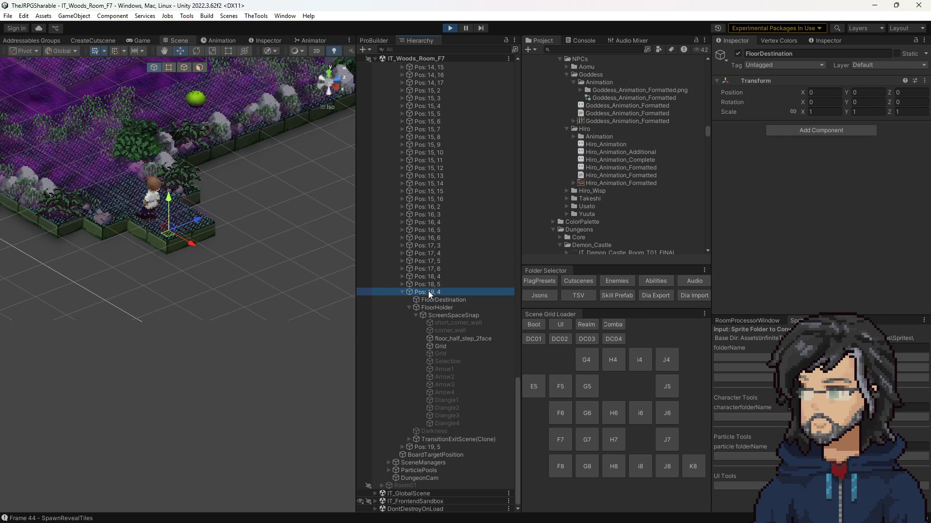
scroll(818, 174, "down", 3)
scroll(818, 174, "down", 1)
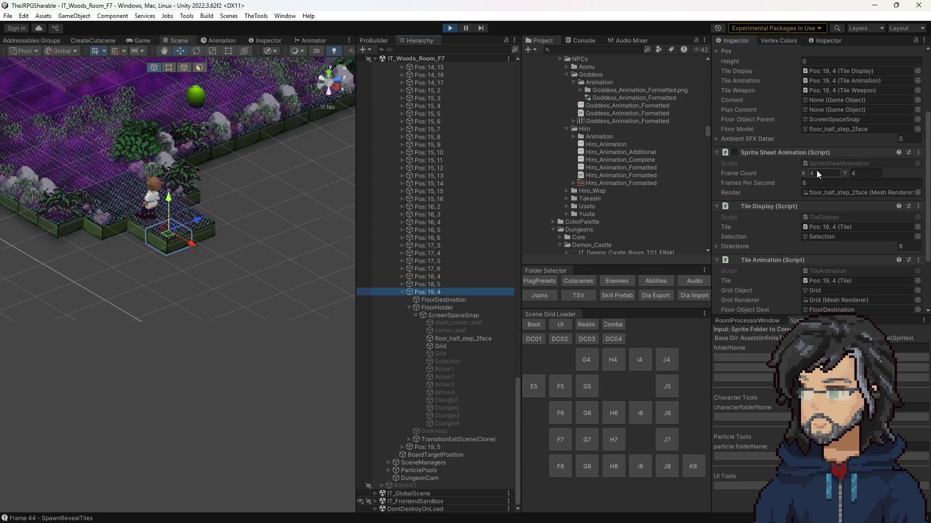
scroll(480, 223, "up", 15)
scroll(489, 192, "up", 20)
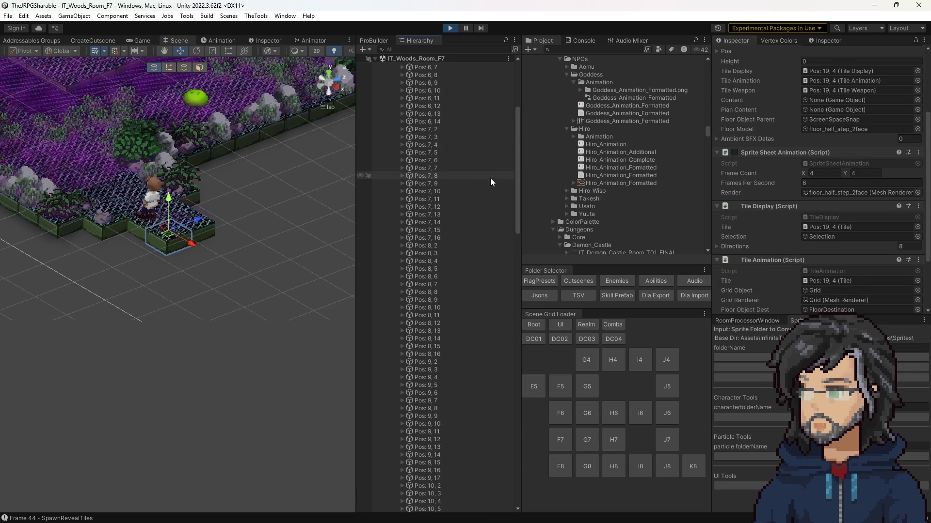
Step: Select Board, ping its Tile View Prefab and open Base_Floor_Tile for editing
left_click(394, 104)
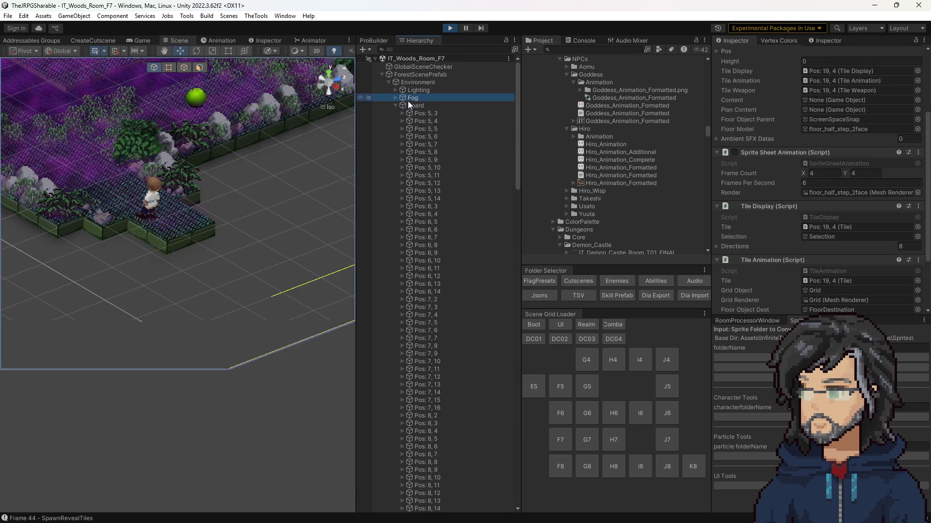
left_click(833, 146)
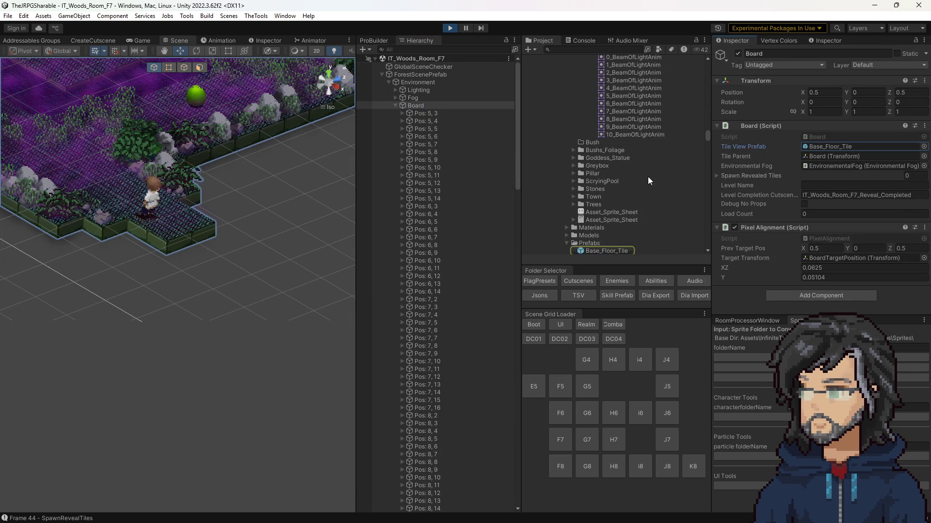
left_click(588, 137)
double_click(588, 135)
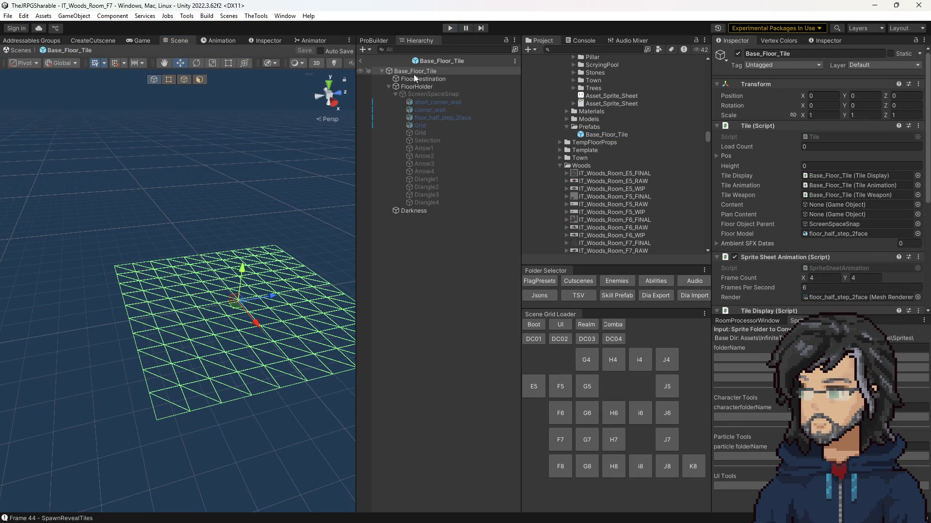
Step: Select floor_half_step_2face, expand its Fields_Floor material and open the URP_CustomLitLayer graph via Edit...
left_click(432, 117)
scroll(845, 190, "down", 5)
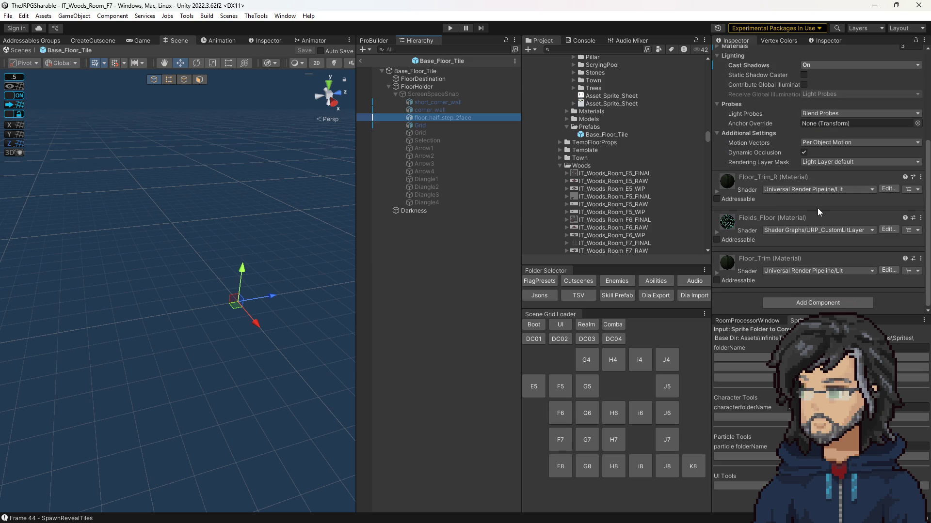
left_click(716, 232)
scroll(755, 230, "down", 5)
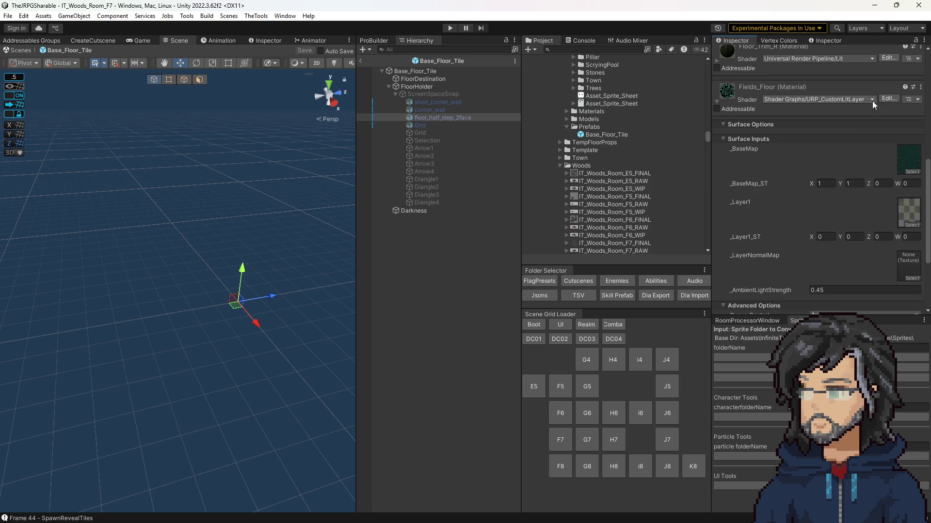
scroll(867, 118, "up", 3)
left_click(889, 176)
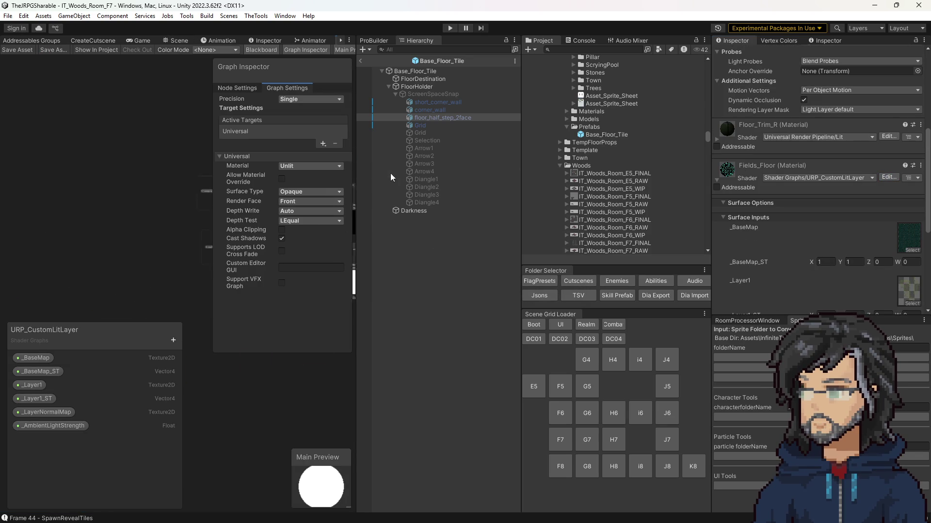
Step: Widen the Shader Graph window and review the master stack, Lerp, MainLight and Position nodes
left_click_drag(359, 200, 723, 200)
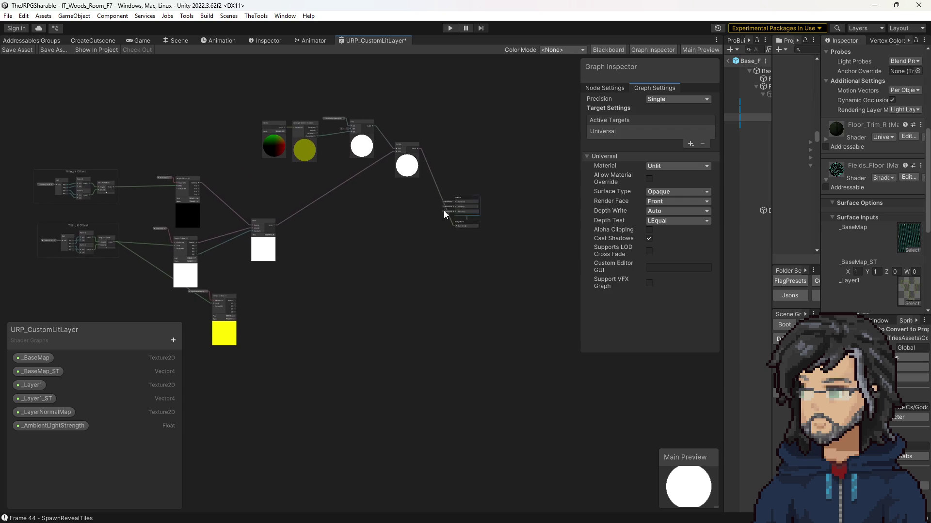
scroll(432, 182, "up", 5)
mouse_move(350, 202)
left_mouse_down()
mouse_move(417, 321)
mouse_move(489, 208)
left_mouse_up()
scroll(417, 321, "down", 5)
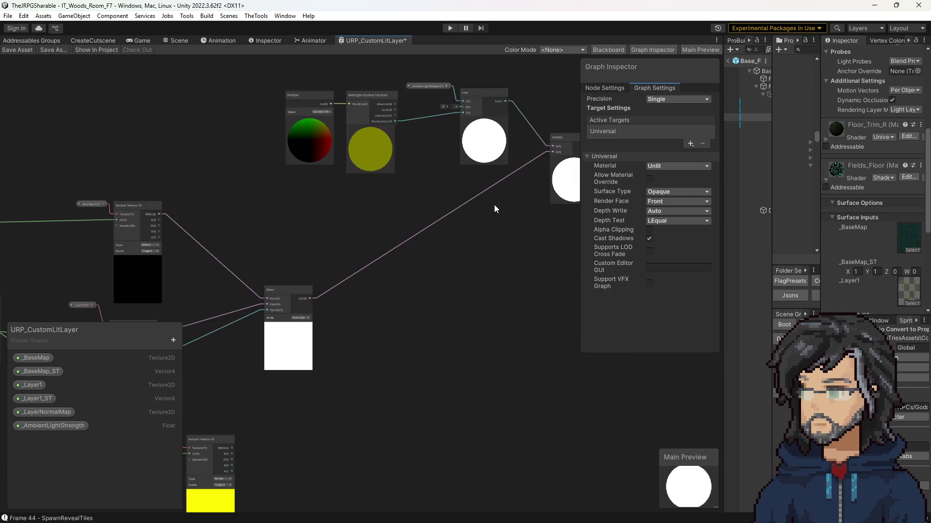
left_click_drag(340, 284, 286, 335)
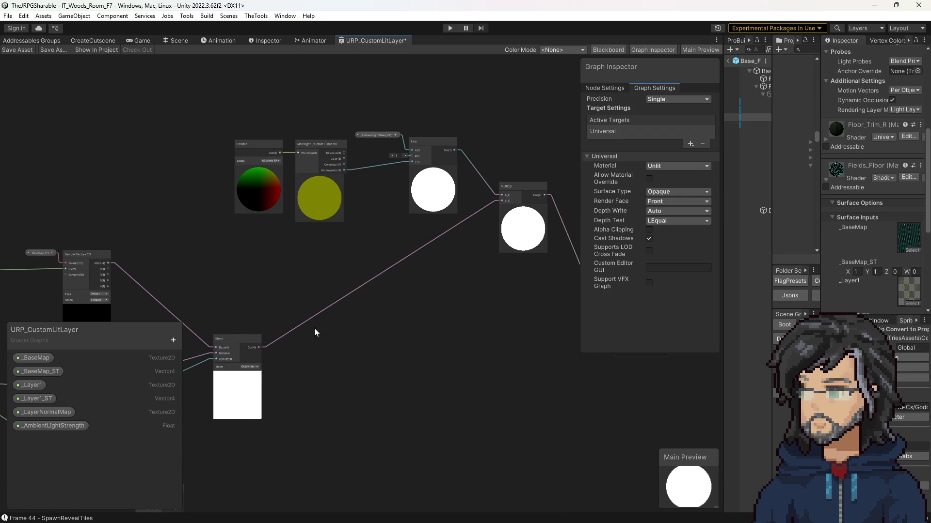
scroll(287, 139, "up", 4)
mouse_move(489, 167)
left_mouse_down()
mouse_move(412, 124)
mouse_move(443, 167)
mouse_move(388, 178)
left_mouse_up()
left_click_drag(283, 233, 382, 211)
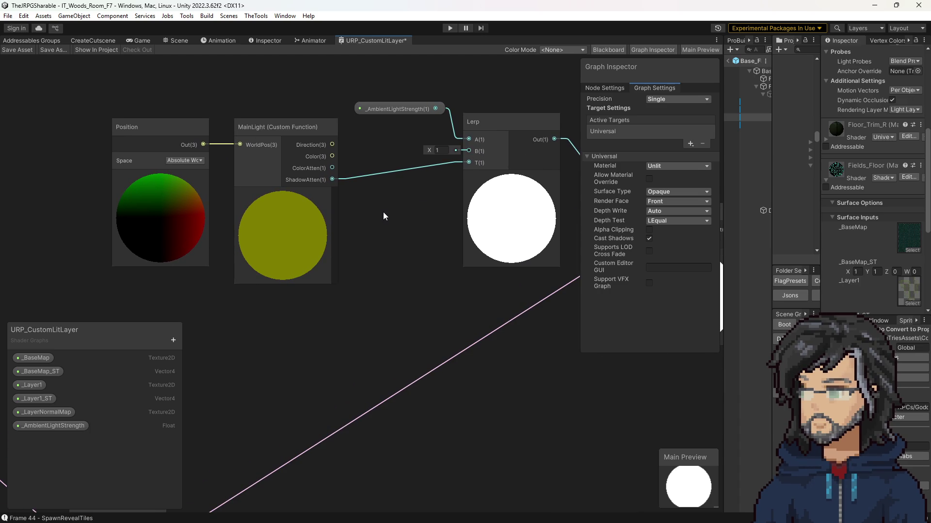
left_click(284, 224)
left_click(172, 231)
Step: Move the _LayerNormalMap Sample Texture 2D node left, beneath the _Layer1 sampler
left_click_drag(325, 309, 446, 93)
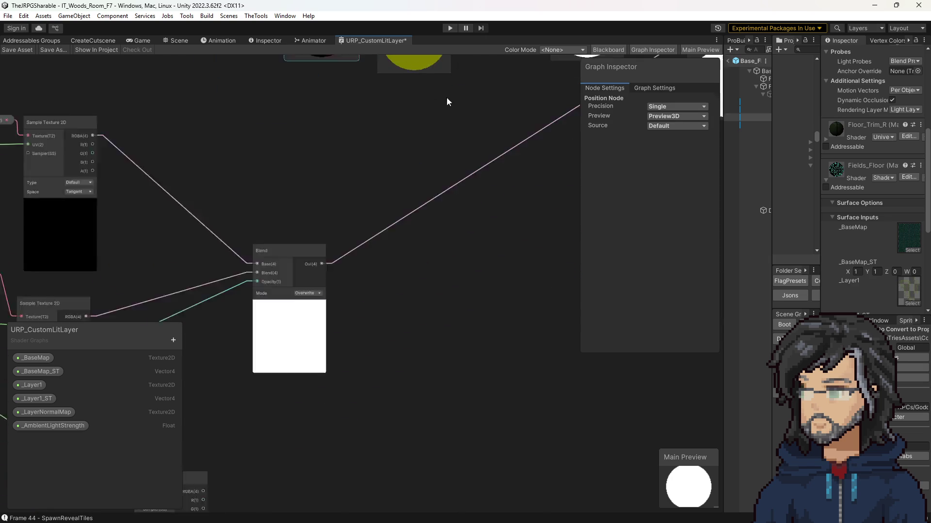
scroll(446, 93, "down", 3)
mouse_move(409, 202)
left_mouse_down()
mouse_move(418, 189)
mouse_move(446, 246)
mouse_move(346, 104)
left_mouse_up()
scroll(346, 103, "up", 1)
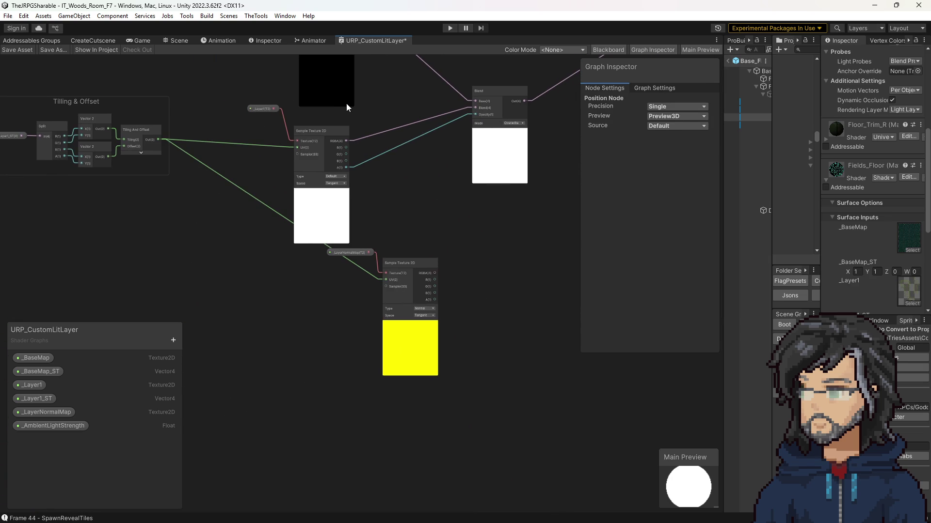
scroll(407, 162, "down", 3)
scroll(431, 231, "up", 4)
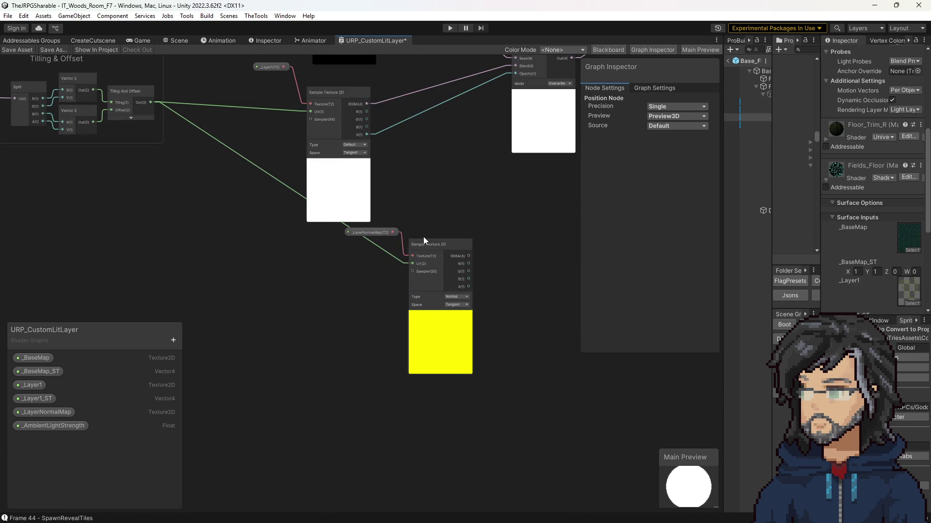
left_click(441, 242)
mouse_move(441, 242)
left_mouse_down()
mouse_move(293, 275)
mouse_move(275, 262)
mouse_move(336, 258)
left_mouse_up()
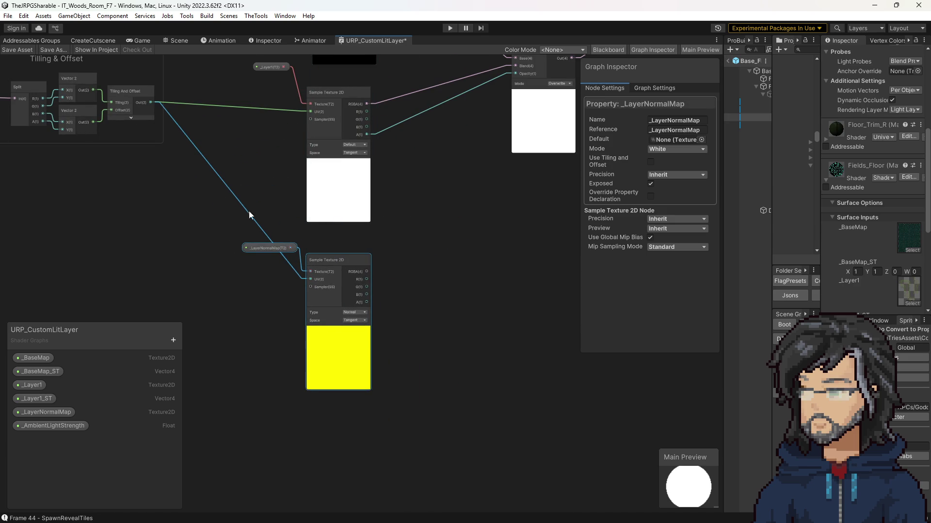
scroll(300, 267, "down", 3)
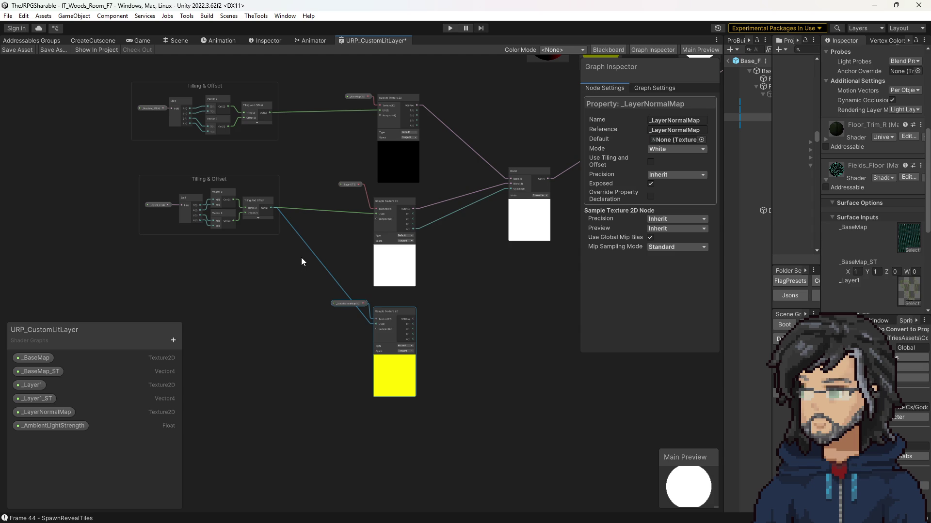
scroll(248, 228, "up", 3)
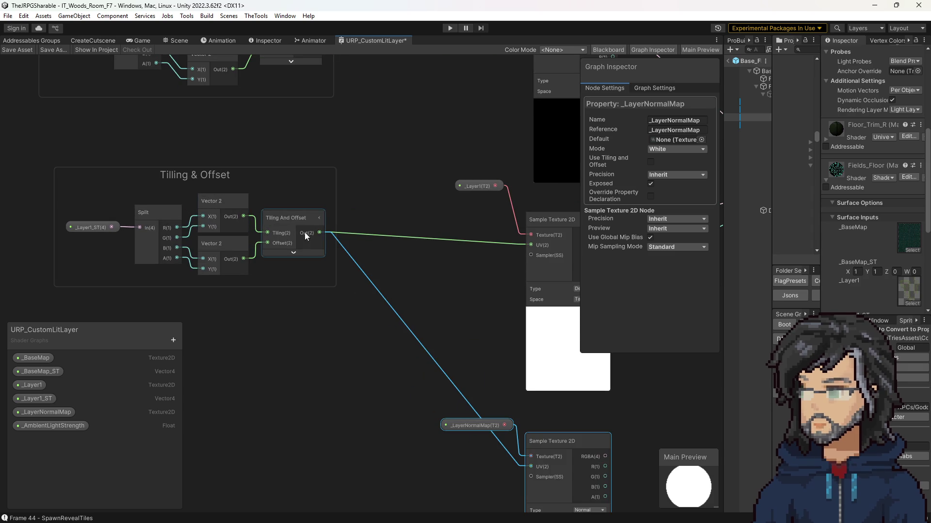
Step: Select the _Layer1 property and its sampler and frame the view on them
mouse_move(406, 265)
left_mouse_down()
mouse_move(367, 246)
mouse_move(408, 368)
mouse_move(373, 323)
mouse_move(332, 234)
left_mouse_up()
left_click_drag(417, 159, 359, 227)
key("f")
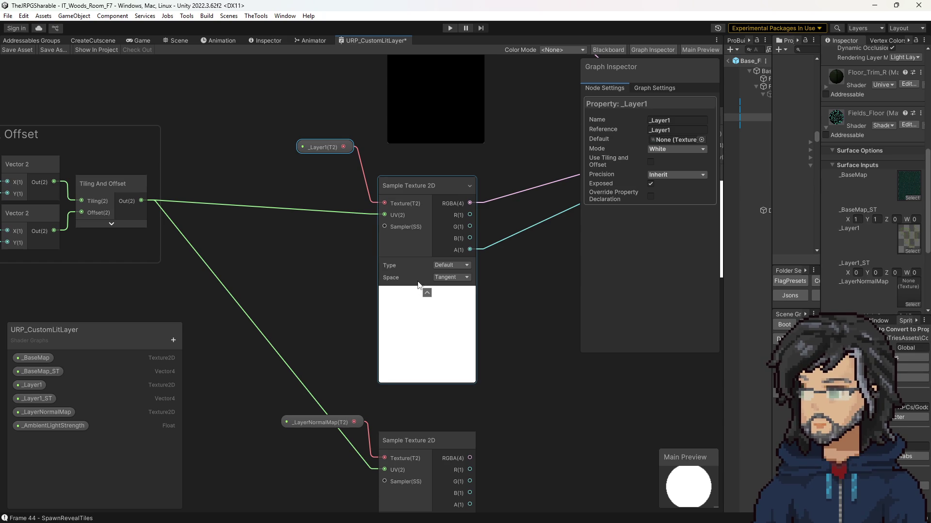
Step: Pan across the Tilling & Offset groups and inspect the _BaseMap property node
scroll(387, 204, "down", 3)
left_click_drag(488, 173, 447, 290)
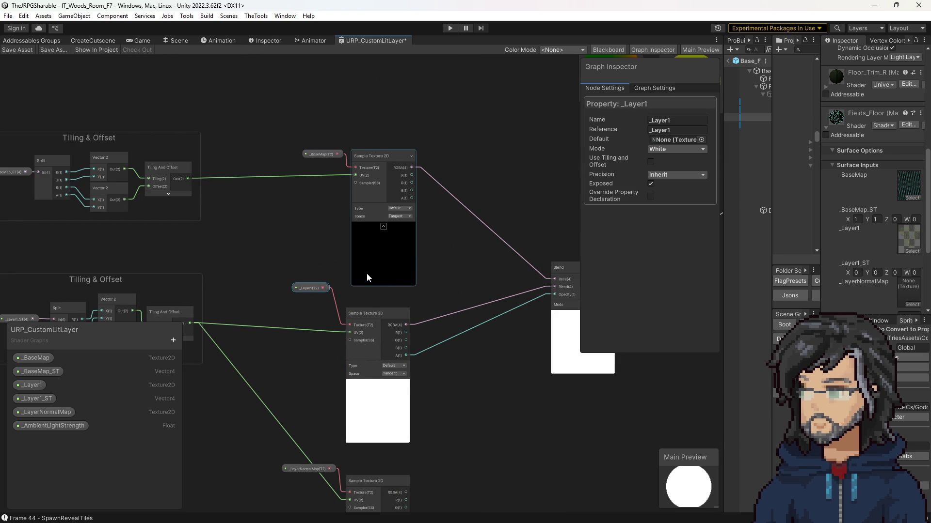
mouse_move(424, 251)
left_mouse_down()
mouse_move(406, 278)
mouse_move(368, 160)
left_mouse_up()
left_click(371, 168)
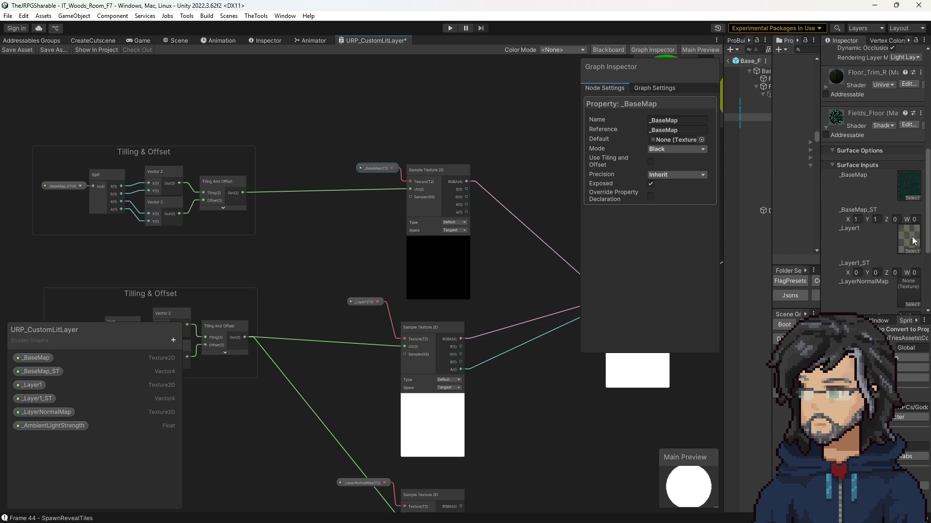
left_click_drag(583, 294, 441, 191)
scroll(364, 266, "down", 2)
left_click_drag(363, 266, 370, 182)
Step: Box-select the _Layer1 Tilling & Offset group with its Sample Texture 2D and duplicate them
mouse_move(114, 85)
left_mouse_down()
mouse_move(431, 234)
mouse_move(484, 246)
left_mouse_up()
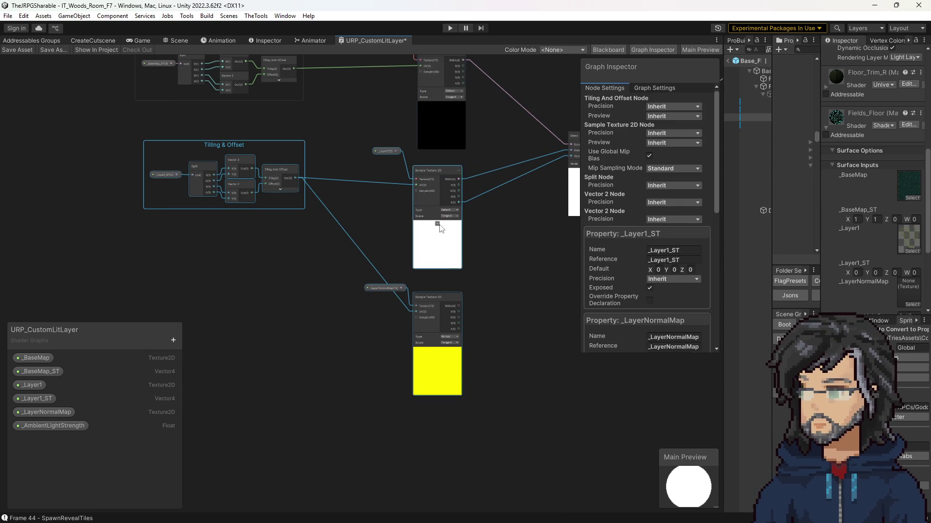
mouse_move(533, 348)
left_mouse_down()
mouse_move(515, 219)
mouse_move(480, 386)
left_mouse_up()
left_click_drag(338, 293, 499, 389)
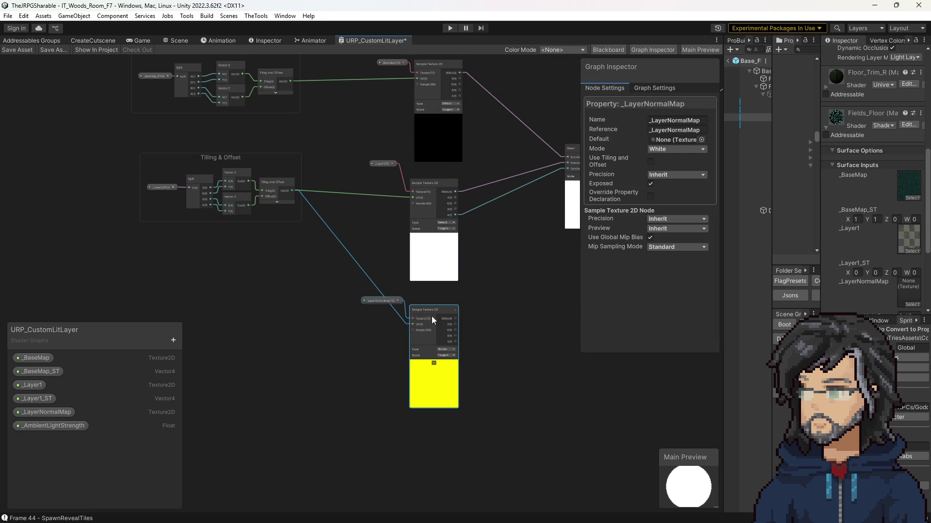
left_click_drag(378, 281, 418, 251)
mouse_move(158, 115)
left_mouse_down()
mouse_move(428, 217)
mouse_move(521, 236)
left_mouse_up()
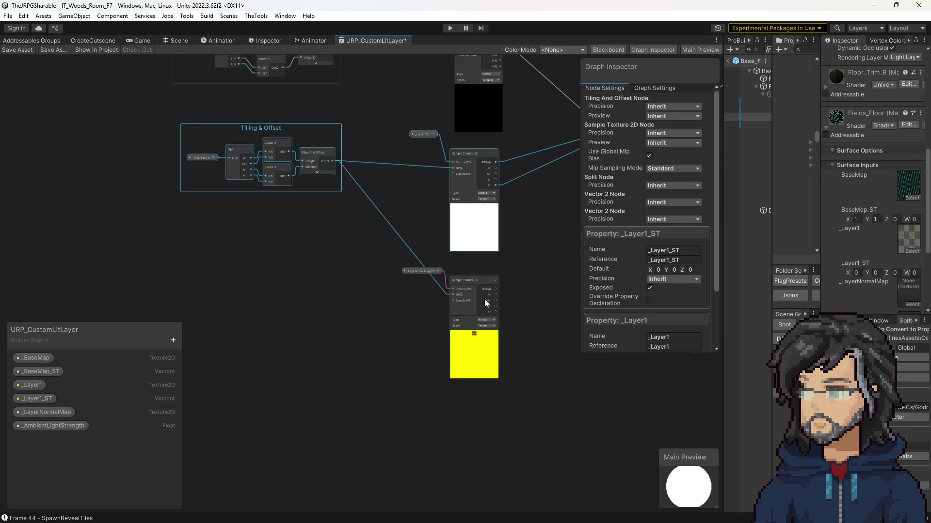
scroll(487, 346, "down", 3)
key("ctrl+d")
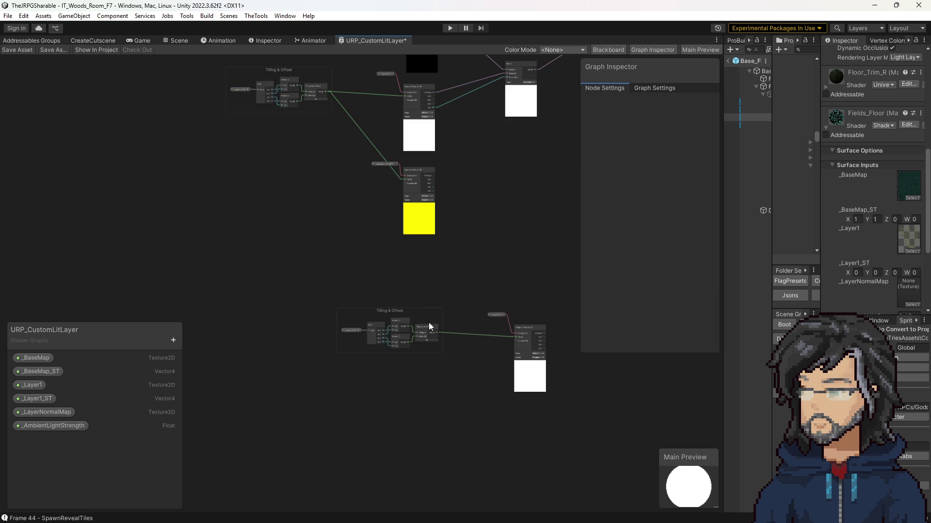
Step: Place the duplicated tiling group and sample node below the normal map sample
mouse_move(403, 306)
left_mouse_down()
mouse_move(402, 333)
mouse_move(457, 328)
left_mouse_up()
left_click_drag(368, 293, 548, 401)
left_click_drag(520, 374, 422, 315)
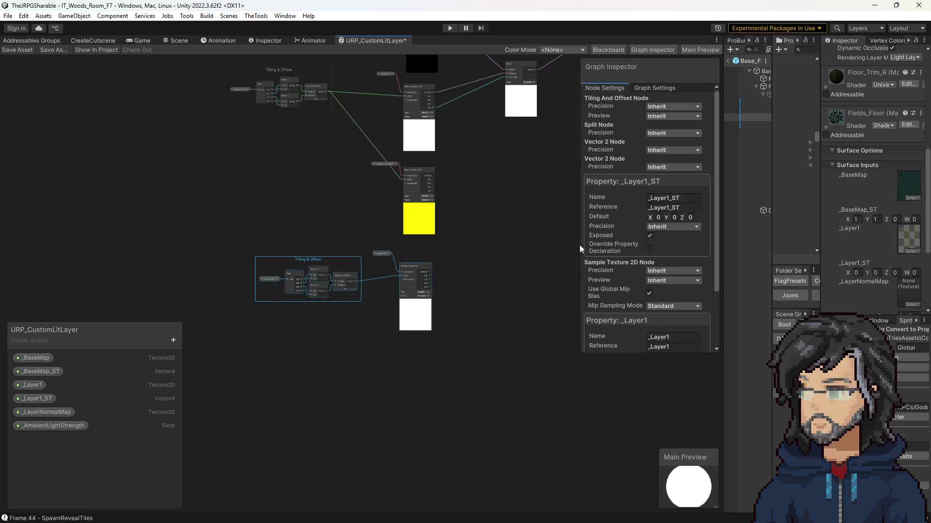
Step: Rename the copied _Layer1_ST property to _Layer2_ST
left_click(667, 198)
left_click(669, 199)
type("2")
key("Return")
scroll(650, 276, "down", 3)
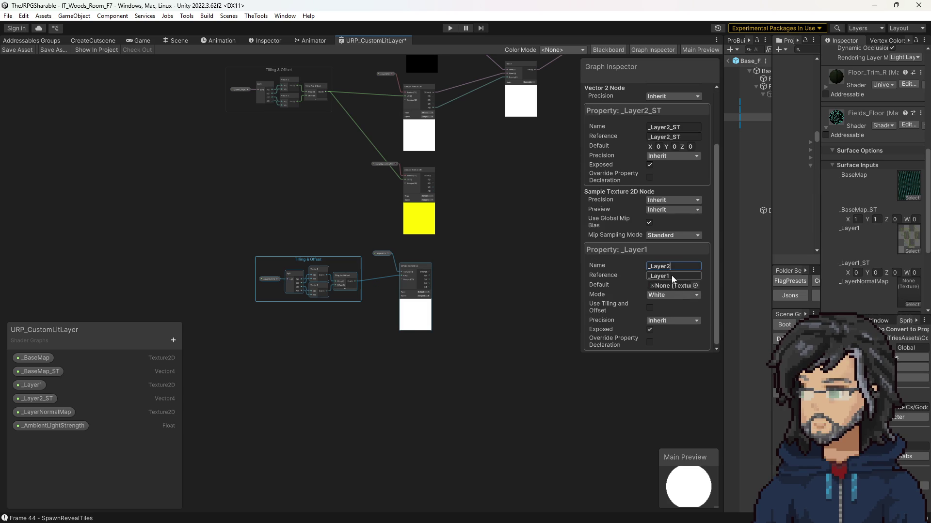
scroll(376, 293, "up", 2)
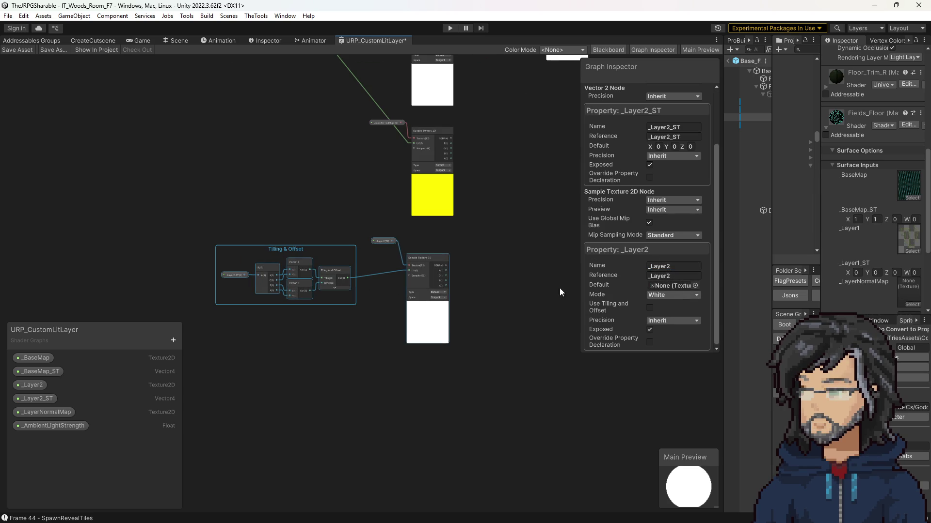
scroll(659, 289, "up", 3)
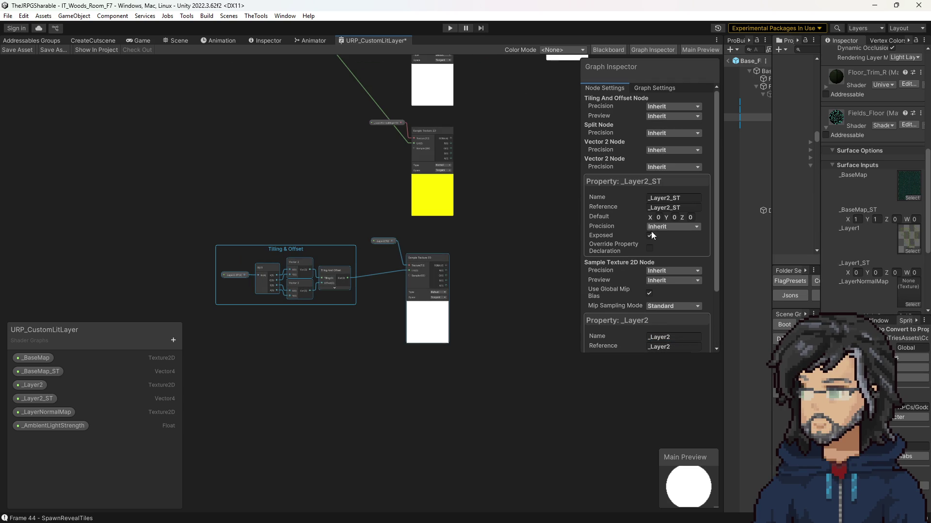
Step: Check the renamed _Layer2 texture property and the _Layer2_ST property node
left_click(382, 242)
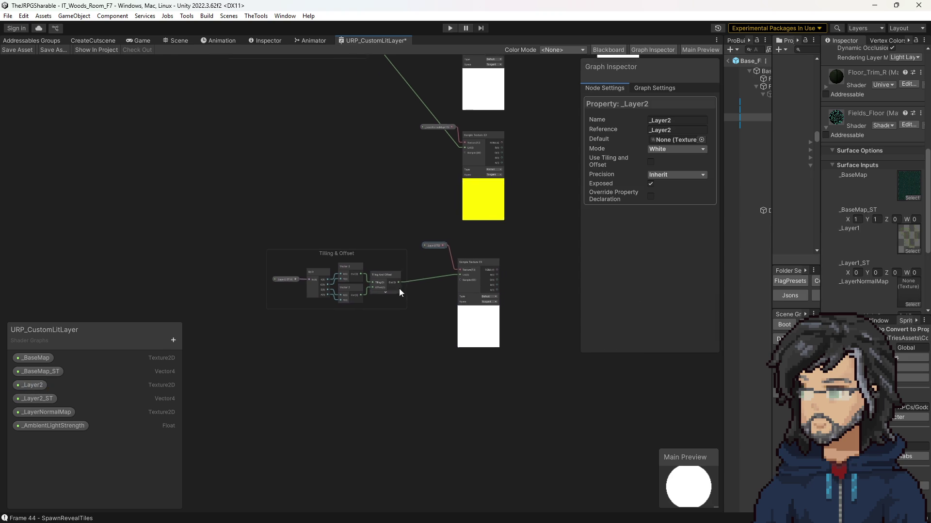
scroll(283, 284, "up", 3)
left_click(247, 276)
scroll(422, 206, "down", 5)
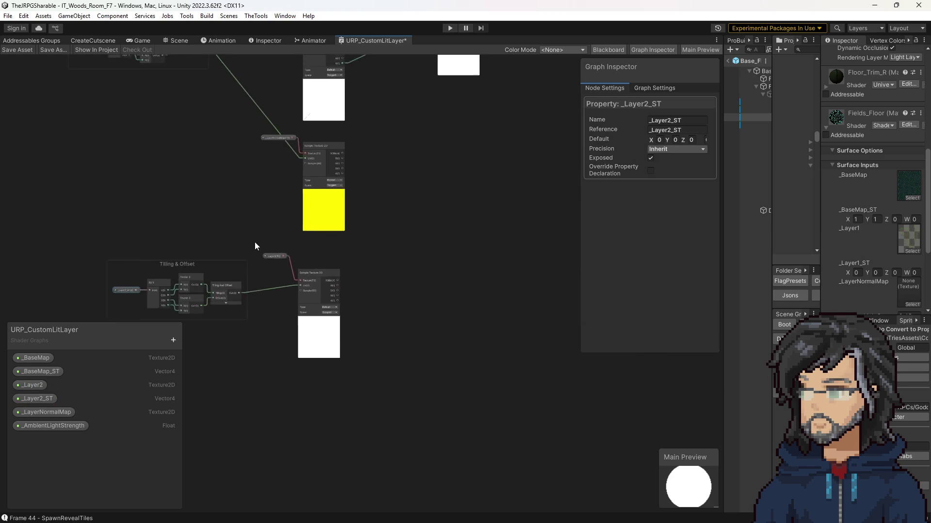
scroll(368, 271, "down", 2)
scroll(362, 246, "up", 6)
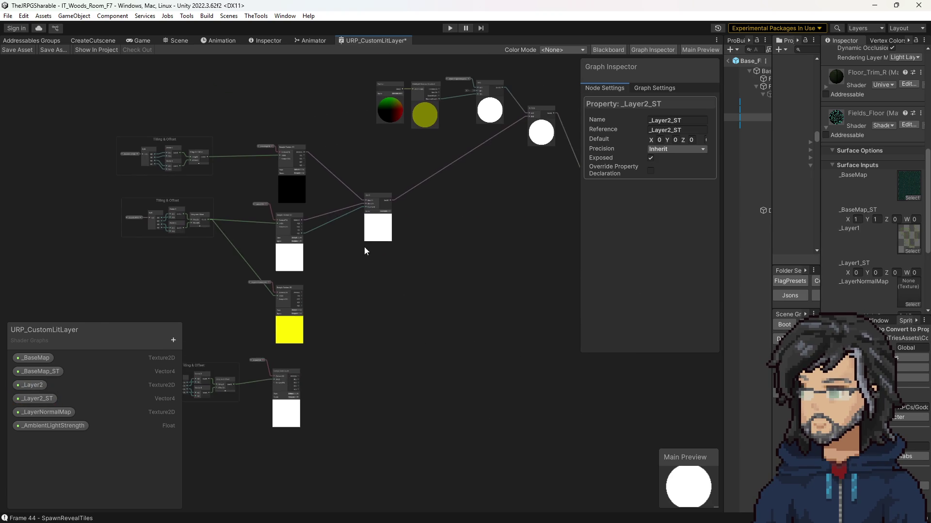
Step: Duplicate the Blend node, feed it the _Layer2 RGBA, and use the first Blend's output as Base
mouse_move(321, 124)
left_mouse_down()
mouse_move(409, 245)
mouse_move(396, 221)
left_mouse_up()
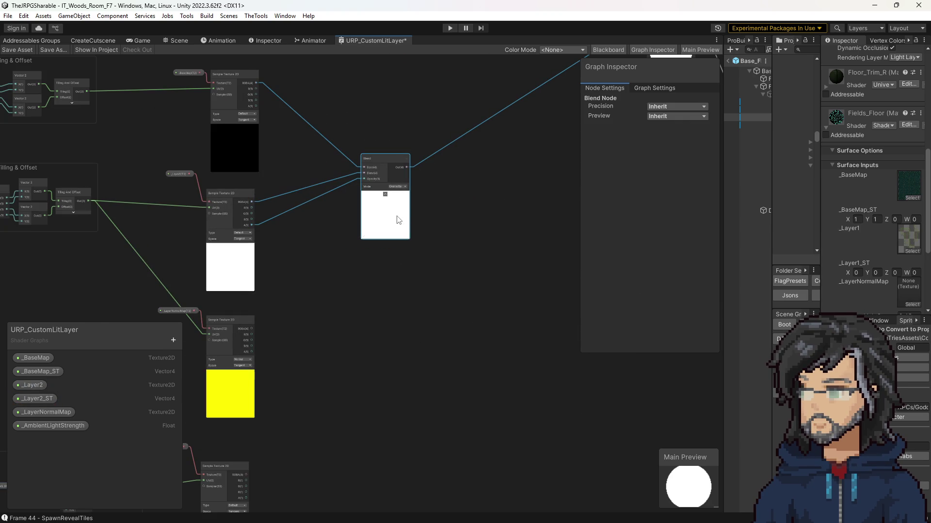
key("ctrl+d")
mouse_move(417, 280)
left_mouse_down()
mouse_move(380, 309)
mouse_move(359, 293)
mouse_move(393, 285)
mouse_move(477, 225)
mouse_move(485, 203)
mouse_move(359, 312)
mouse_move(384, 278)
left_mouse_up()
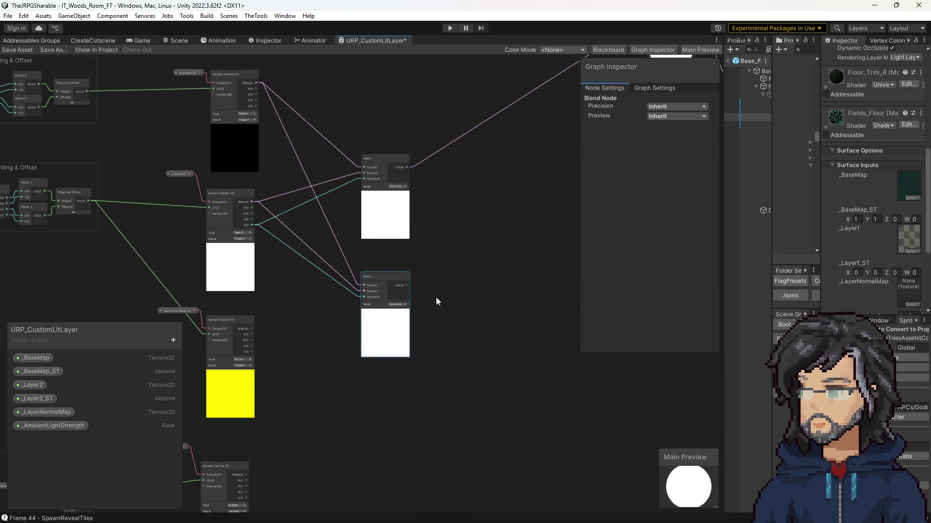
left_click_drag(267, 430, 301, 354)
mouse_move(280, 399)
left_mouse_down()
mouse_move(309, 373)
mouse_move(400, 210)
mouse_move(491, 185)
mouse_move(528, 152)
left_mouse_up()
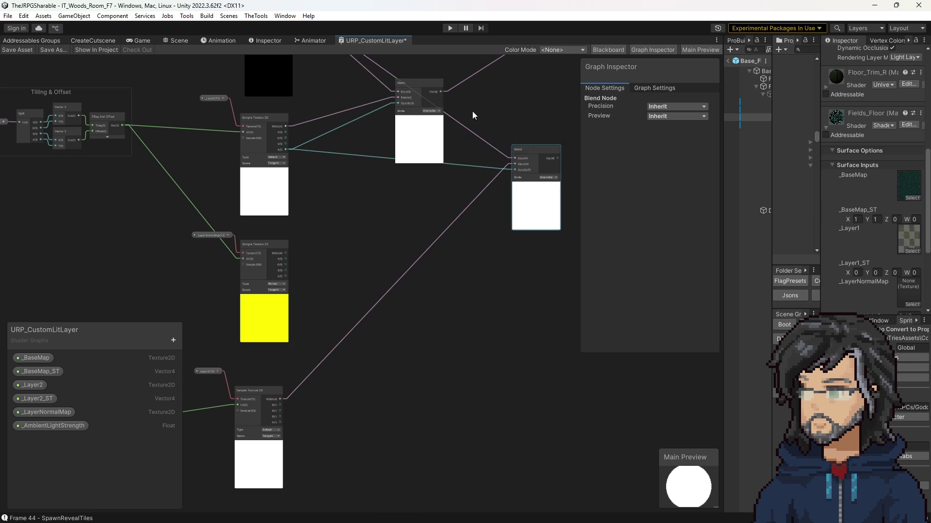
left_click_drag(442, 94, 515, 161)
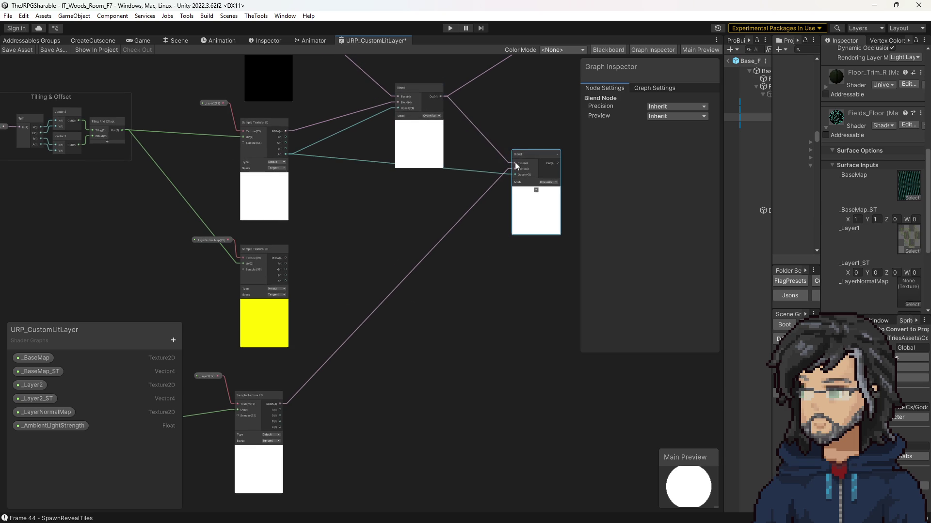
Step: Wire the _Layer2 alpha into the new Blend's Opacity and its Out into Multiply B
left_click_drag(515, 111, 377, 200)
scroll(275, 332, "up", 2)
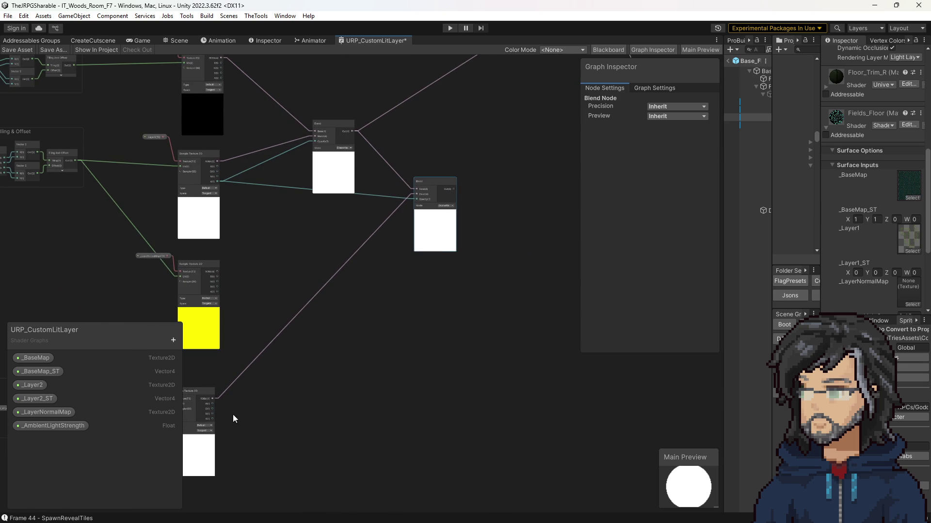
scroll(217, 424, "up", 3)
mouse_move(211, 418)
left_mouse_down()
mouse_move(284, 365)
mouse_move(518, 85)
mouse_move(522, 125)
left_mouse_up()
scroll(312, 321, "down", 3)
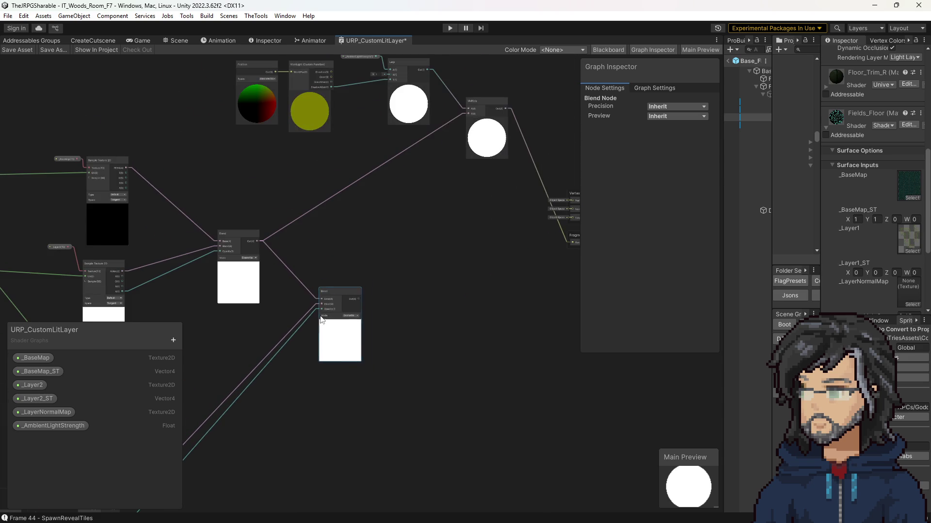
mouse_move(359, 299)
left_mouse_down()
mouse_move(466, 103)
mouse_move(469, 137)
left_mouse_up()
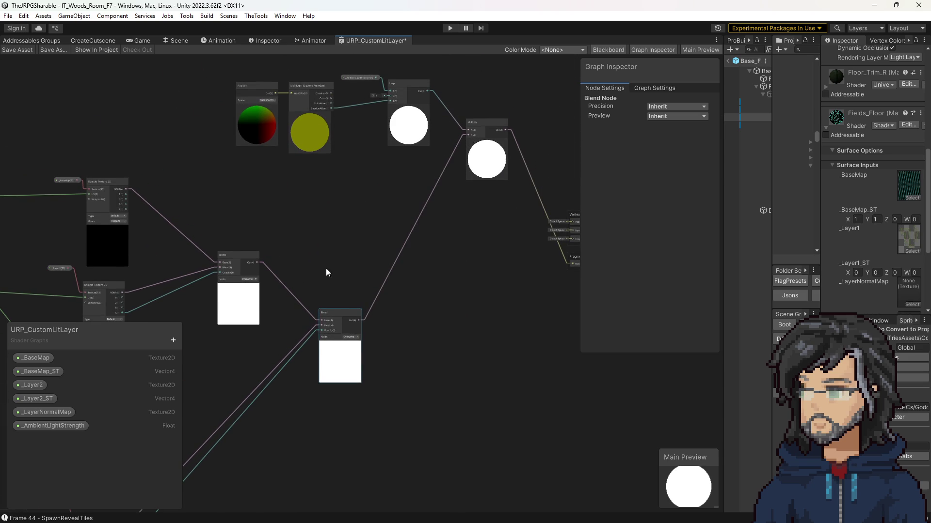
left_click_drag(341, 274, 407, 150)
scroll(349, 284, "down", 3)
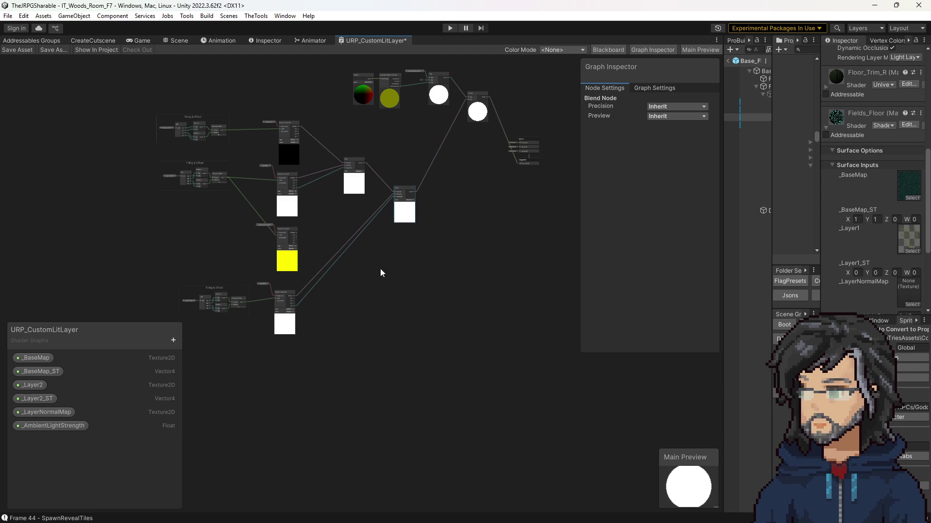
scroll(335, 258, "up", 5)
Step: Select the _Layer2 tiling group and inspect its Sample Texture node and _Layer2 property settings
left_click_drag(335, 257, 366, 300)
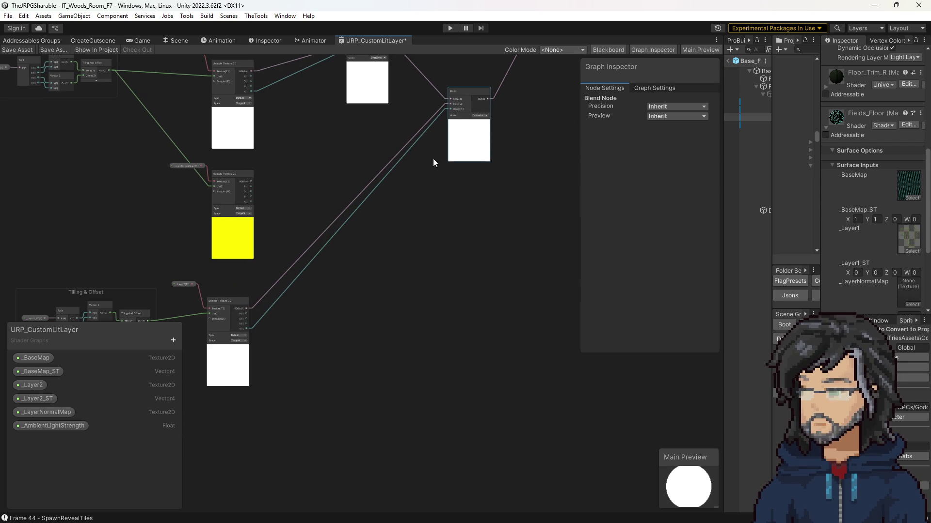
scroll(420, 234, "up", 4)
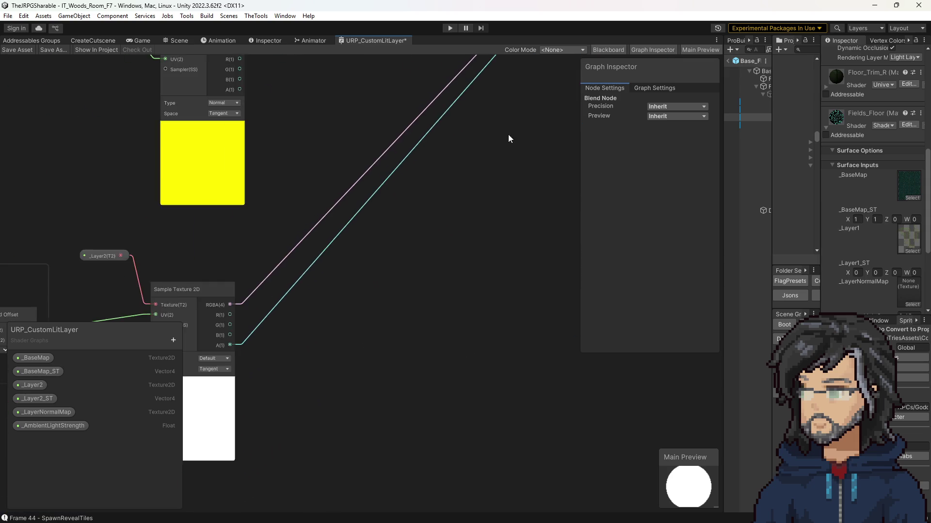
scroll(484, 152, "down", 3)
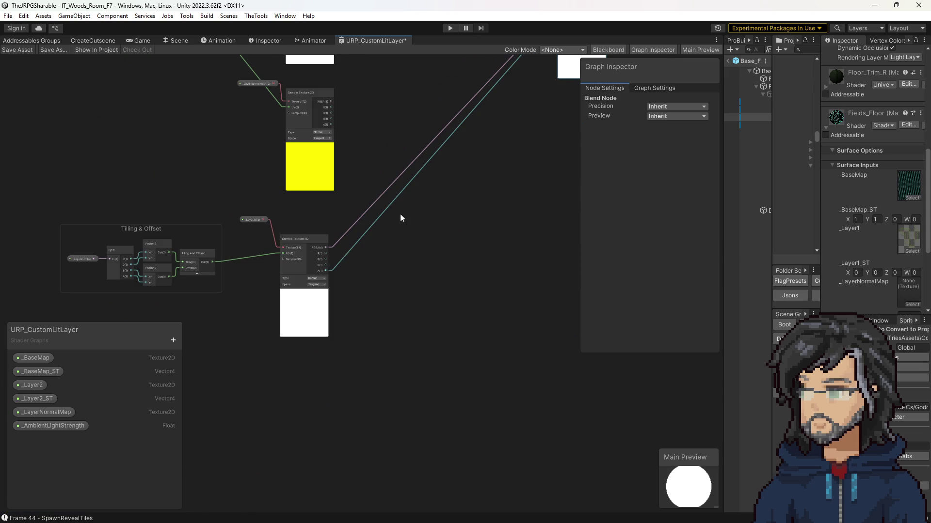
left_click_drag(51, 216, 413, 281)
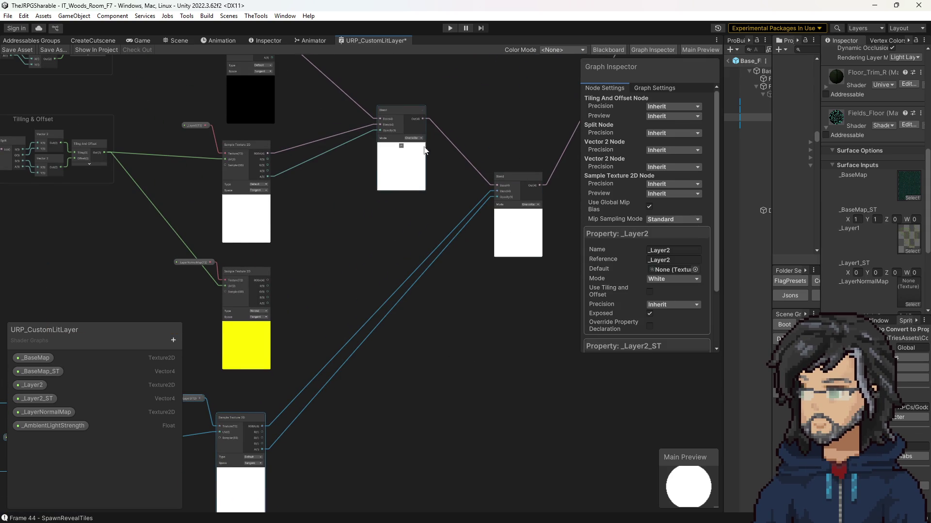
left_click_drag(353, 195, 416, 270)
scroll(314, 216, "up", 2)
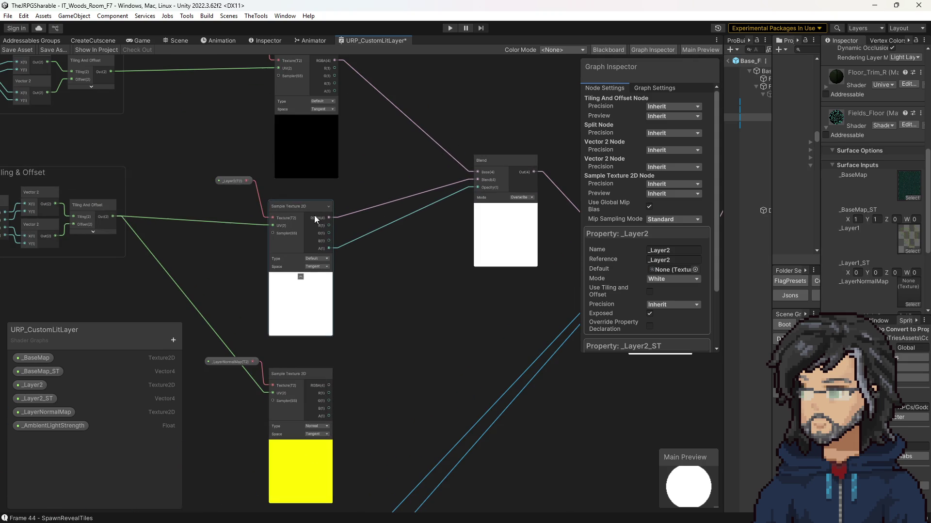
left_click(272, 201)
left_click(234, 181)
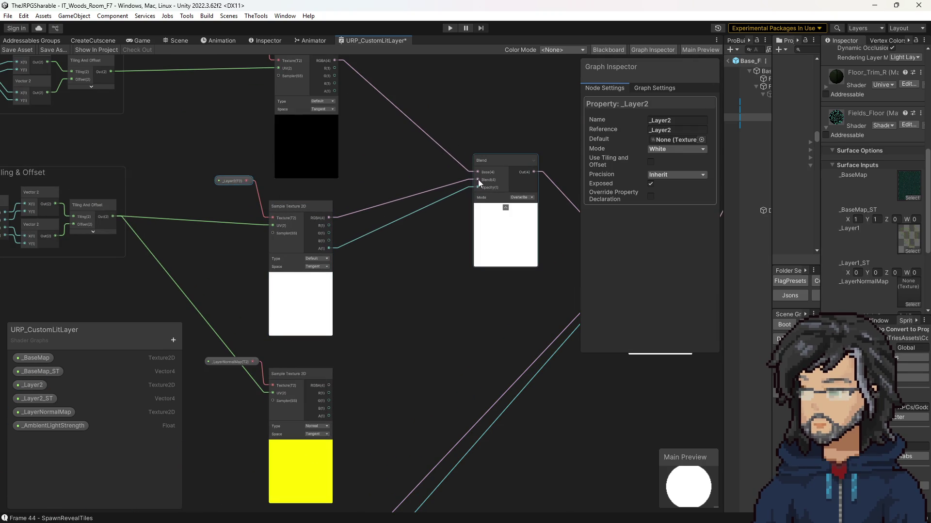
Step: Review the whole node network from the Tilling & Offset groups to the Multiply node
left_click_drag(470, 181, 434, 243)
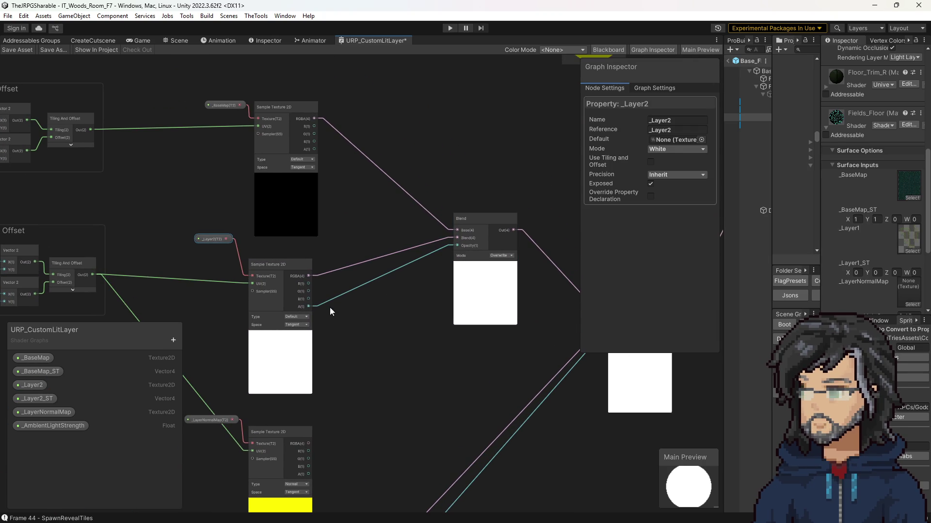
left_click_drag(271, 189, 356, 181)
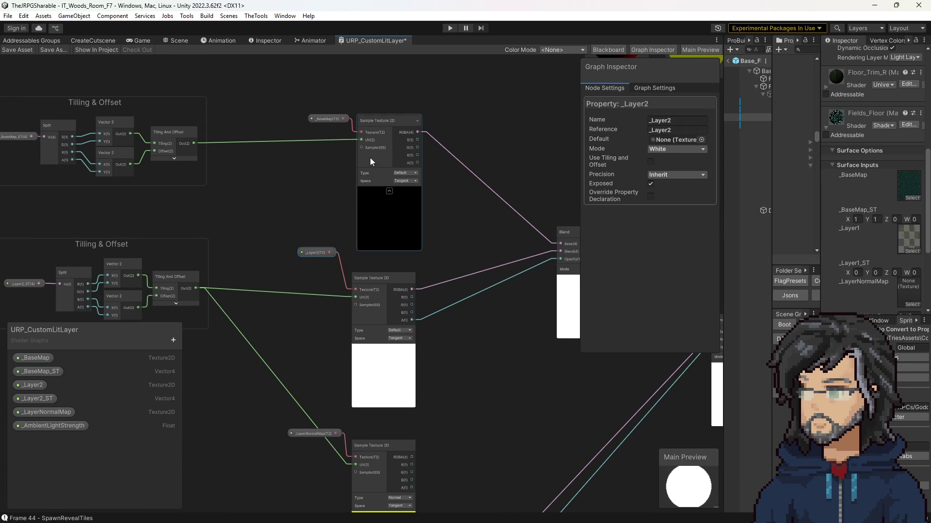
left_click_drag(467, 227, 306, 174)
scroll(436, 250, "down", 5)
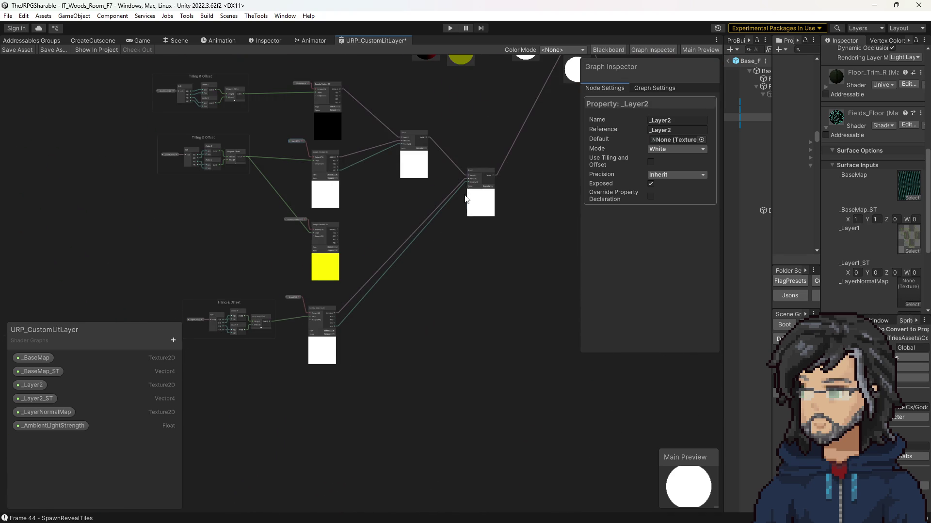
left_click_drag(529, 127, 411, 252)
scroll(448, 175, "up", 5)
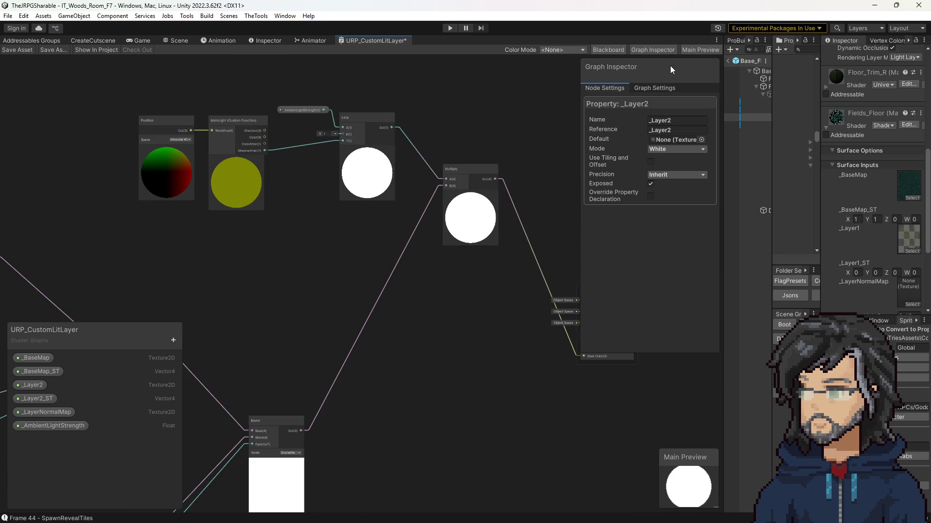
Step: Deselect so the graph recompiles, widen the Inspector and Hierarchy, then select the _Layer2 property
left_click(492, 110)
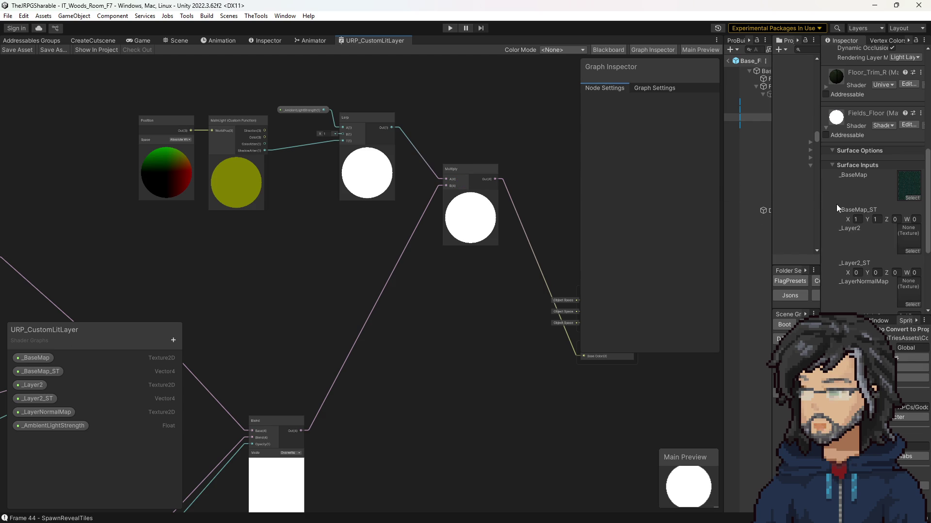
scroll(839, 203, "down", 5)
scroll(845, 217, "up", 3)
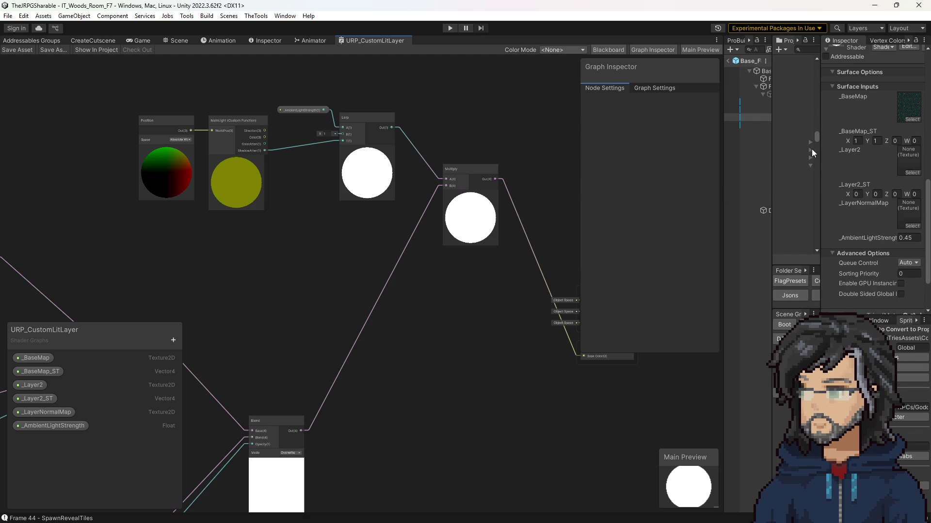
mouse_move(820, 158)
left_mouse_down()
mouse_move(659, 158)
mouse_move(737, 157)
left_mouse_up()
left_click_drag(609, 145, 677, 144)
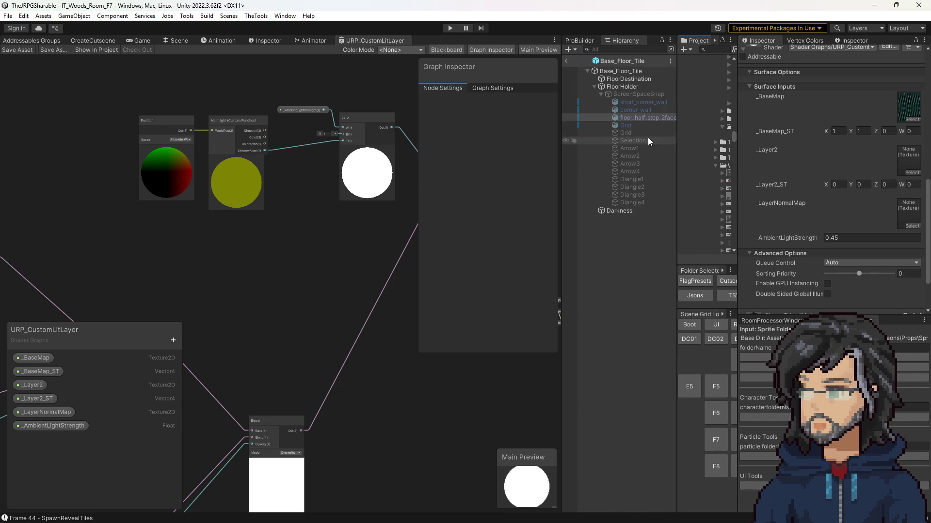
scroll(790, 191, "up", 3)
scroll(790, 191, "down", 5)
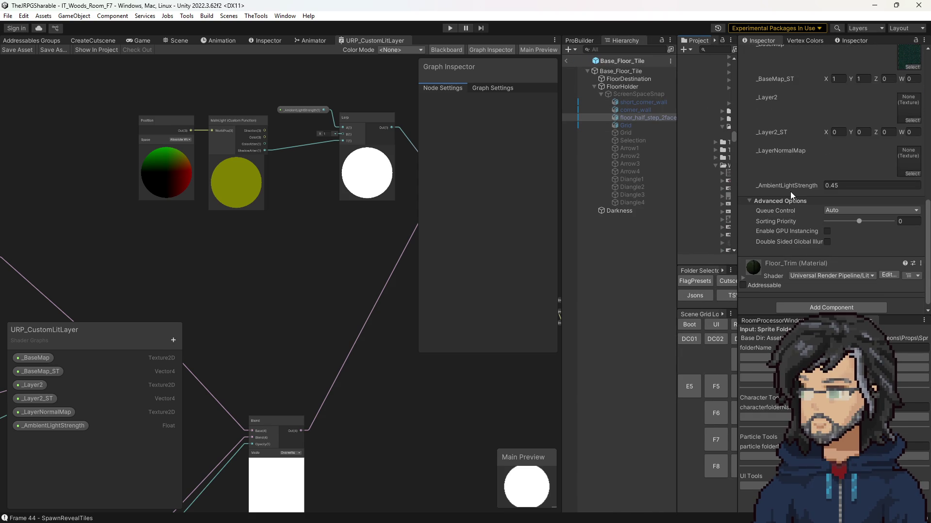
scroll(790, 191, "up", 3)
mouse_move(252, 214)
left_mouse_down()
mouse_move(370, 139)
mouse_move(426, 129)
left_mouse_up()
left_click(259, 194)
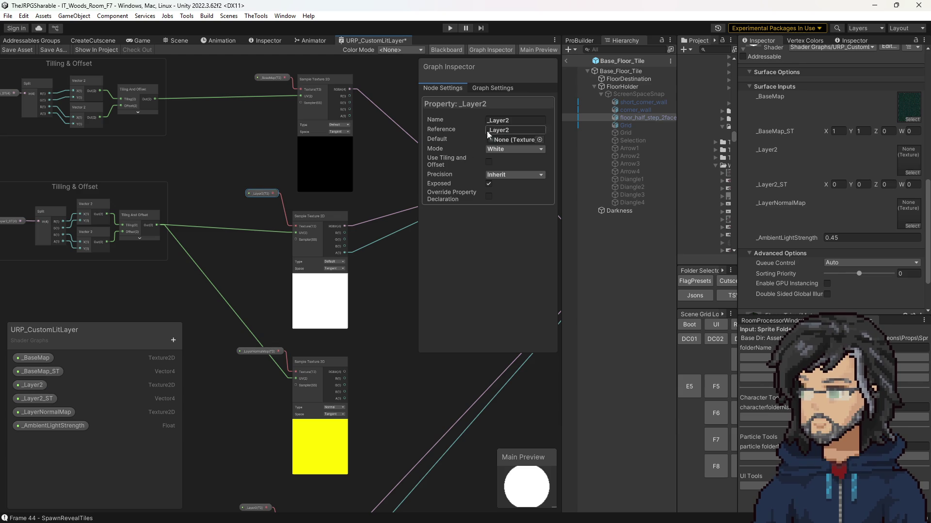
Step: Select the _Layer2 and _Layer2_ST Blackboard properties and duplicate them
left_click(448, 50)
left_click(449, 51)
left_click(30, 387)
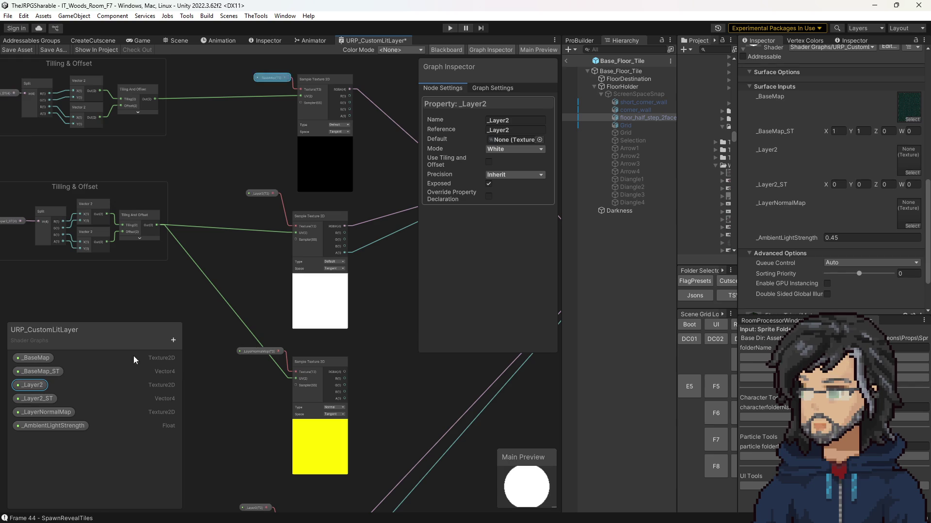
left_click(173, 340)
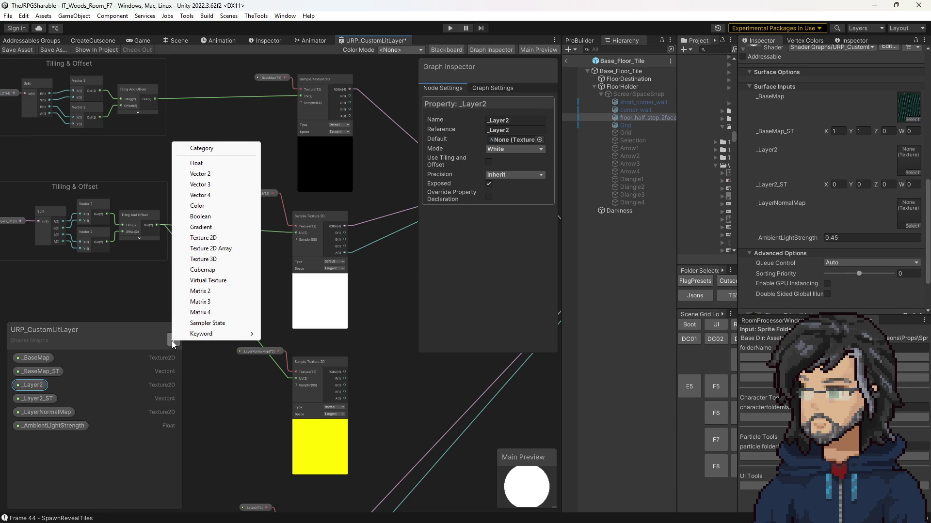
left_click(38, 404)
left_click(32, 397, "ctrl")
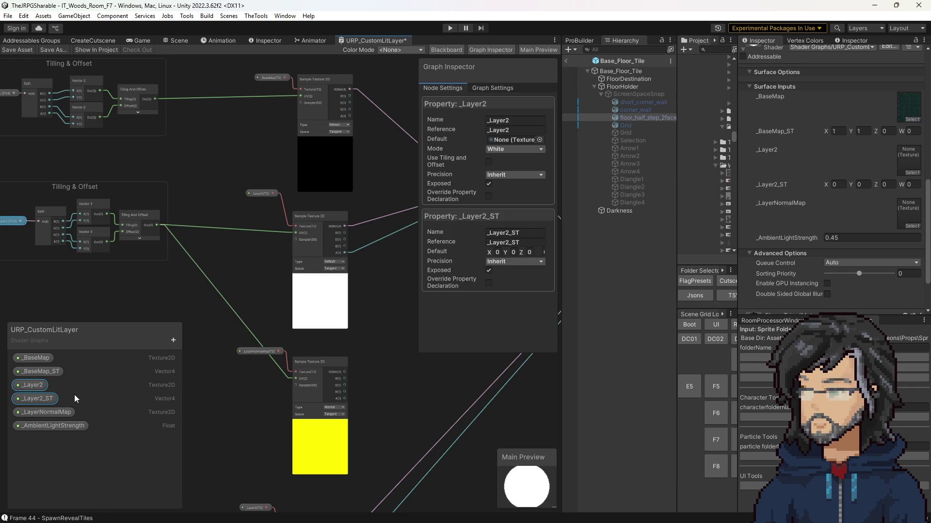
key("ctrl+d")
Step: Rename the copies to _Layer1 and _Layer1_ST and move _Layer2 below them
double_click(38, 399)
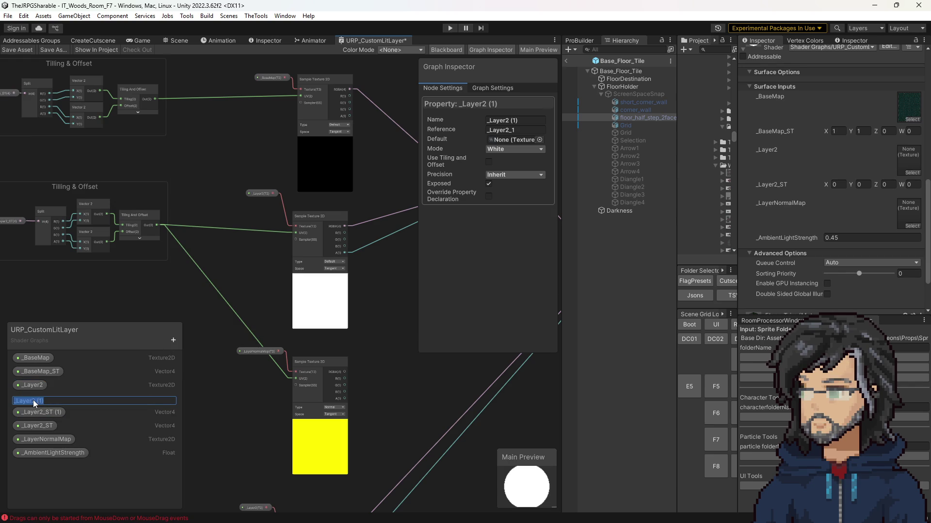
key("shift+End")
type("1")
double_click(45, 414)
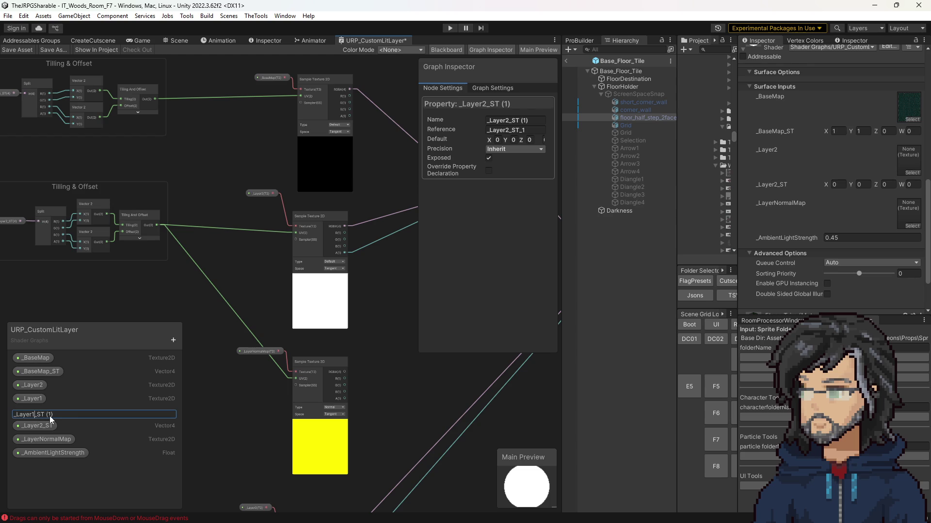
key("BackSpace")
key("Return")
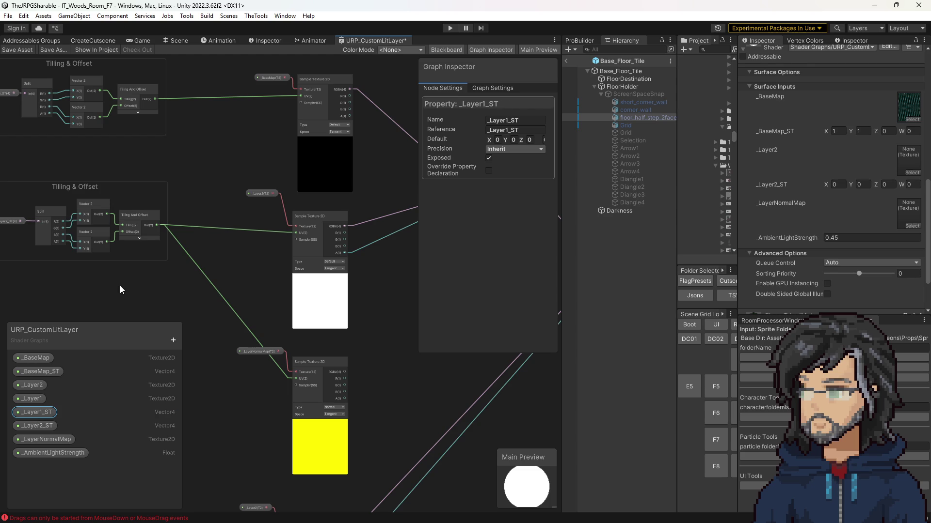
left_click_drag(38, 385, 38, 423)
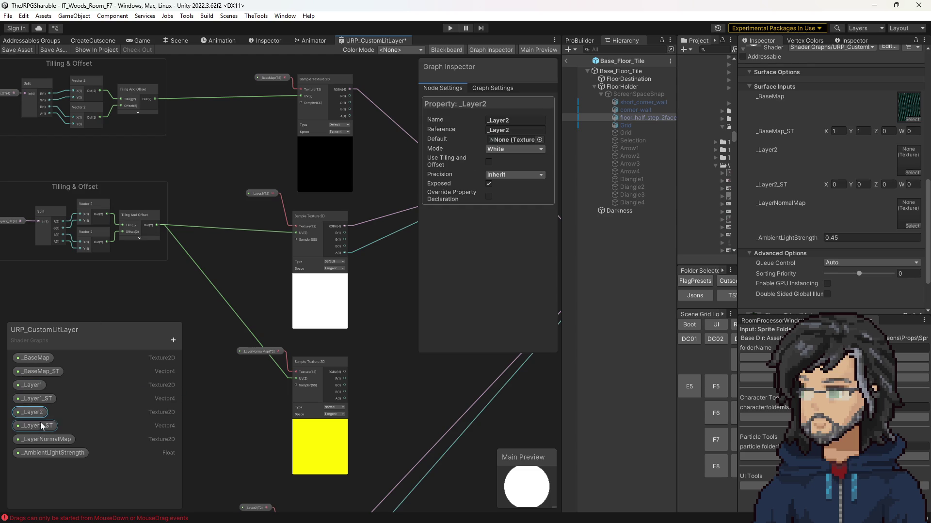
Step: Place a _Layer1 node on the canvas and feed it into the first texture sampler
mouse_move(36, 386)
left_mouse_down()
mouse_move(196, 299)
mouse_move(300, 214)
left_mouse_up()
left_click(299, 214)
key("BackSpace")
type("1")
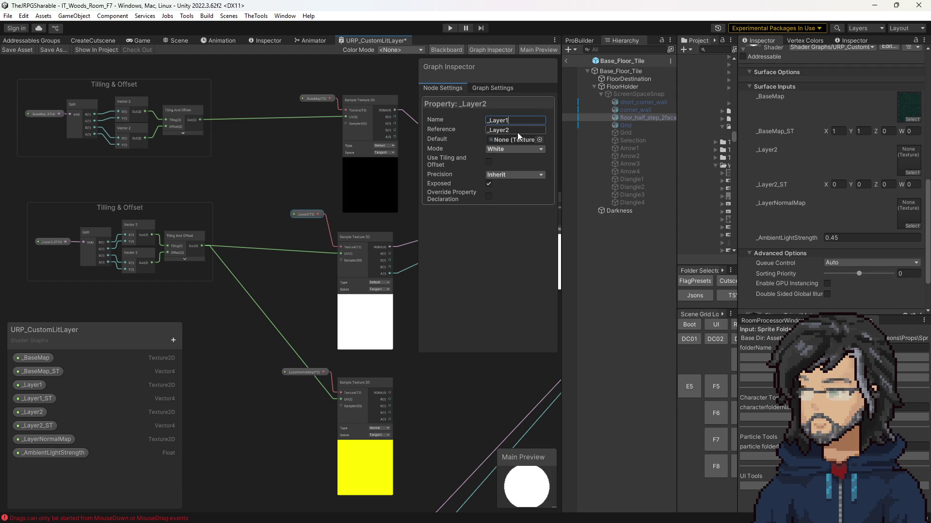
key("Return")
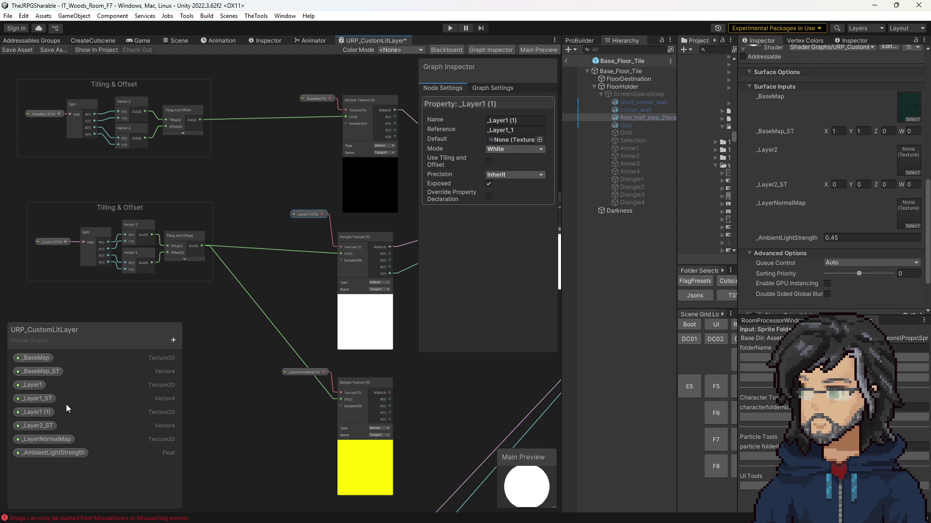
key("ctrl+z")
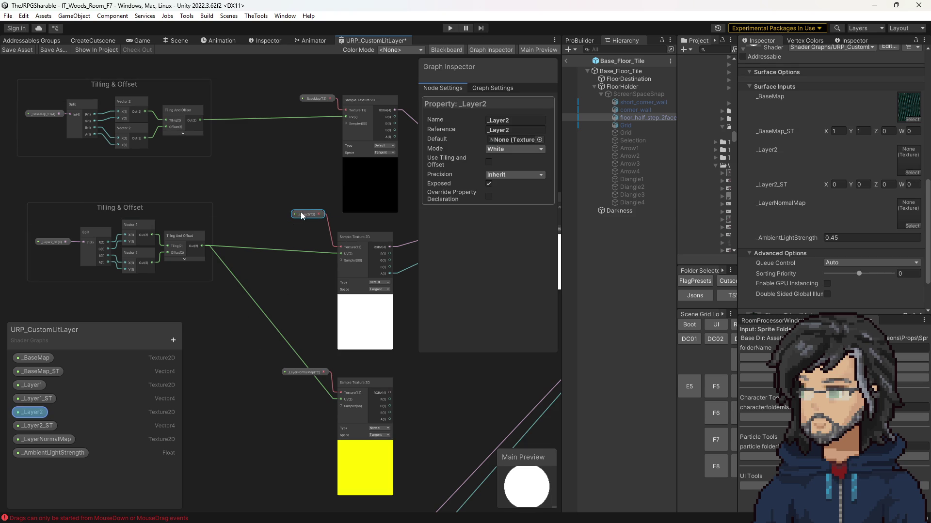
left_click_drag(33, 412, 272, 203)
scroll(300, 213, "up", 3)
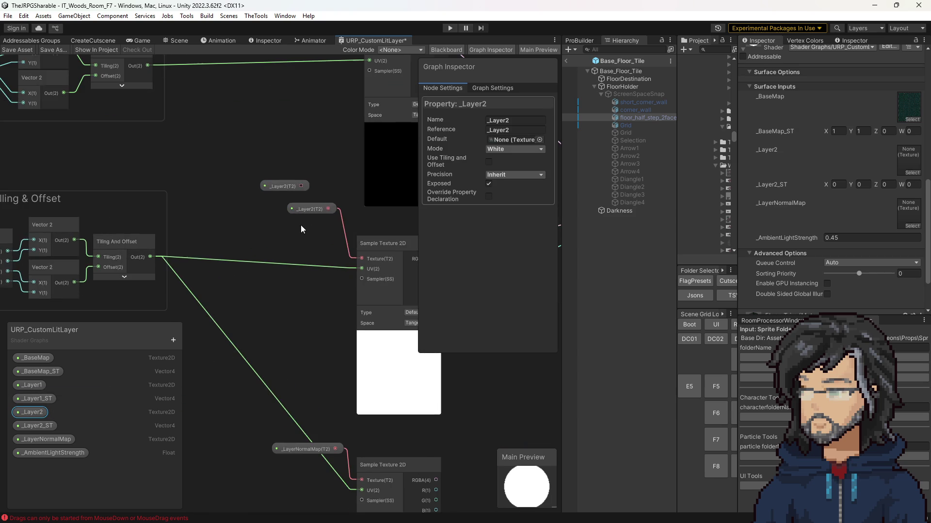
mouse_move(248, 236)
left_mouse_down()
mouse_move(383, 260)
mouse_move(361, 259)
left_mouse_up()
Step: Replace the old _Layer2_ST node in the first tiling group with _Layer1_ST, then save the graph
left_click(300, 204)
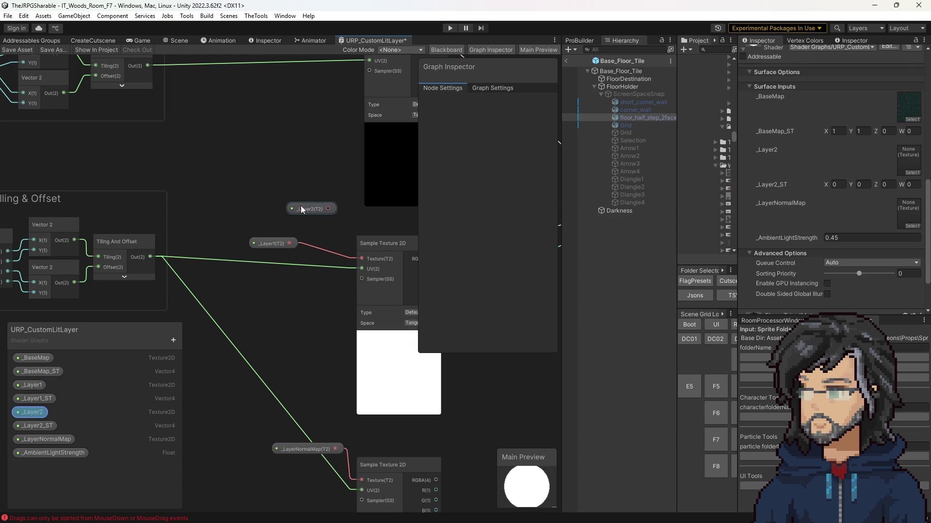
left_click(208, 214)
mouse_move(208, 214)
left_mouse_down()
mouse_move(326, 222)
mouse_move(335, 249)
mouse_move(350, 246)
left_mouse_up()
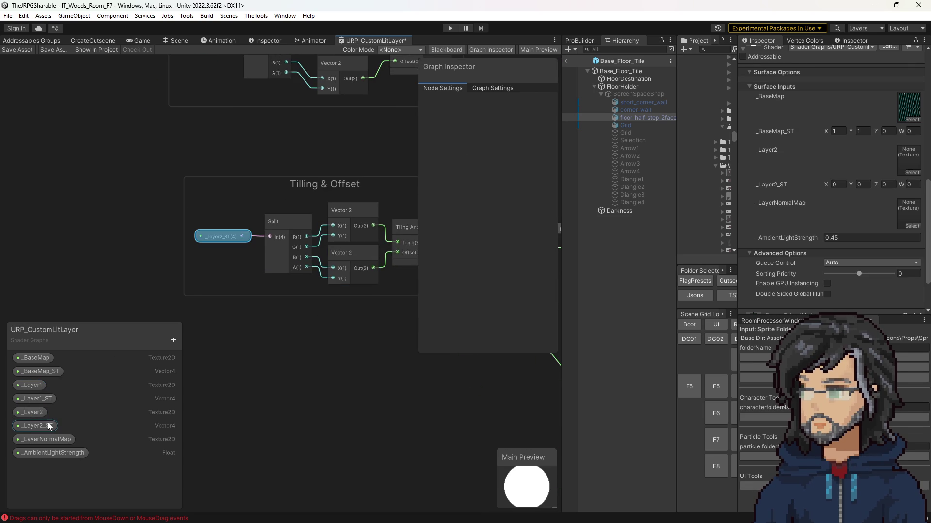
left_click(36, 398)
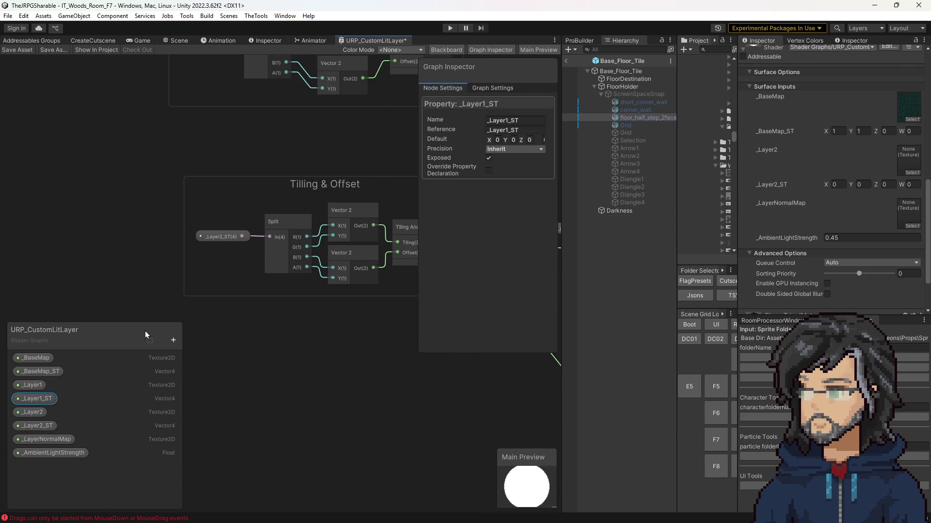
mouse_move(214, 217)
left_mouse_down()
mouse_move(215, 225)
mouse_move(207, 205)
mouse_move(271, 237)
left_mouse_up()
left_click(220, 236)
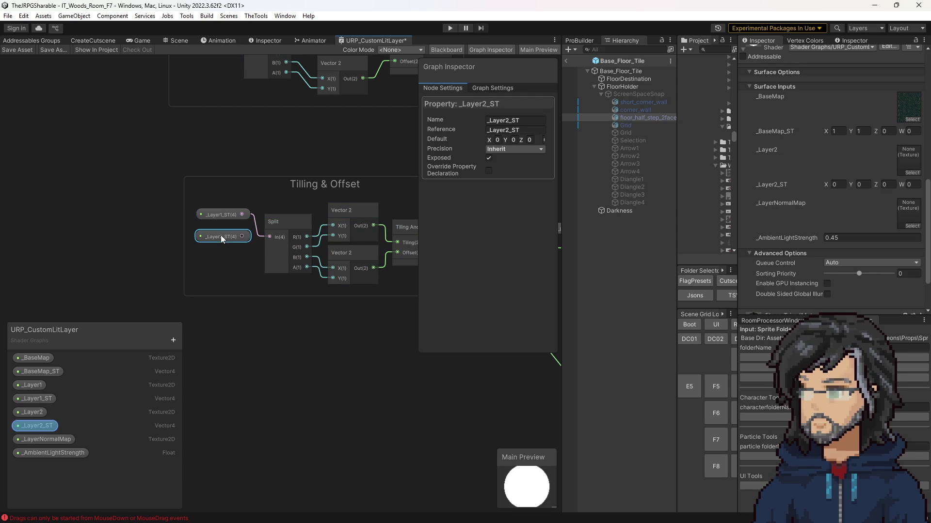
key("Delete")
scroll(289, 309, "down", 5)
key("ctrl+s")
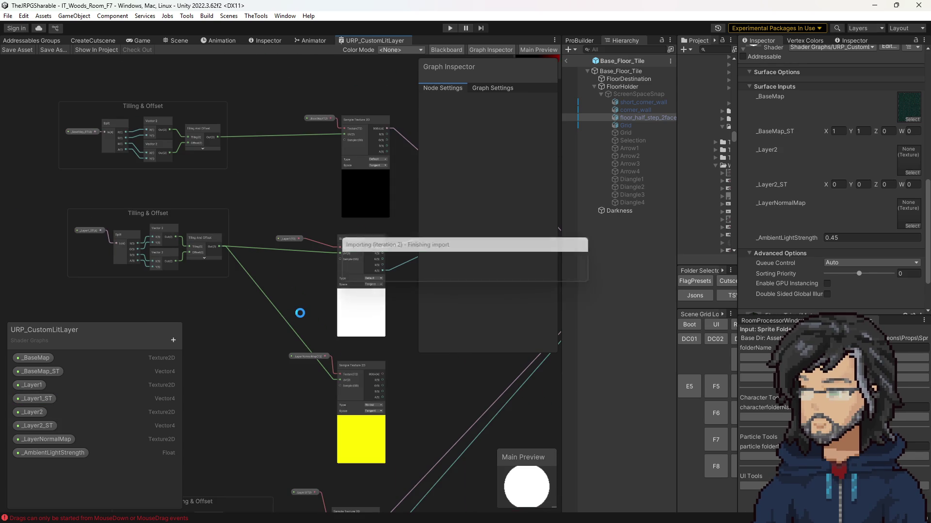
Step: Leave the Base_Floor_Tile prefab editing mode and return to the scene
scroll(834, 249, "down", 1)
scroll(817, 257, "up", 1)
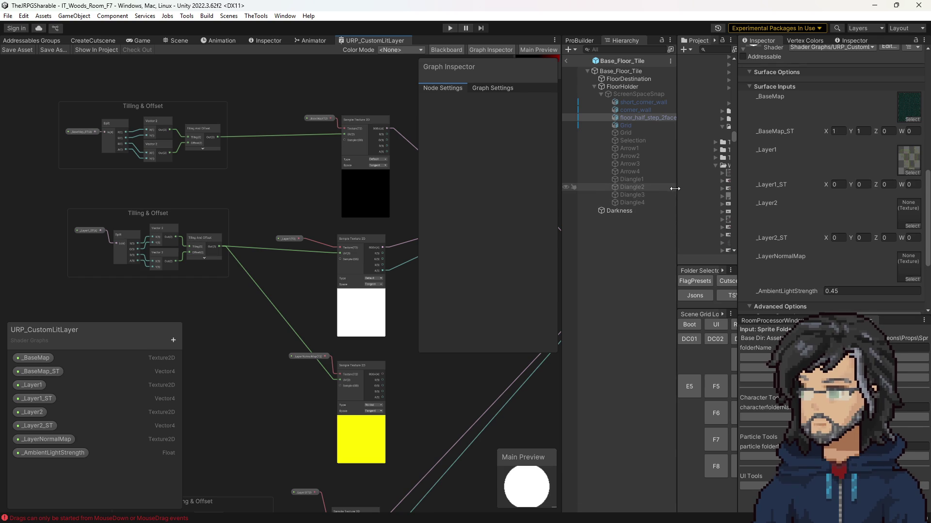
left_click_drag(676, 203, 585, 211)
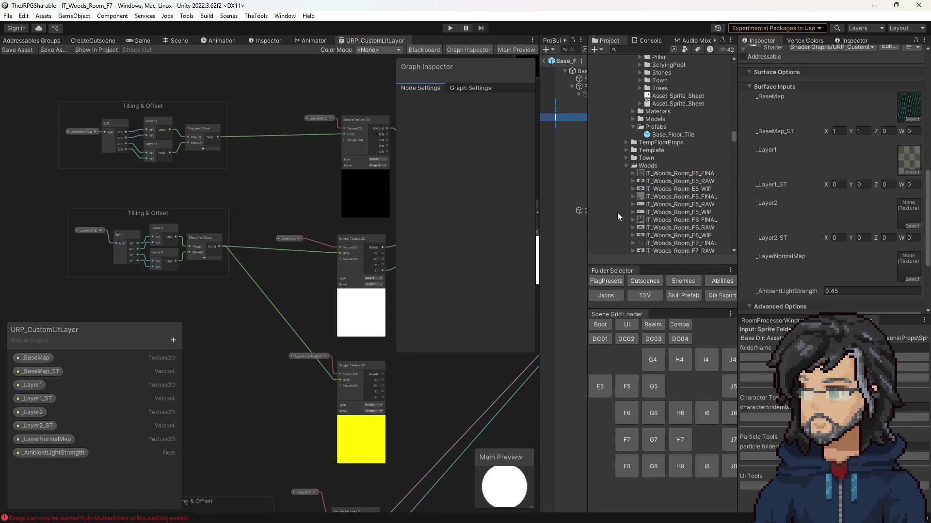
left_click_drag(320, 286, 242, 163)
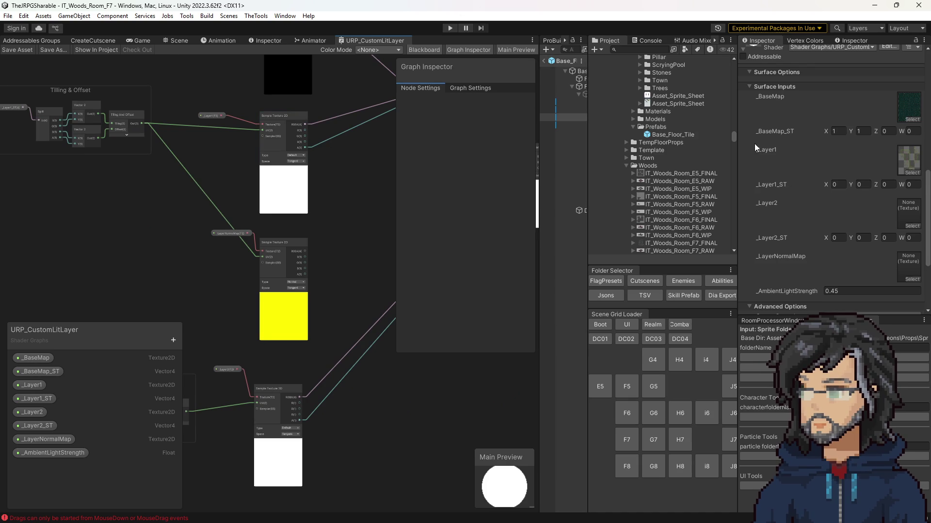
left_click(545, 61)
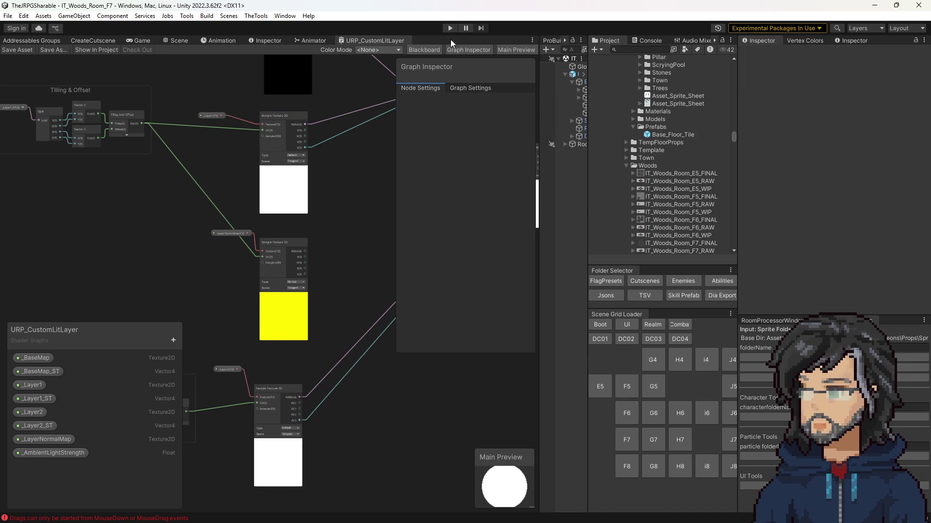
Step: Reload the IT_Woods_Room_F7 scene via the F7 loader button and enter play mode
left_click_drag(388, 173, 225, 125)
scroll(297, 170, "down", 5)
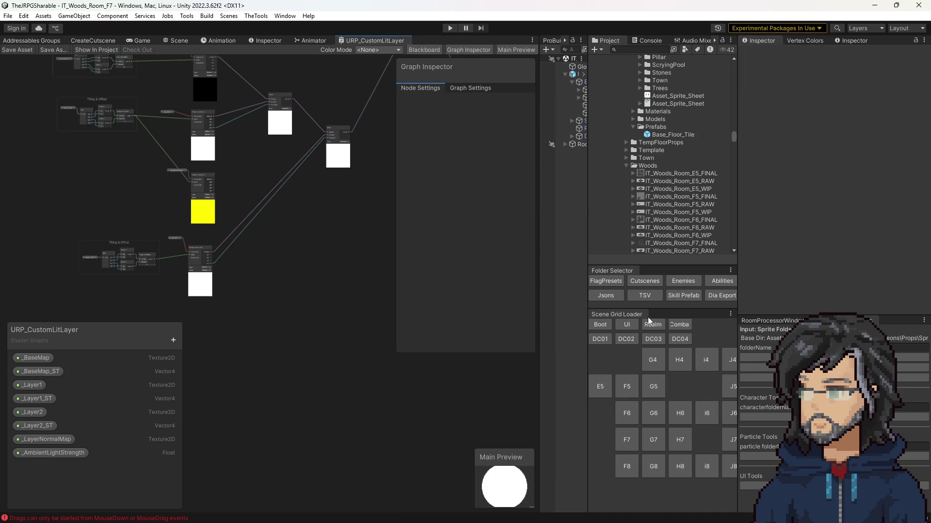
left_click(626, 441)
left_click(451, 29)
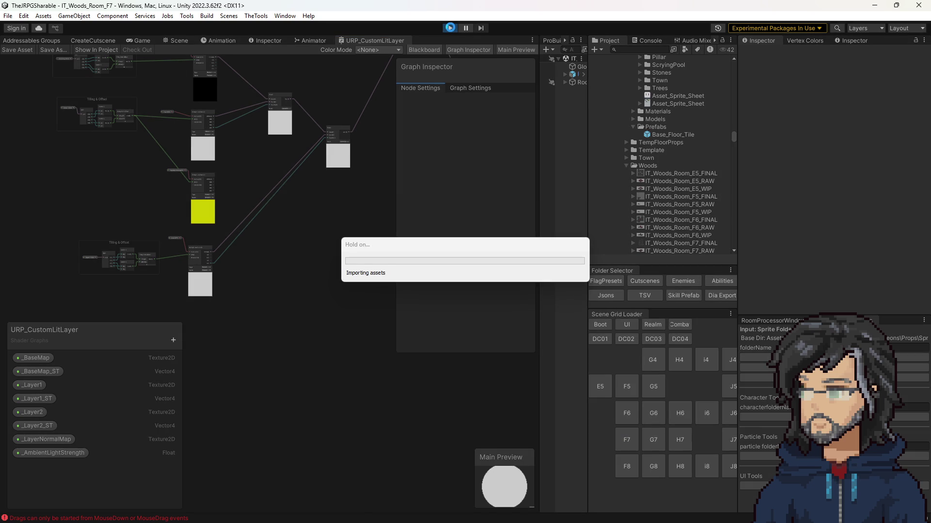
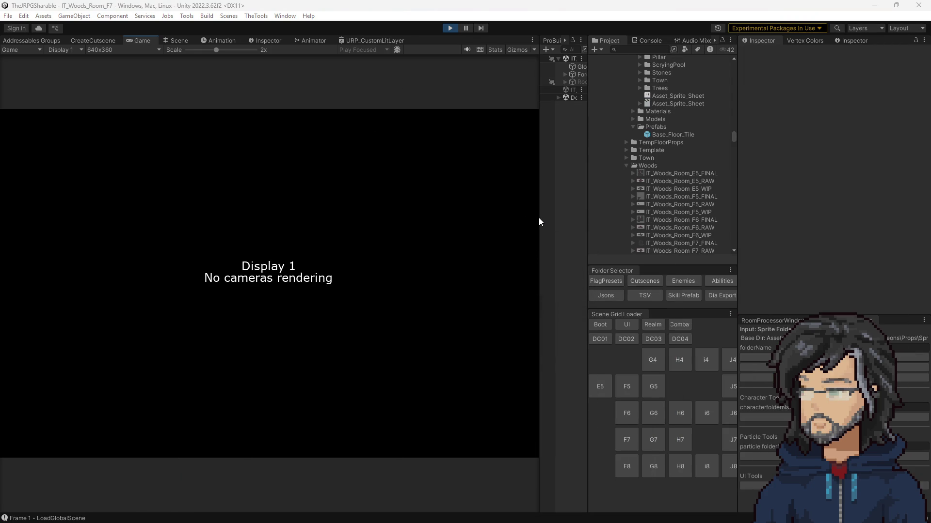
Step: Resize the panels, switch to the Scene view and select the floor tile beside the character
left_click_drag(600, 220, 660, 217)
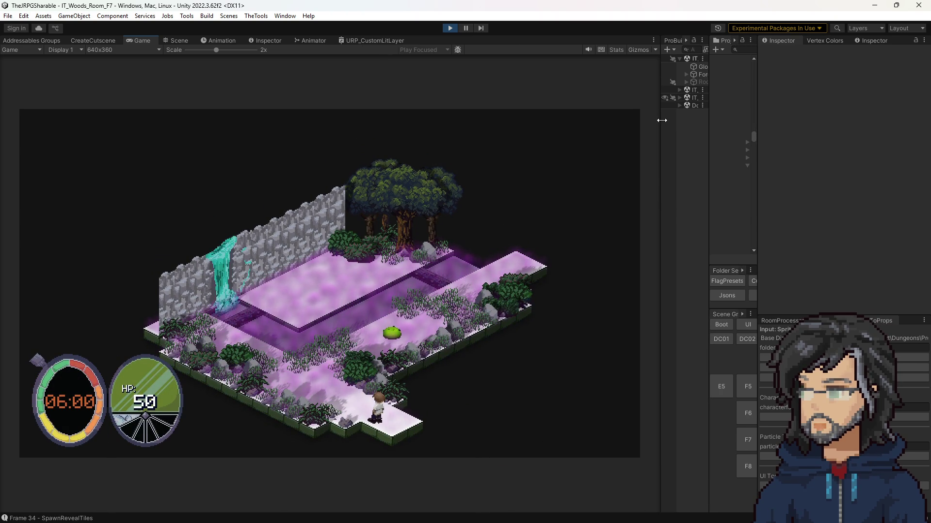
left_click_drag(661, 112, 599, 116)
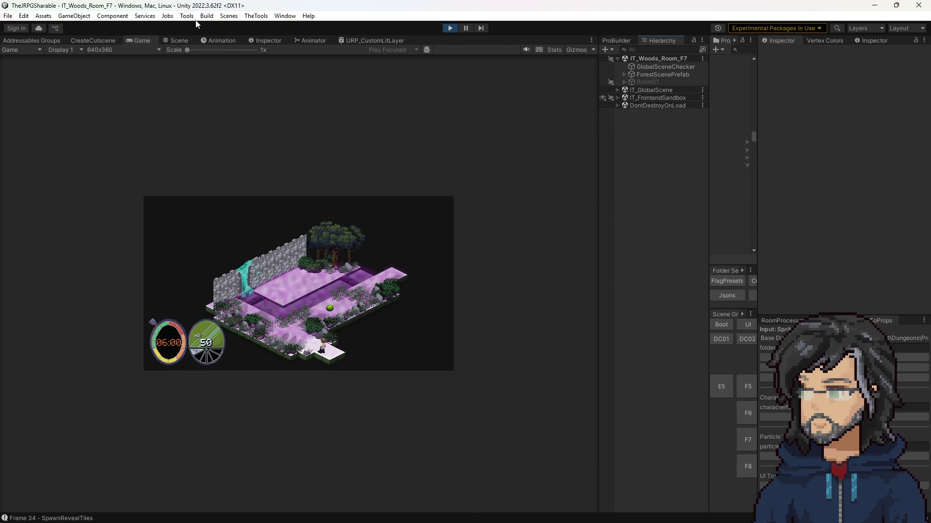
left_click(188, 42)
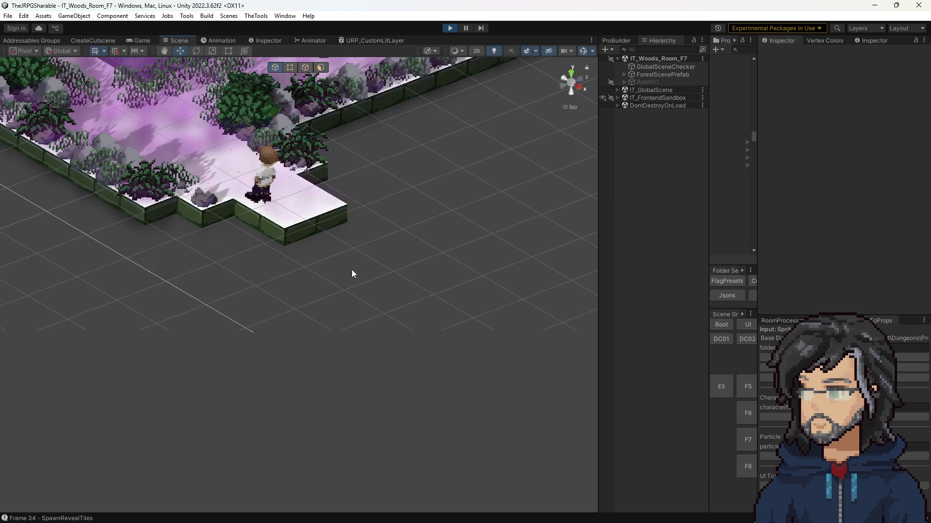
left_click(213, 179)
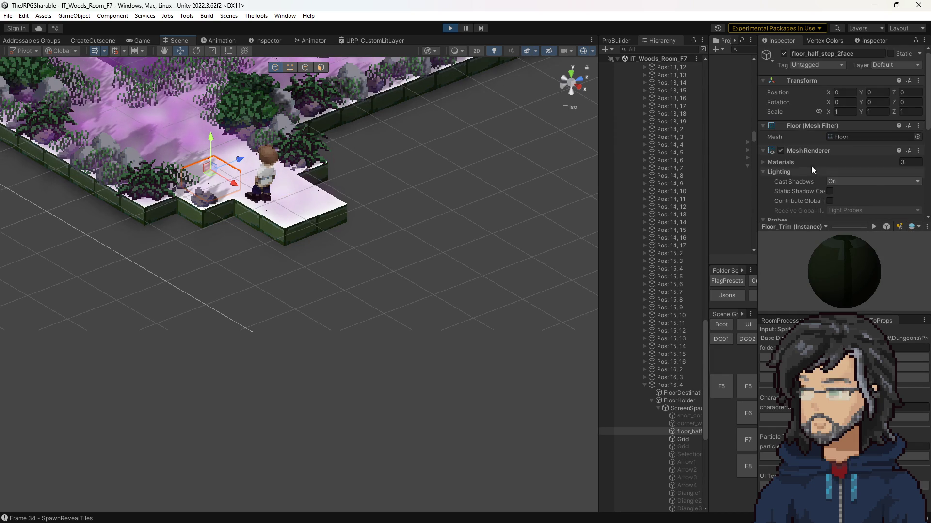
Step: Scroll the Inspector to the tile material's Surface Inputs and open the URP_CustomLitLayer shader graph
scroll(799, 169, "down", 5)
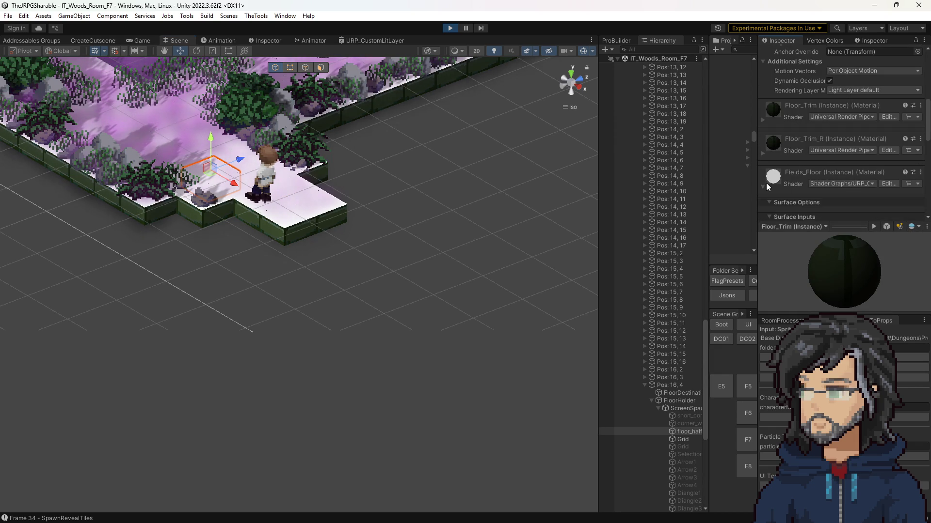
scroll(766, 186, "down", 5)
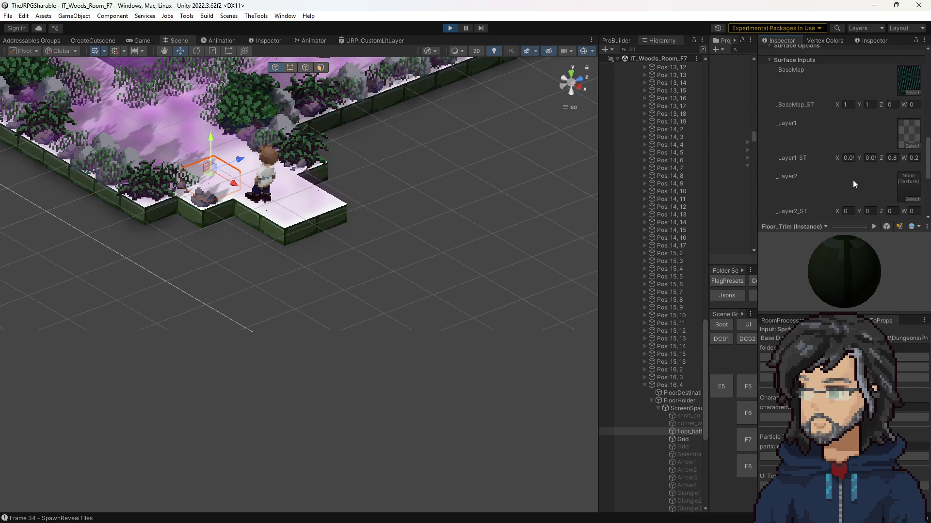
scroll(855, 180, "up", 2)
scroll(863, 183, "down", 2)
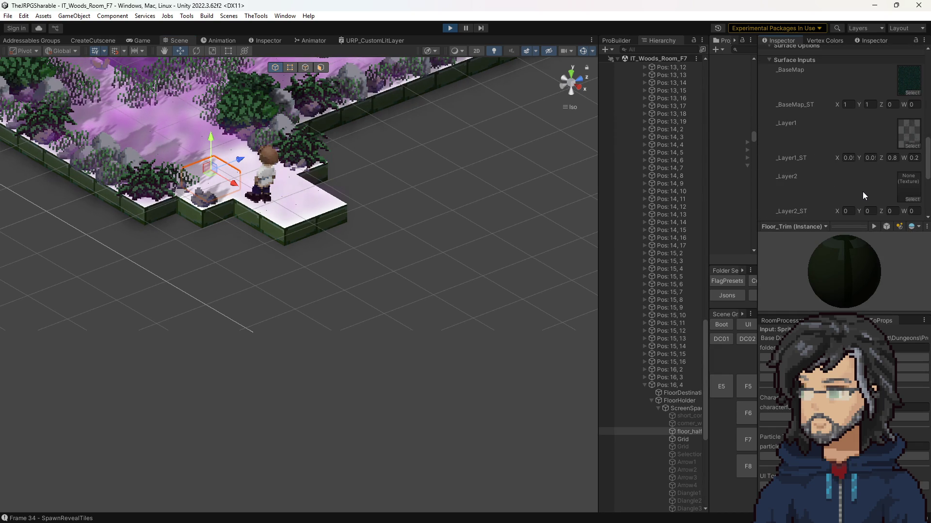
scroll(856, 176, "down", 2)
scroll(856, 186, "down", 1)
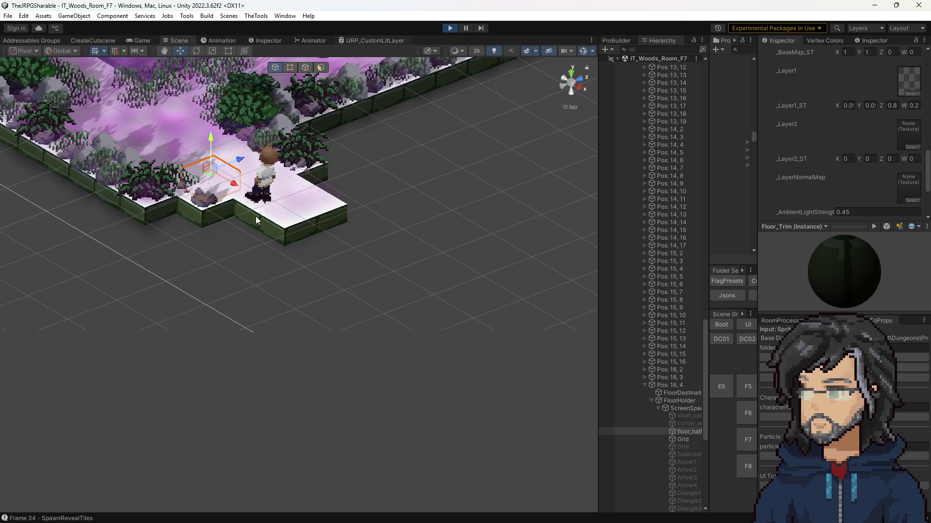
left_click(359, 41)
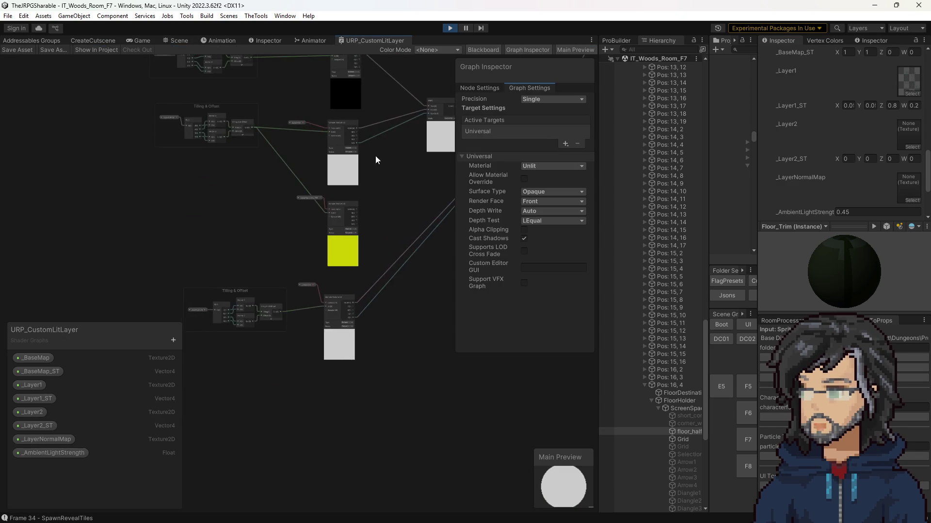
Step: Inspect the _Layer2 property, keeping its default mode White and precision Inherit
scroll(301, 210, "up", 4)
scroll(289, 223, "down", 5)
scroll(229, 297, "up", 5)
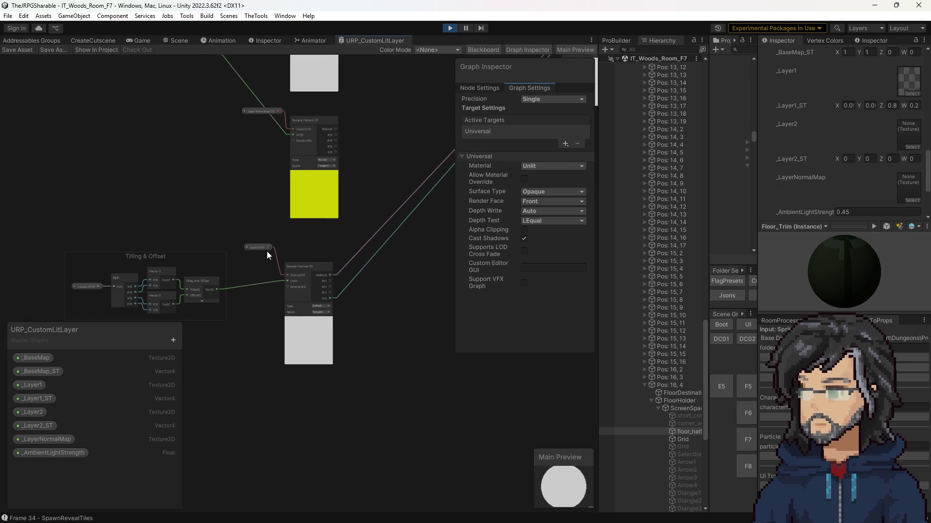
left_click(265, 249)
left_click_drag(356, 227, 315, 230)
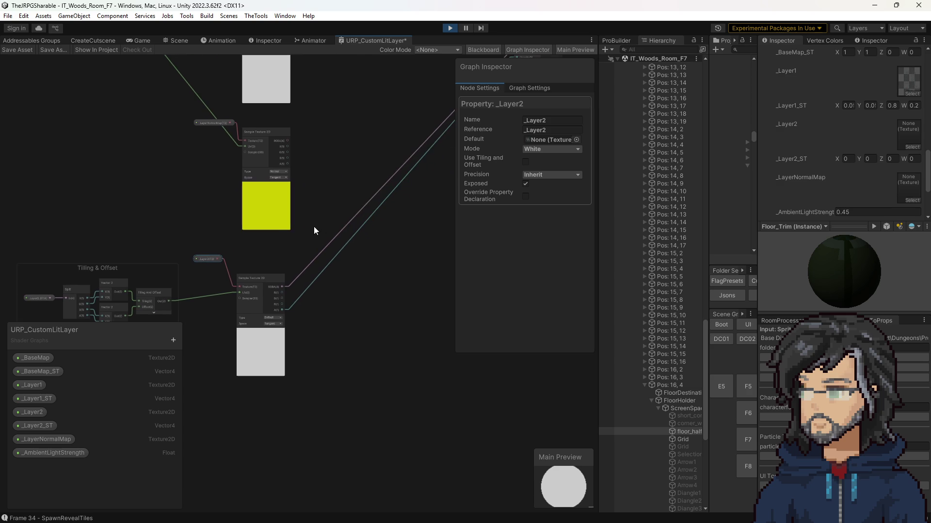
left_click(532, 150)
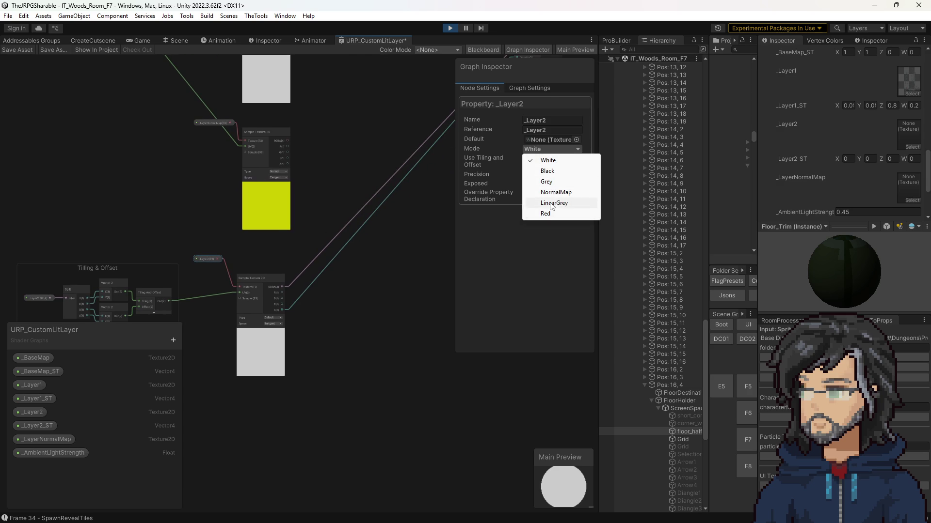
left_click(548, 160)
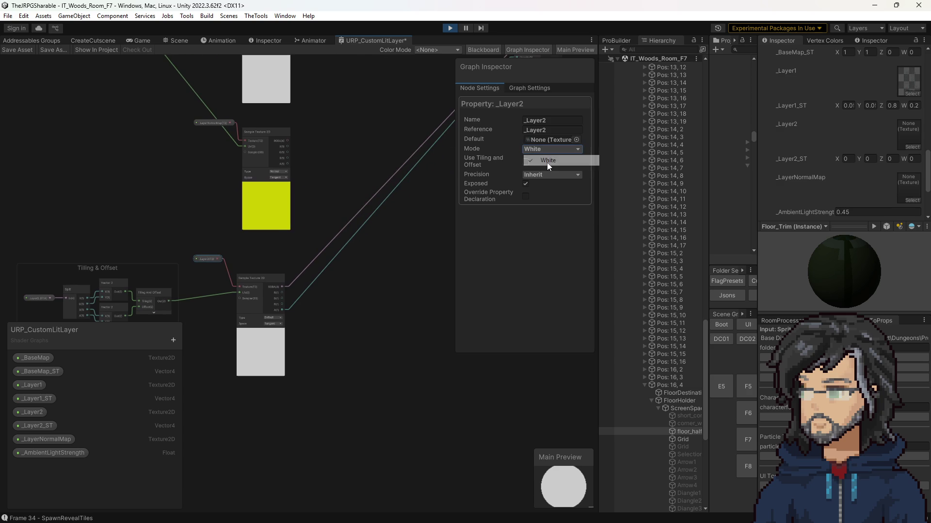
left_click(533, 176)
left_click(482, 202)
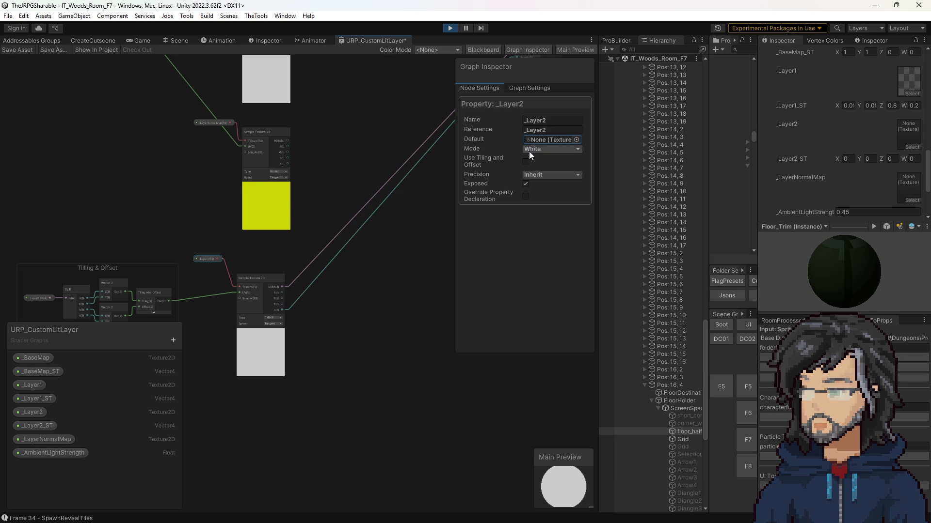
Step: Check the sampler node's settings, keeping its space at Tangent and reviewing its texture type
scroll(270, 326, "up", 3)
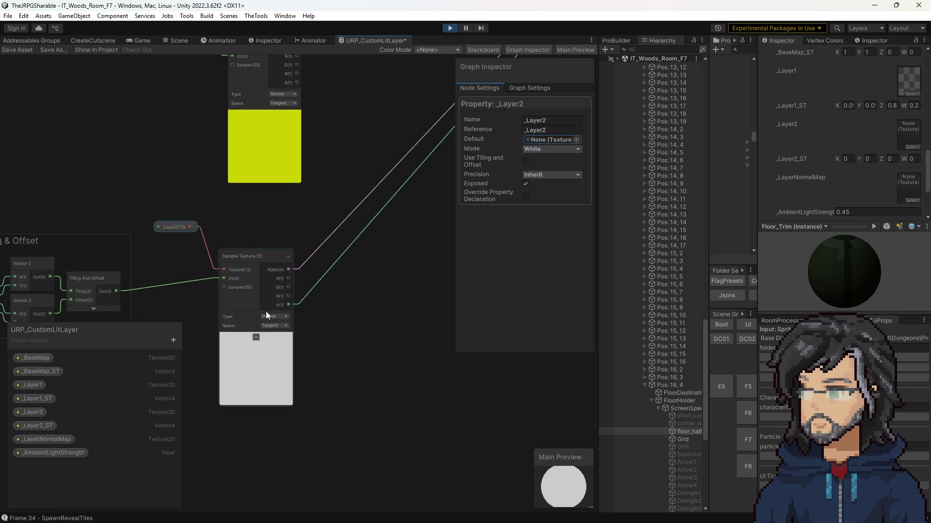
scroll(258, 300, "up", 3)
left_click(282, 341)
left_click(283, 349)
left_click(284, 325)
left_click(381, 298)
Step: Pan to the Blend node, then reselect _Layer2 to review its default texture modes again
scroll(380, 295, "down", 3)
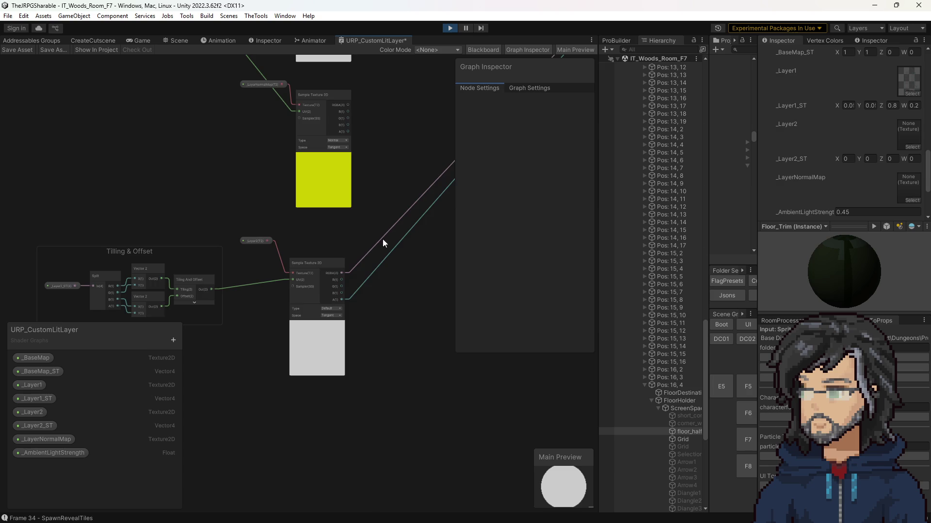
left_click_drag(376, 251, 208, 295)
scroll(208, 296, "up", 1)
scroll(310, 299, "down", 2)
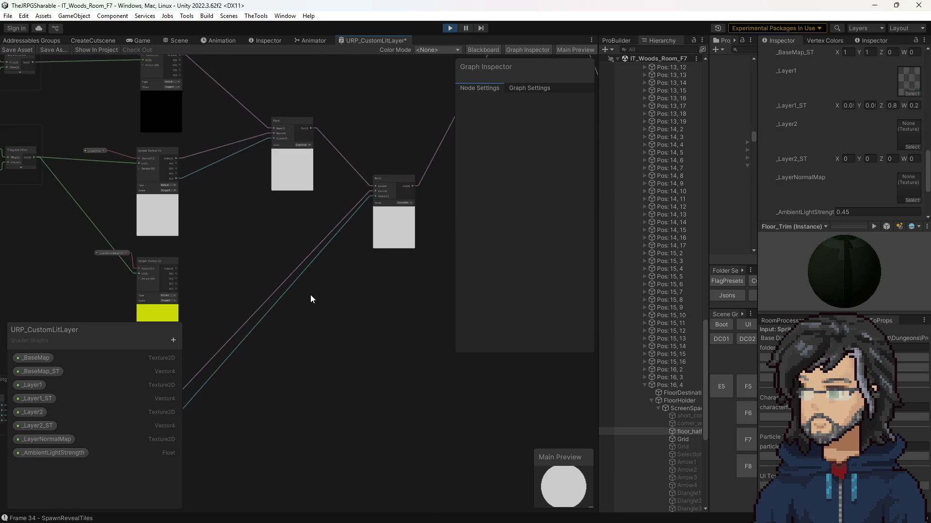
scroll(330, 263, "down", 2)
left_click_drag(275, 246, 284, 295)
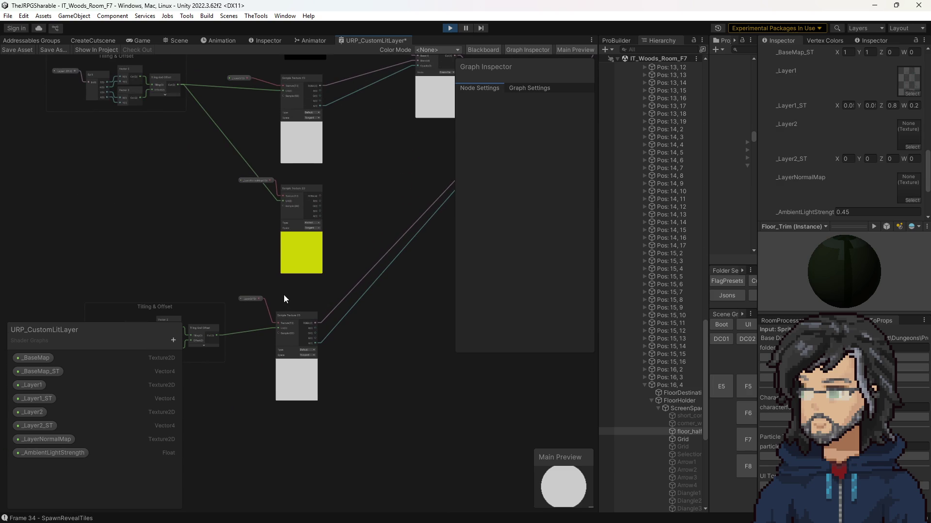
left_click(255, 299)
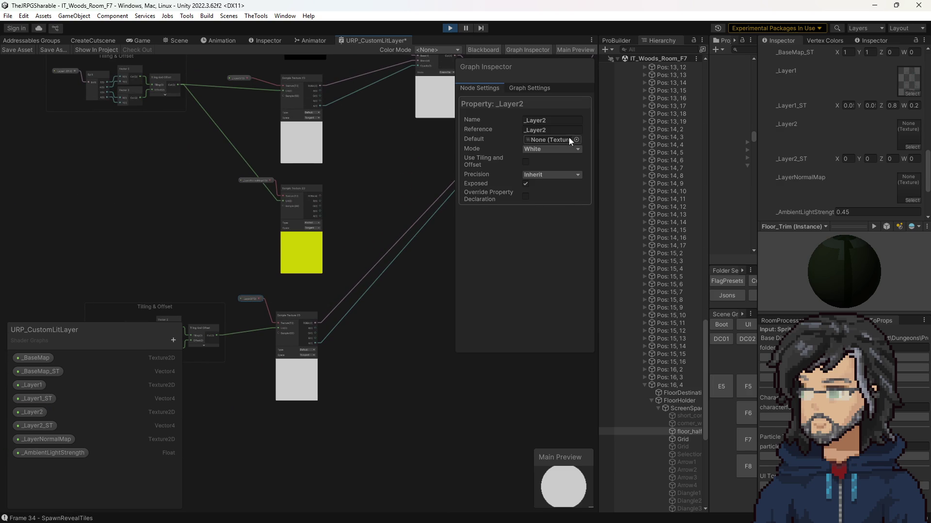
left_click(552, 148)
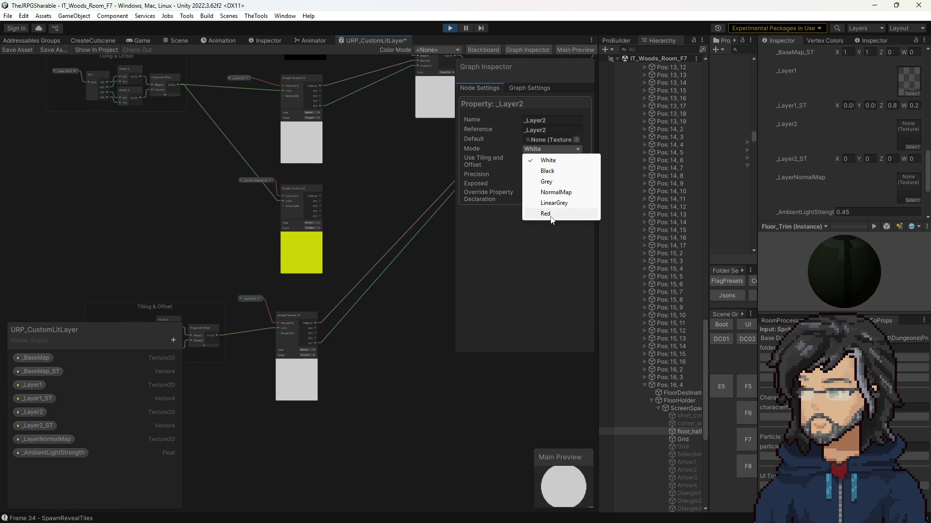
left_click(399, 176)
Step: Duplicate the _Layer2 property node with Ctrl+D
scroll(403, 181, "down", 2)
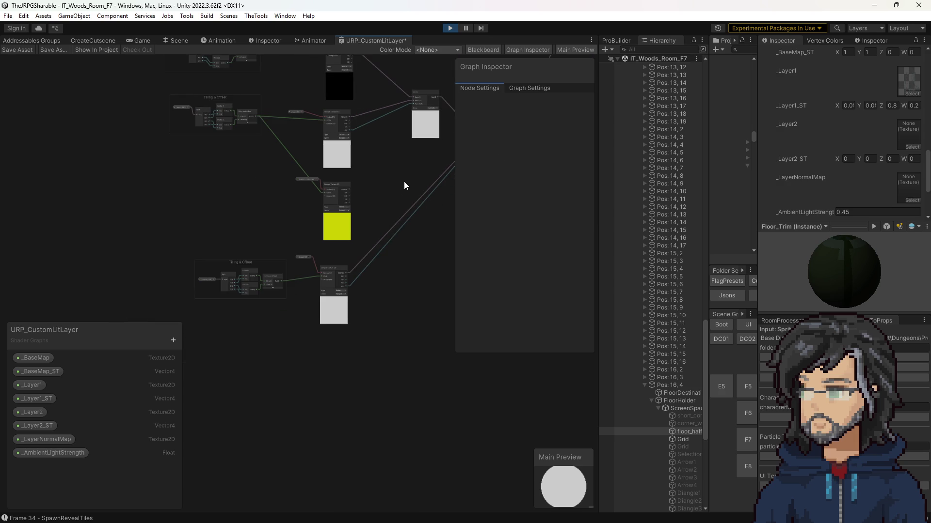
scroll(307, 257, "up", 2)
left_click(304, 260)
left_click_drag(359, 248, 174, 314)
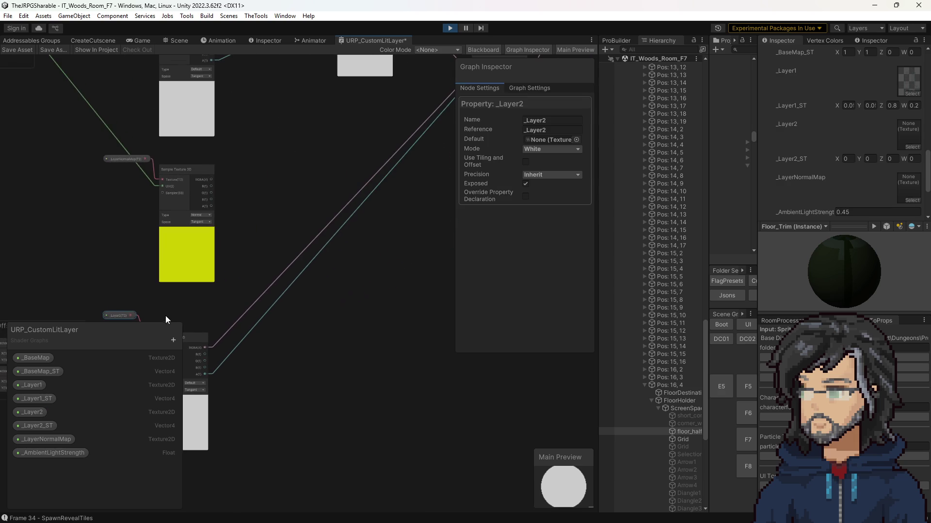
key("ctrl+d")
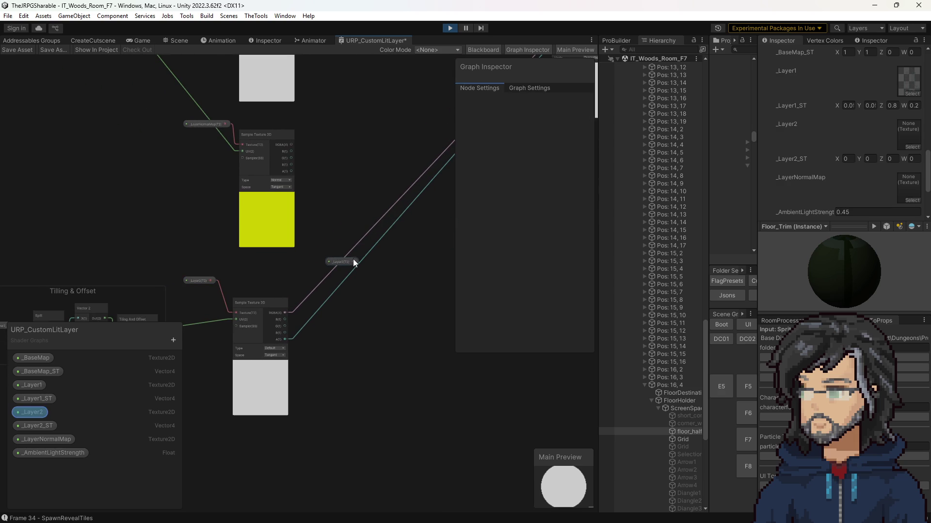
Step: Browse the node search's UV, SpeedTree, Input, Texture, Artistic and Normal categories without adding a node
key("space")
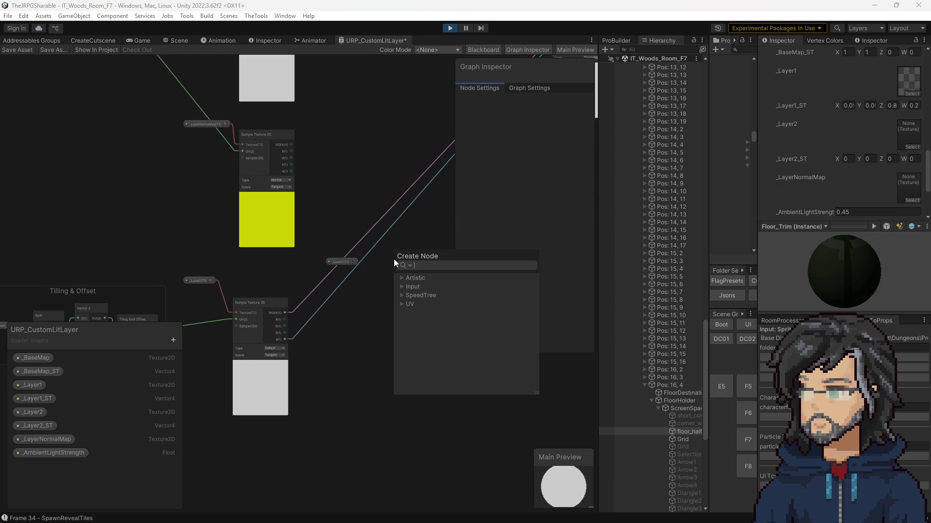
left_click(399, 303)
left_click(402, 295)
left_click(403, 288)
left_click(410, 296)
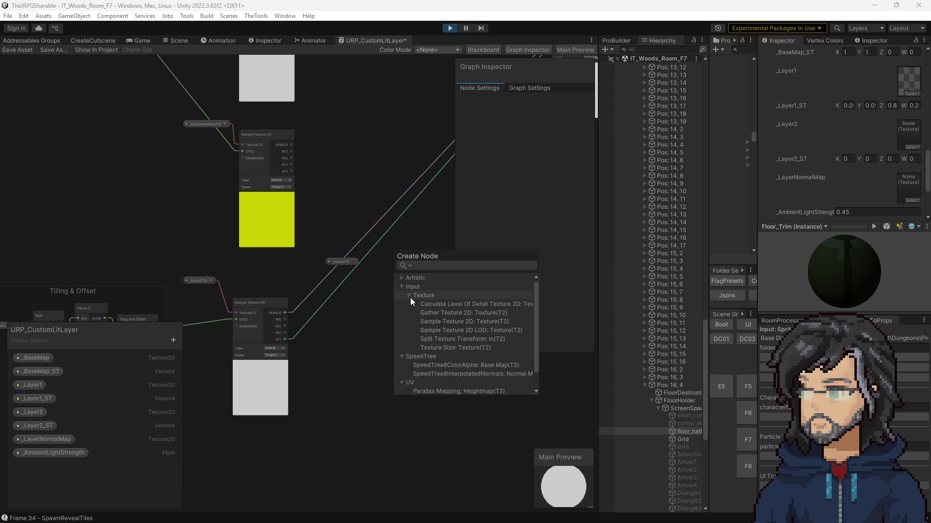
left_click(411, 299)
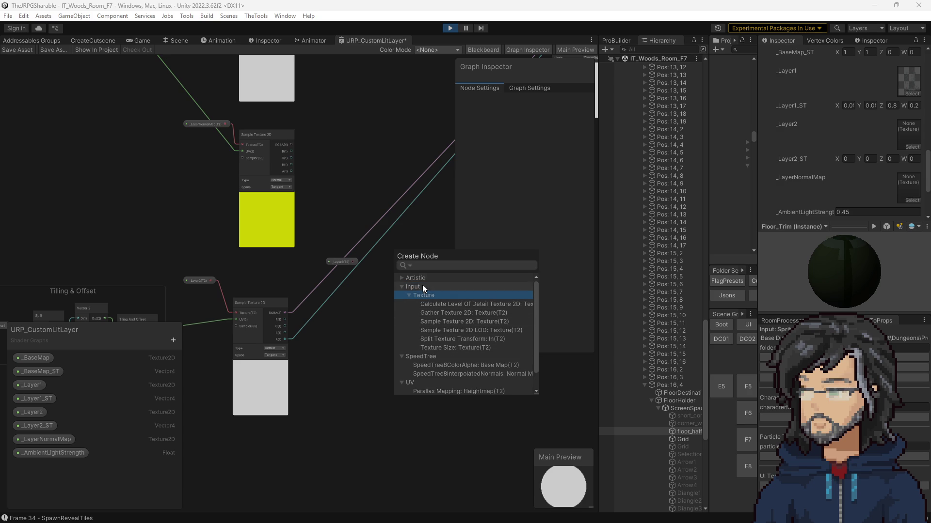
left_click(401, 278)
left_click(409, 286)
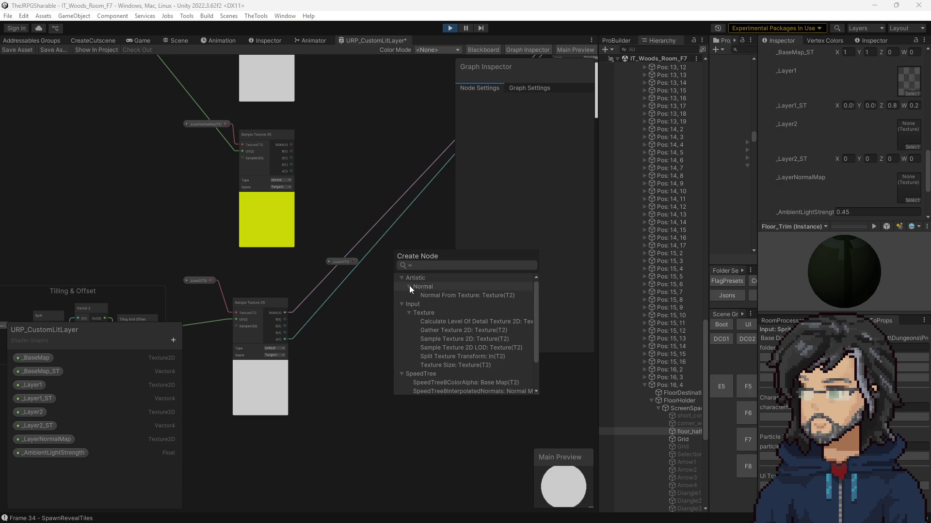
left_click(336, 209)
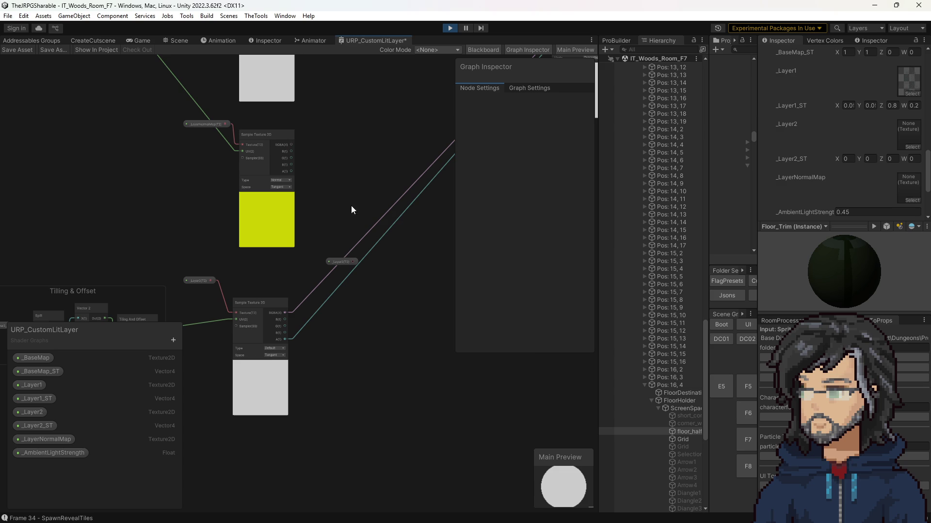
Step: Delete the stray _Layer2 node, save the shader graph, and exit play mode
left_click(350, 264)
left_click_drag(335, 260, 333, 200)
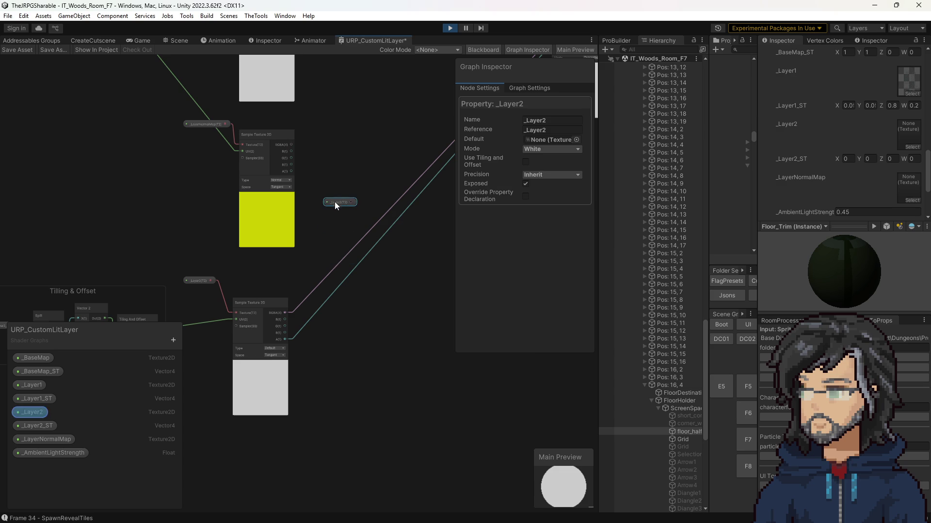
key("Delete")
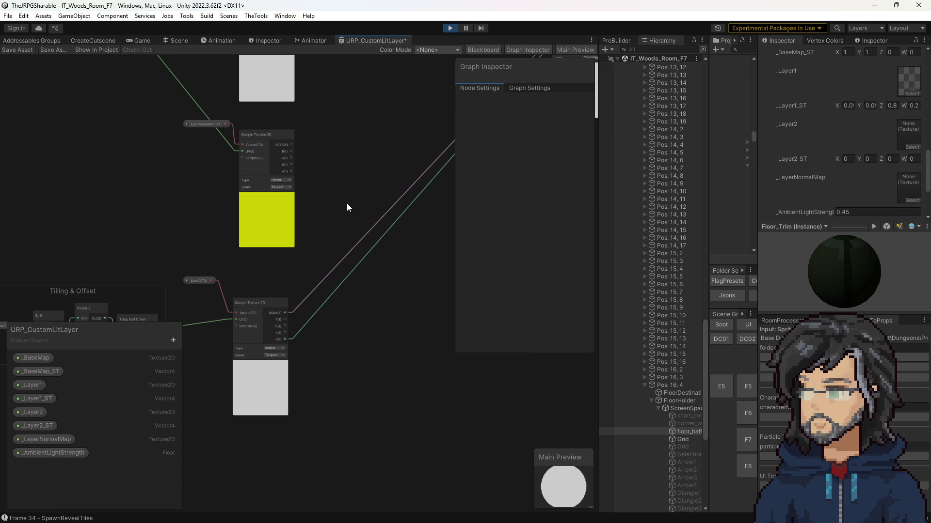
scroll(336, 258, "down", 3)
key("ctrl+s")
left_click(449, 31)
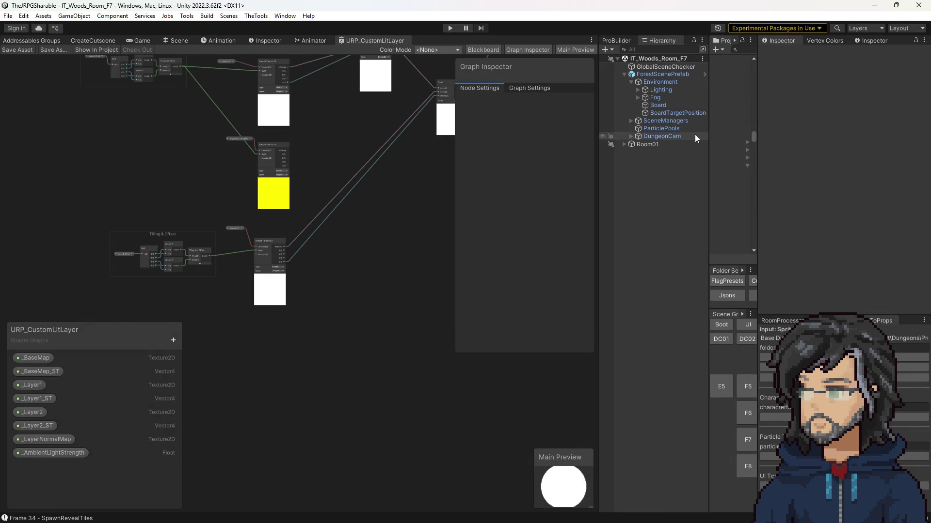
Step: Assign the transparent texture to floor_half_step_2face's _Layer2 slot and enter play mode
mouse_move(710, 182)
left_mouse_down()
mouse_move(636, 178)
mouse_move(569, 159)
mouse_move(649, 165)
left_mouse_up()
left_click(628, 117)
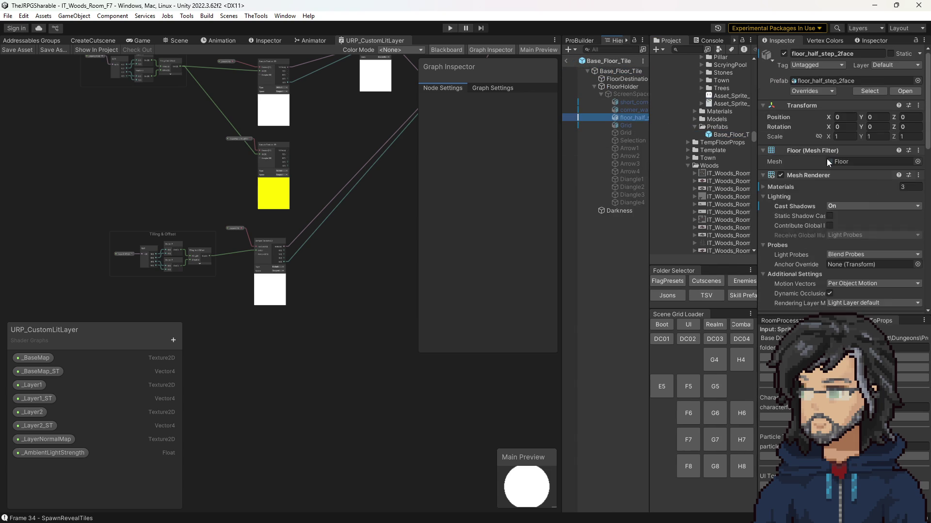
scroll(847, 197, "down", 15)
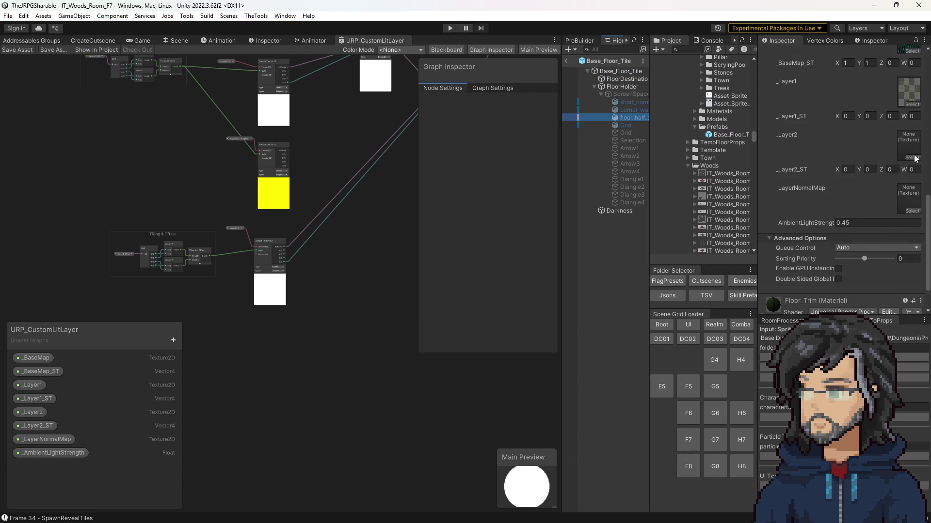
left_click(911, 158)
type("tra")
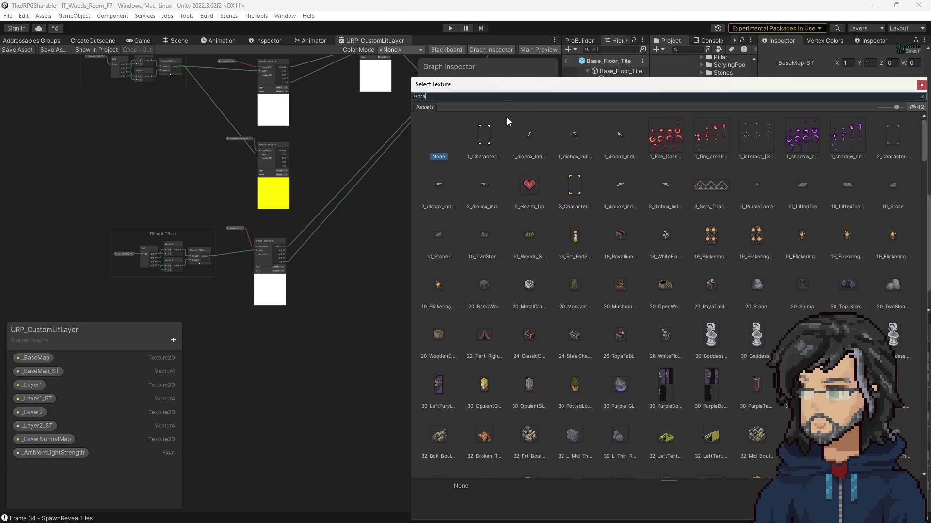
double_click(602, 183)
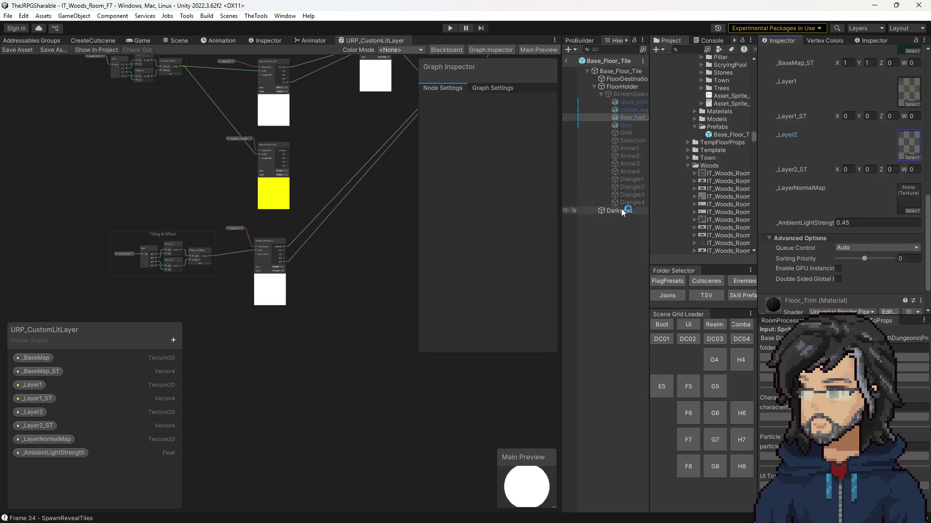
left_click(450, 28)
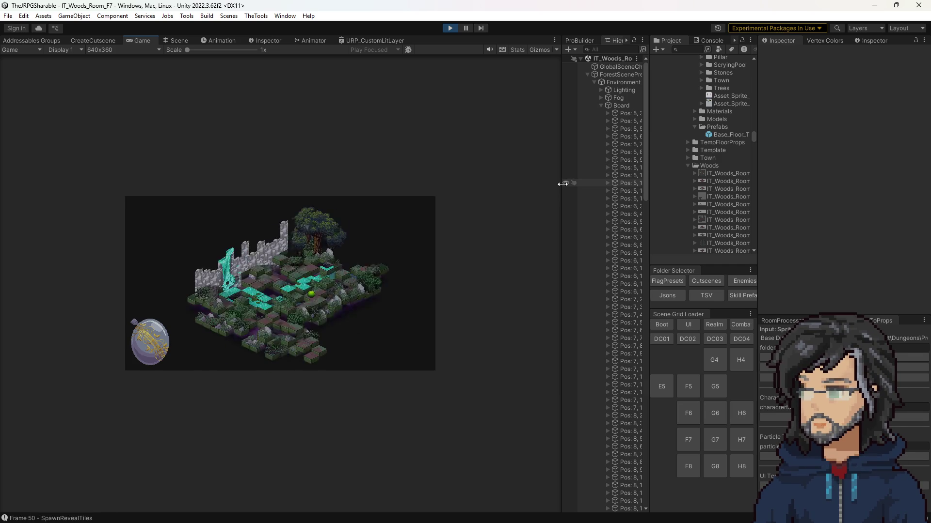
Step: Enlarge the Game view, stop play, readjust the panel splitters, and start the game again
left_click_drag(563, 184, 736, 182)
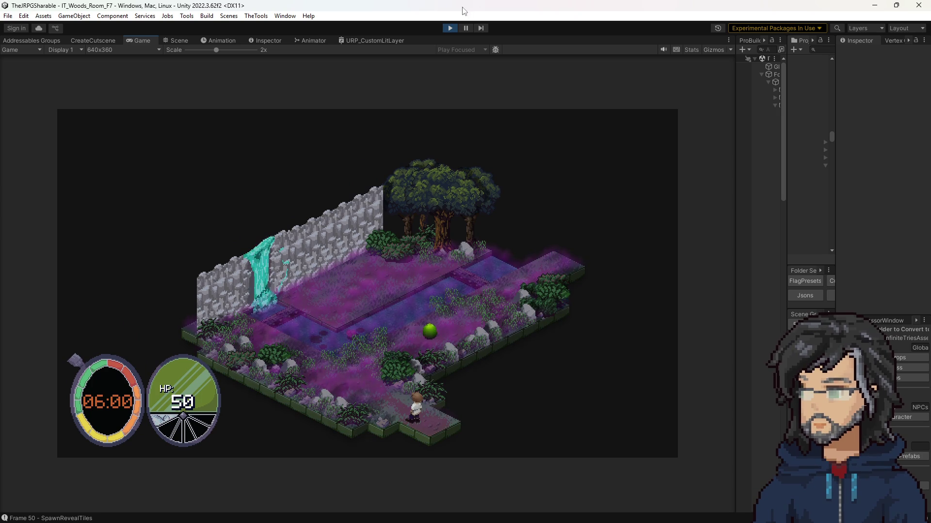
left_click(453, 28)
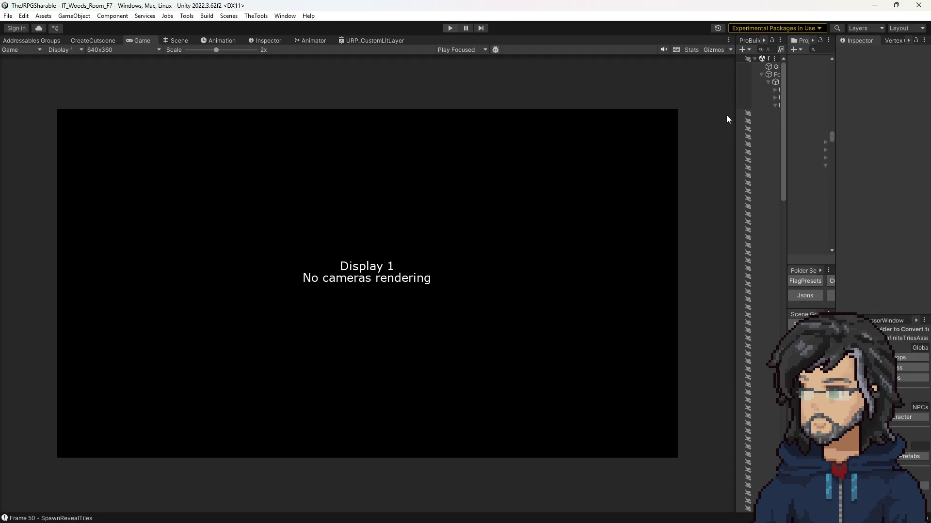
left_click_drag(736, 117, 604, 124)
left_click_drag(785, 134, 656, 133)
left_click(450, 28)
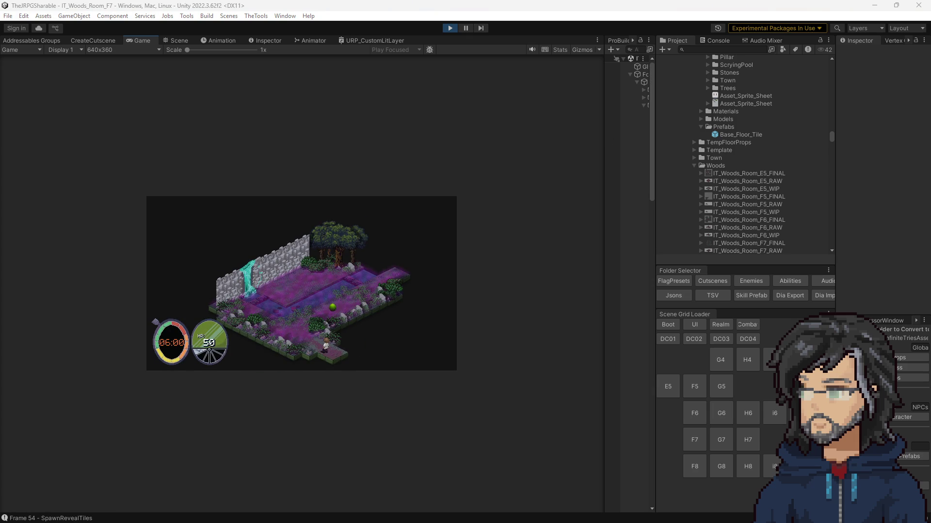
Step: Search the Project window for 'fade' and inspect the Wall_Fade_WIP texture
left_click(727, 50)
type("fadee")
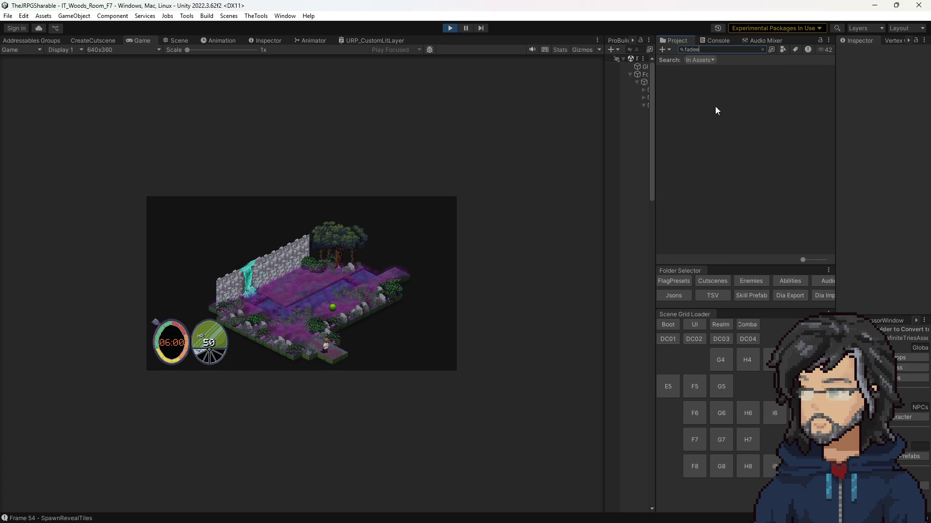
key("BackSpace")
type("exi")
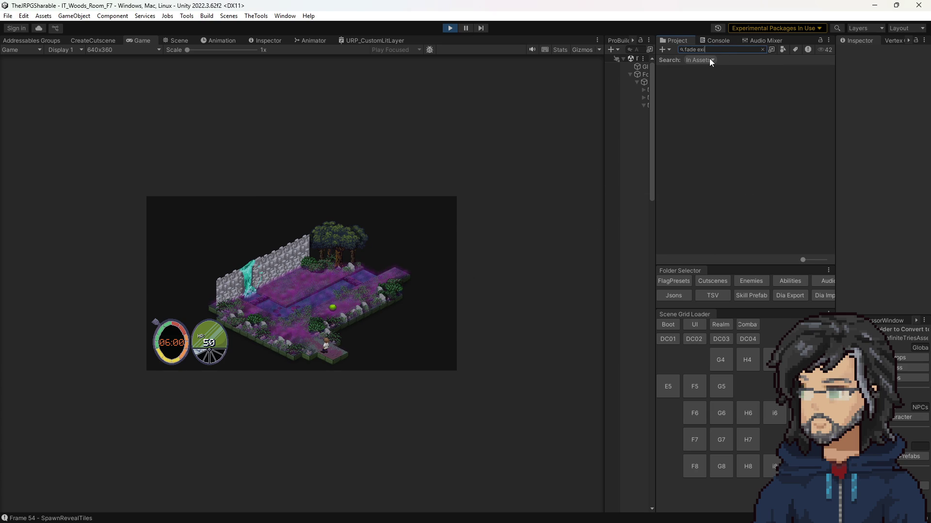
key("BackSpace")
key("BackSpace")
key("BackSpace")
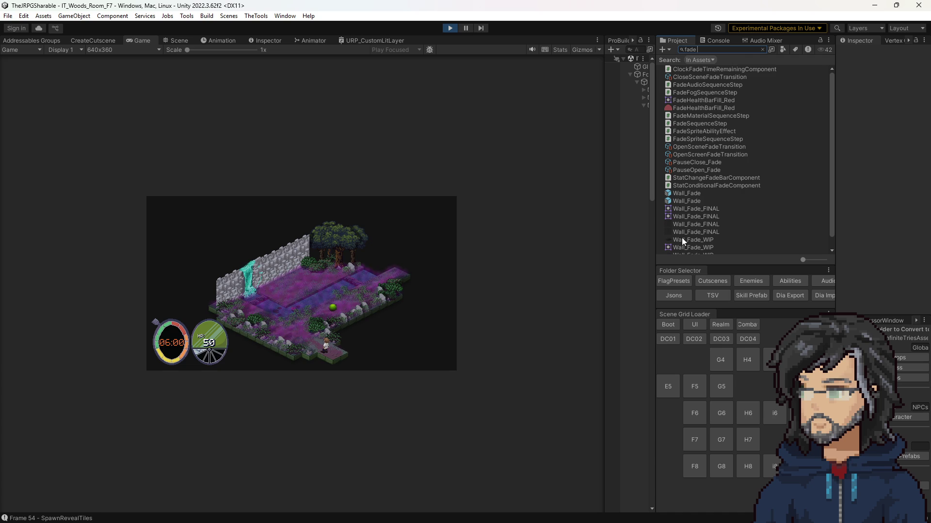
left_click(683, 239)
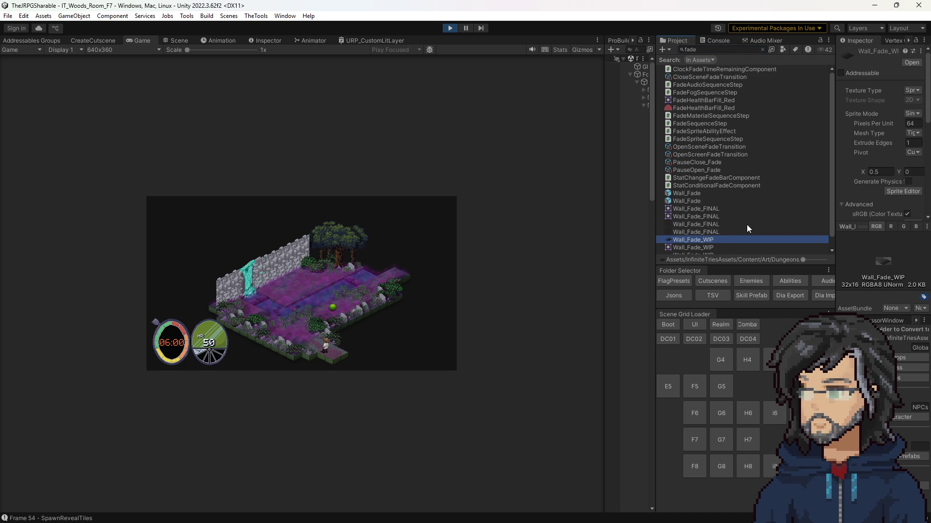
scroll(732, 234, "down", 1)
Step: Compare the import settings of the two Wall_Fade_FINAL entries
left_click(696, 219)
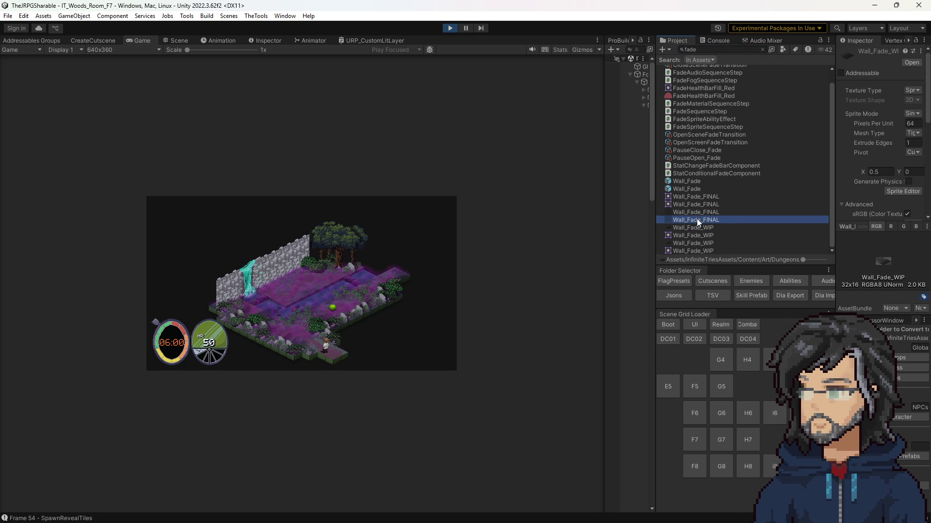
left_click(697, 213)
left_click(696, 219)
left_click(696, 212)
left_click(696, 219)
left_click(696, 214)
left_click(696, 218)
left_click(696, 213)
left_click(653, 219)
Step: Widen the Project panel to read asset paths and inspect the lower Wall_Fade_FINAL texture
left_click_drag(654, 219, 479, 232)
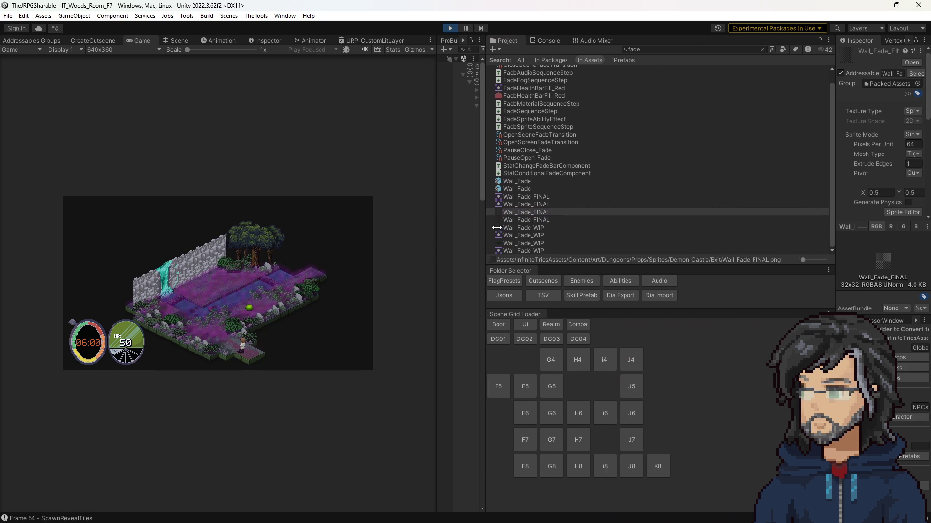
left_click(519, 217)
left_click(525, 212)
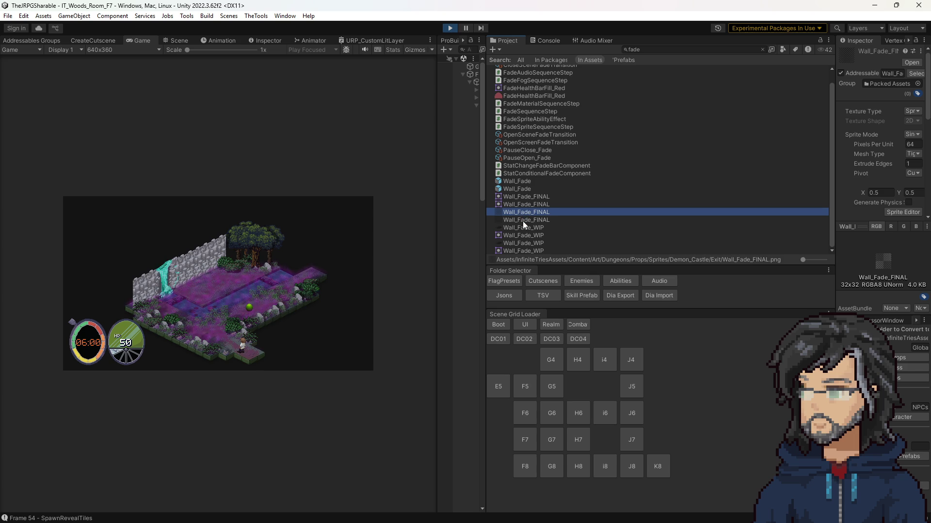
left_click(523, 221)
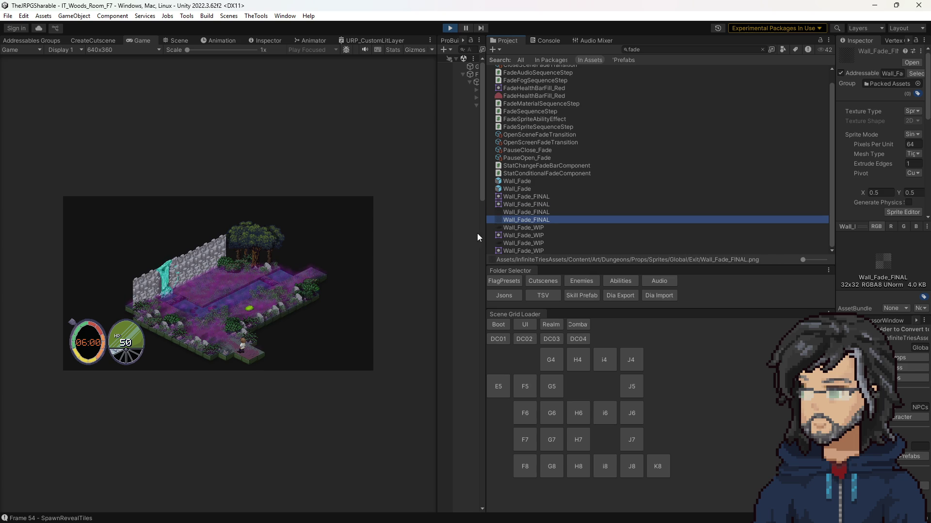
left_click_drag(438, 229, 591, 222)
Step: Select the floor tile in the Scene view and drop Wall_Fade_FINAL into its _Layer2 slot
left_click(177, 41)
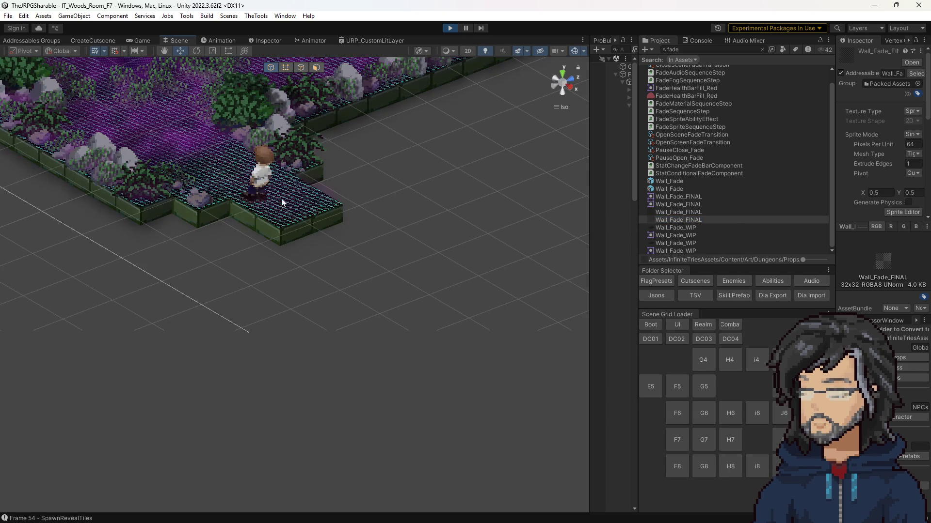
left_click(292, 213)
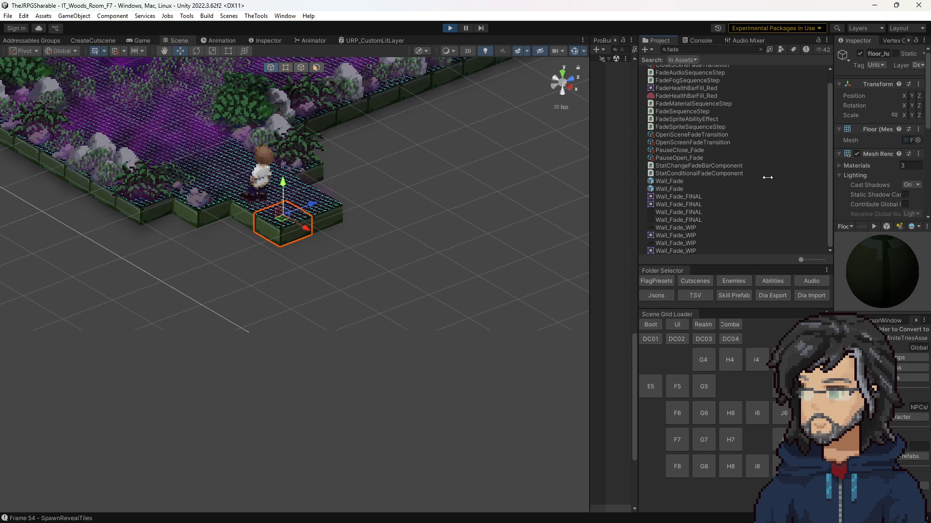
left_click_drag(833, 182, 757, 179)
scroll(861, 171, "down", 10)
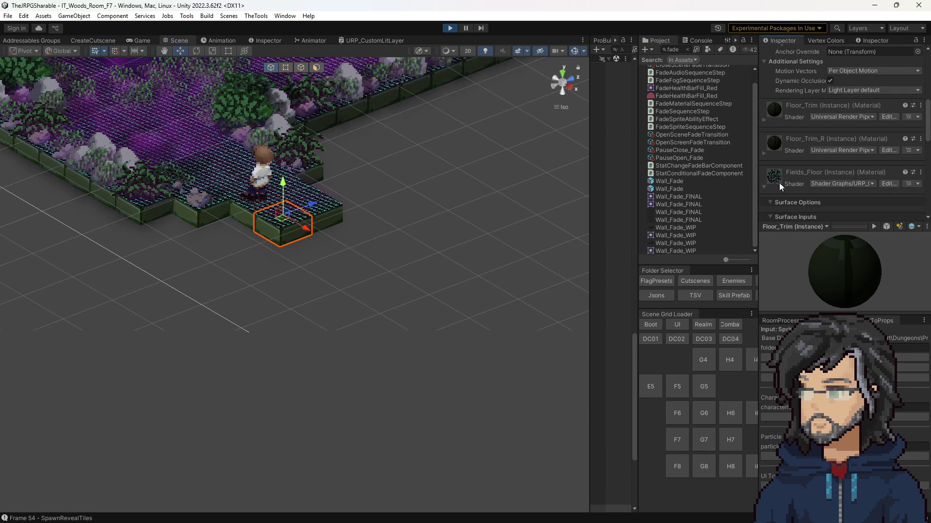
scroll(797, 181, "down", 2)
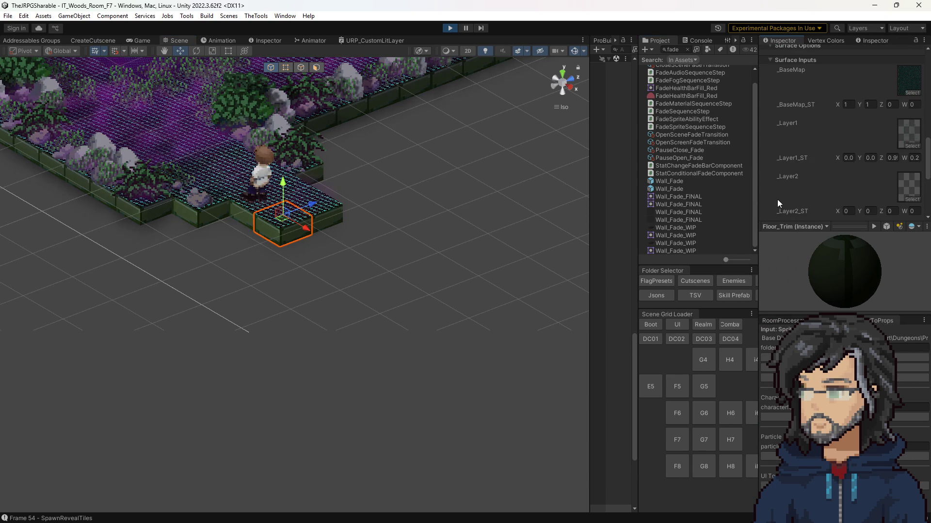
left_click_drag(665, 217, 909, 164)
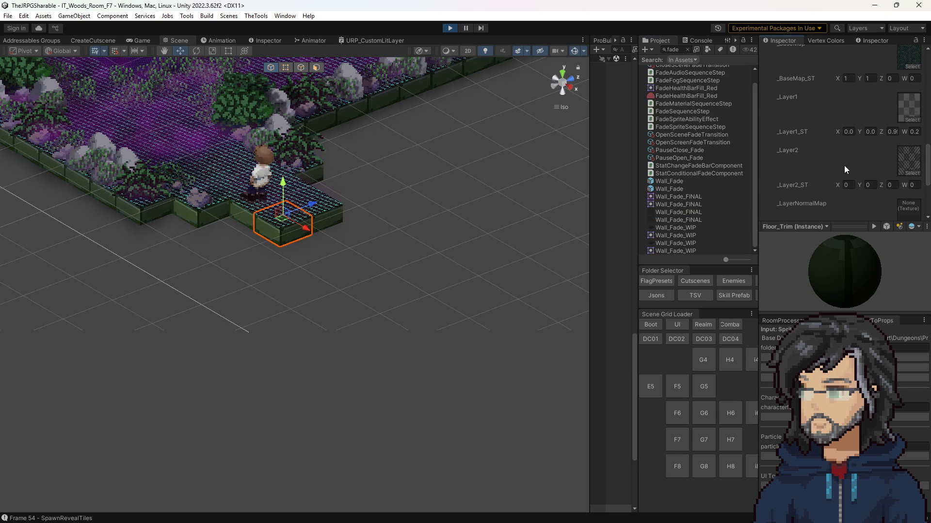
Step: Check the striped result in the Game view and locate the _Layer2 texture in the Project
left_click(144, 41)
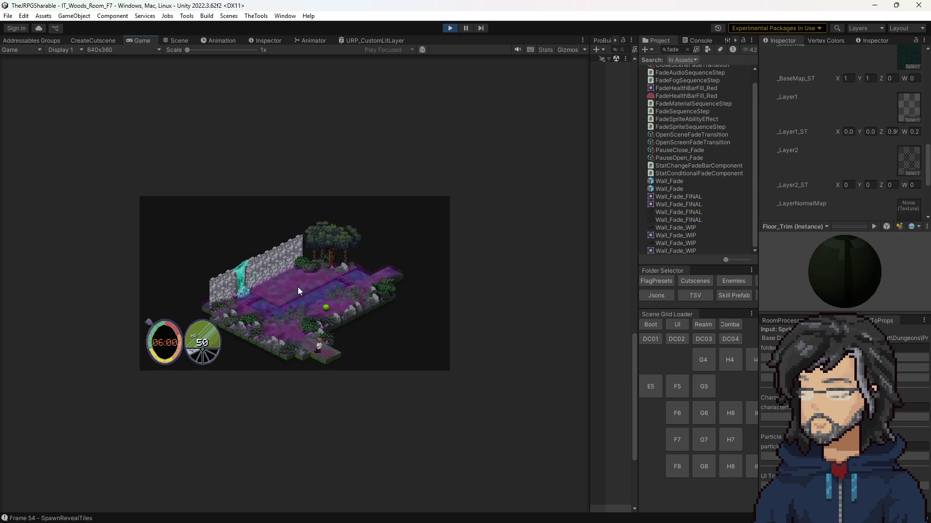
scroll(826, 190, "down", 5)
scroll(827, 190, "up", 5)
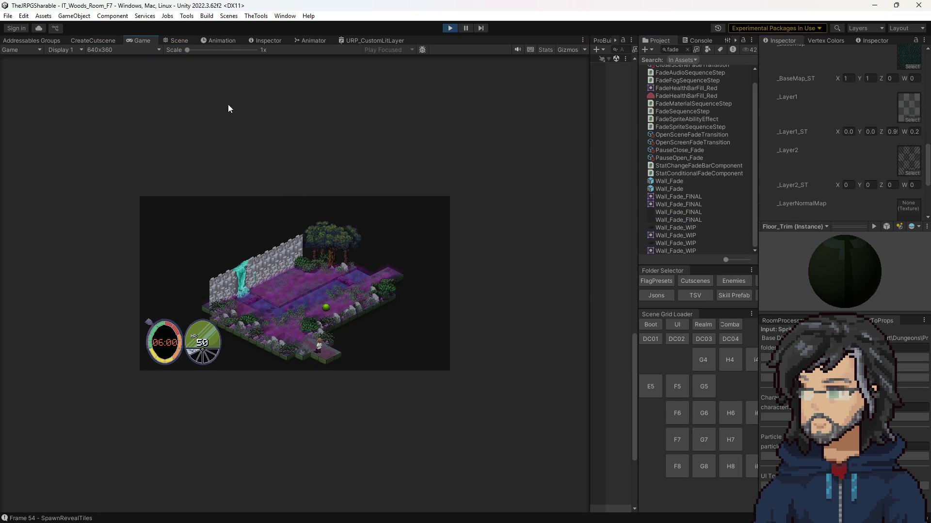
mouse_move(212, 50)
left_mouse_down()
mouse_move(228, 50)
mouse_move(214, 54)
left_mouse_up()
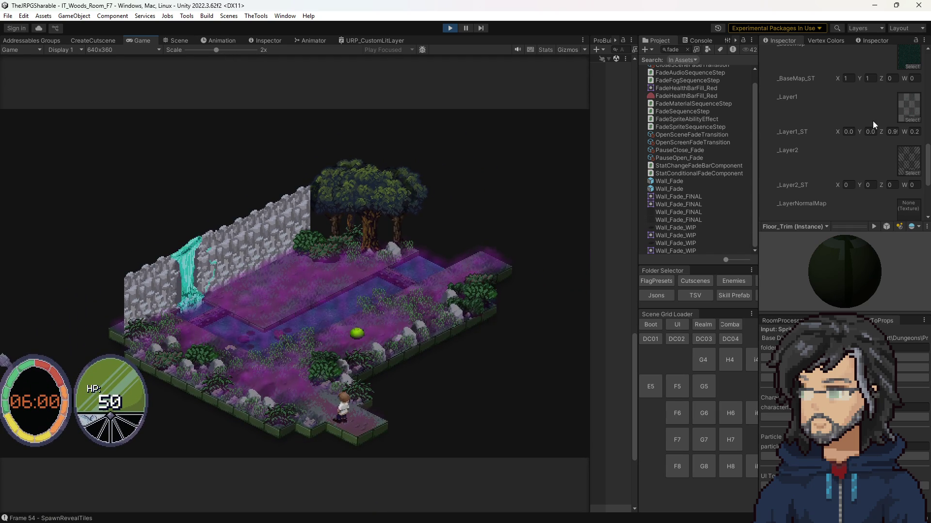
left_click(907, 158)
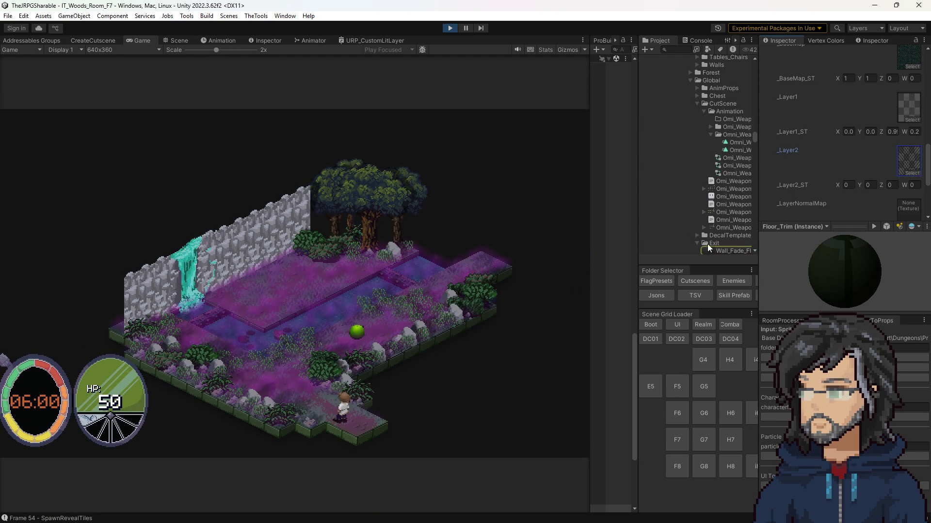
scroll(692, 218, "down", 3)
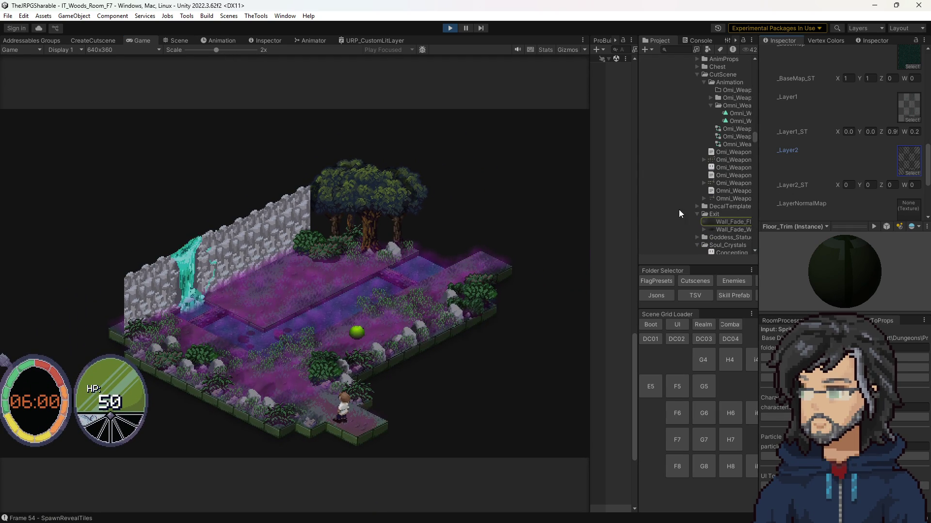
Step: Frame and orbit around the floor tile in the Scene view, then locate its _Layer2 texture again
left_click(177, 40)
scroll(307, 183, "up", 5)
mouse_move(312, 108)
left_mouse_down()
mouse_move(342, 297)
mouse_move(359, 304)
mouse_move(514, 256)
mouse_move(536, 293)
mouse_move(632, 346)
left_mouse_up()
scroll(341, 296, "down", 3)
key("f")
left_click_drag(354, 214, 272, 204)
left_click(909, 159)
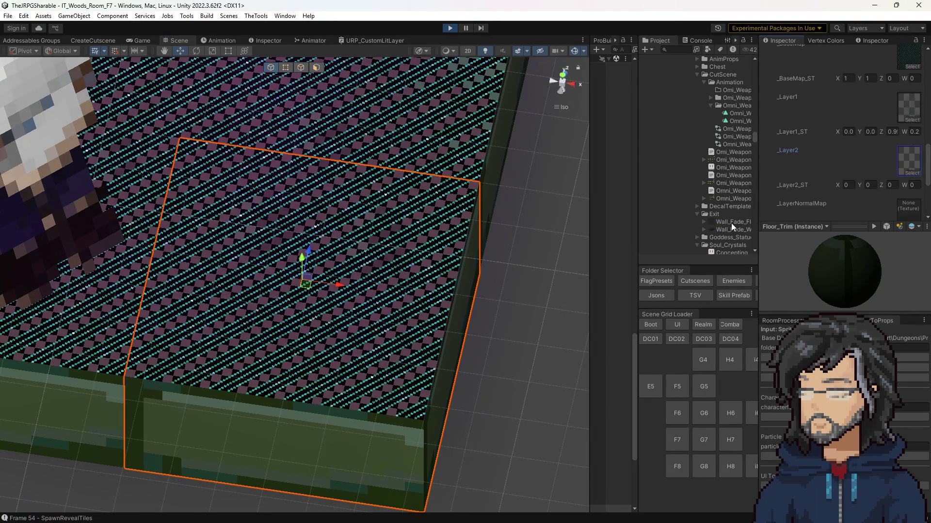
Step: Try again to drop the wall fade texture onto the floor material's _Layer2 slot
scroll(722, 221, "down", 3)
left_click_drag(736, 192, 911, 161)
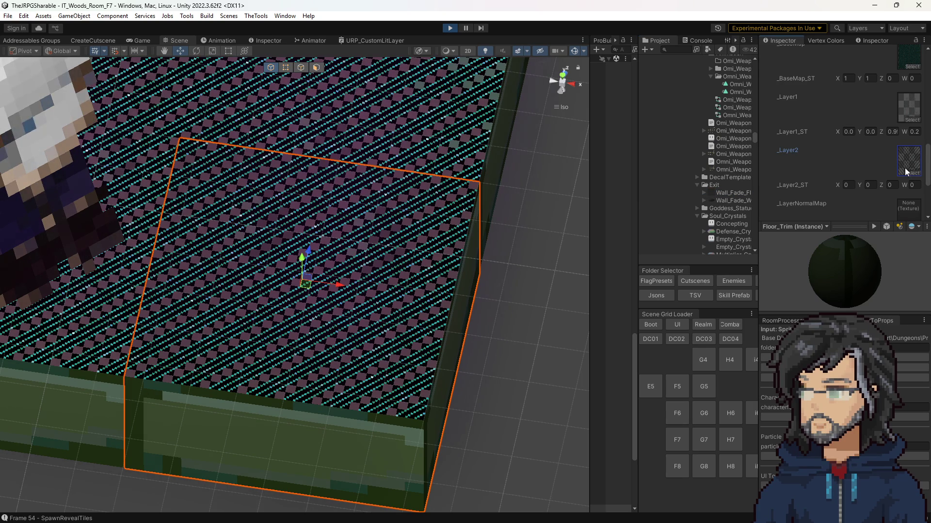
scroll(898, 170, "down", 2)
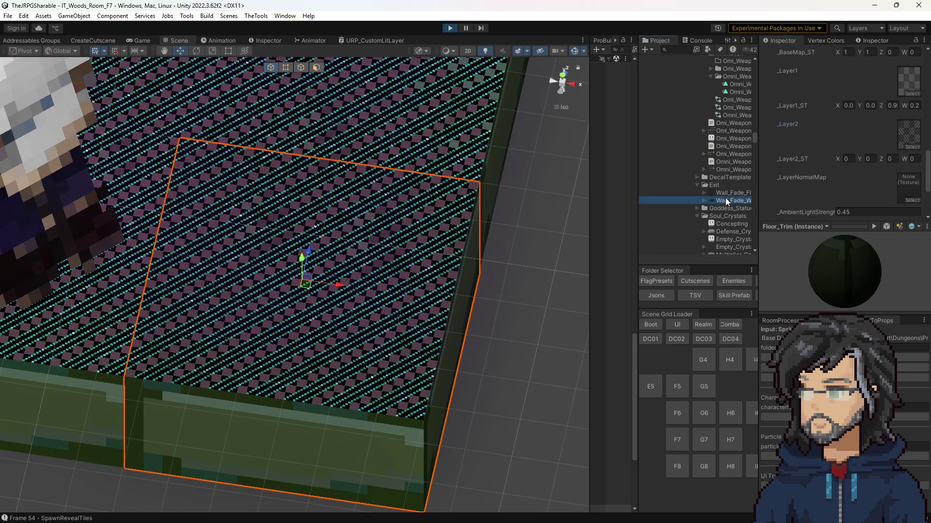
left_click_drag(909, 146, 903, 133)
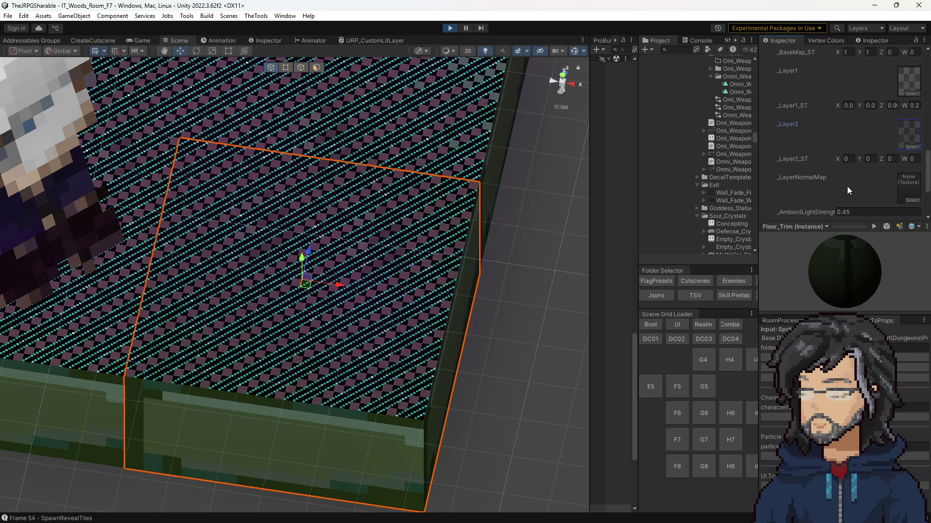
scroll(858, 164, "up", 3)
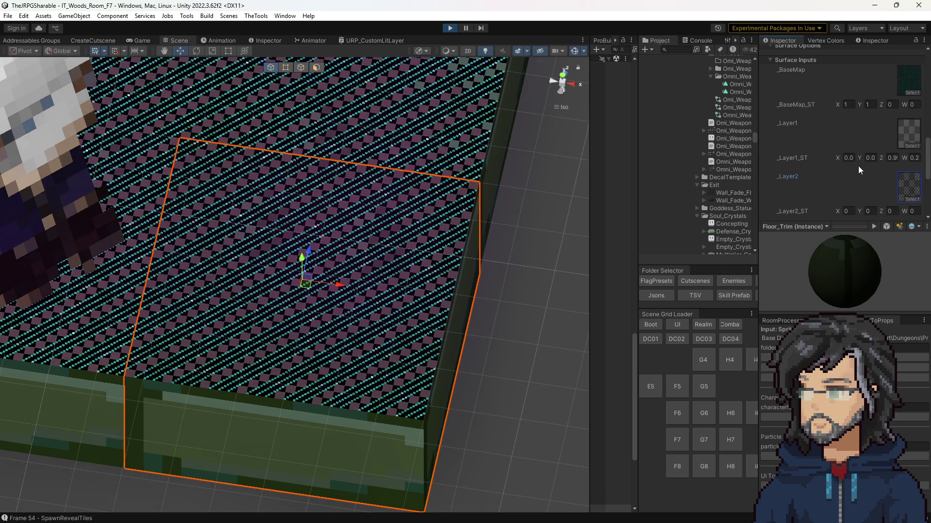
scroll(712, 191, "down", 3)
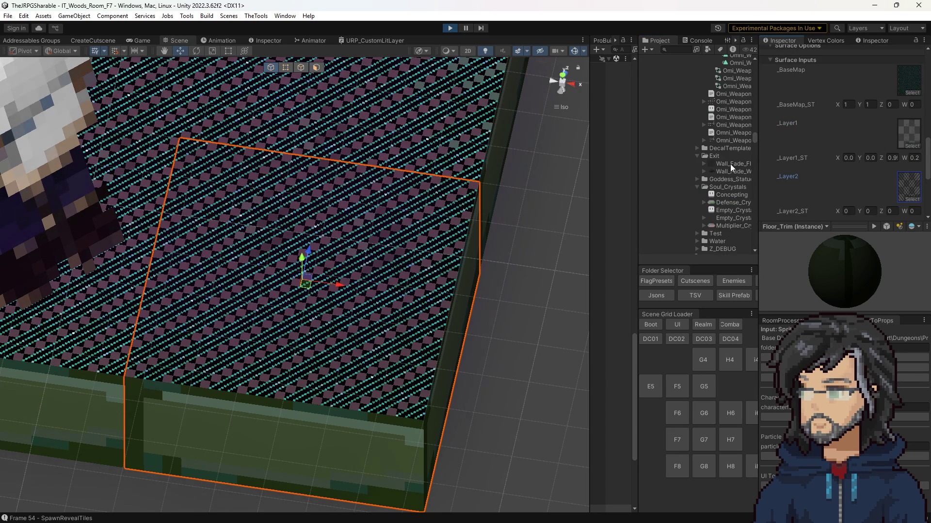
scroll(728, 199, "down", 10)
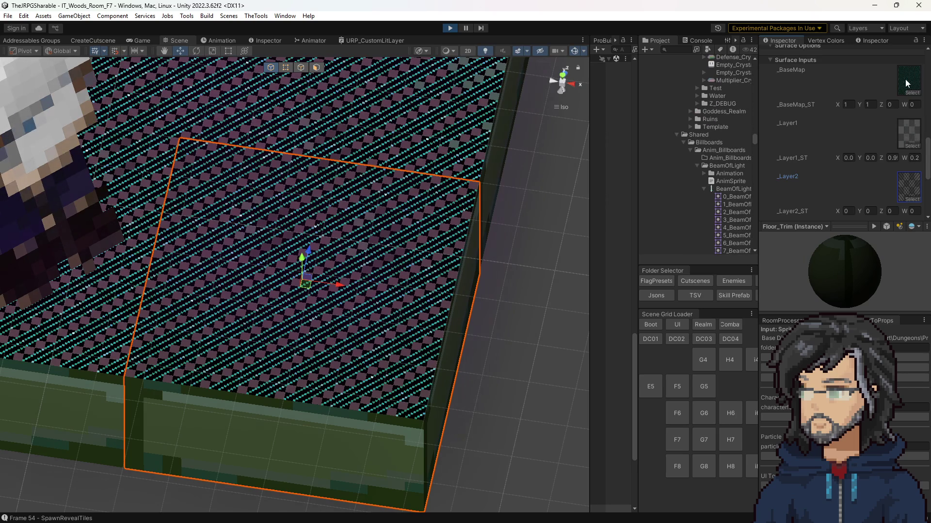
Step: Locate the floor's _BaseMap texture and compare the anim_still_water, water2 and water3 textures
left_click(905, 132)
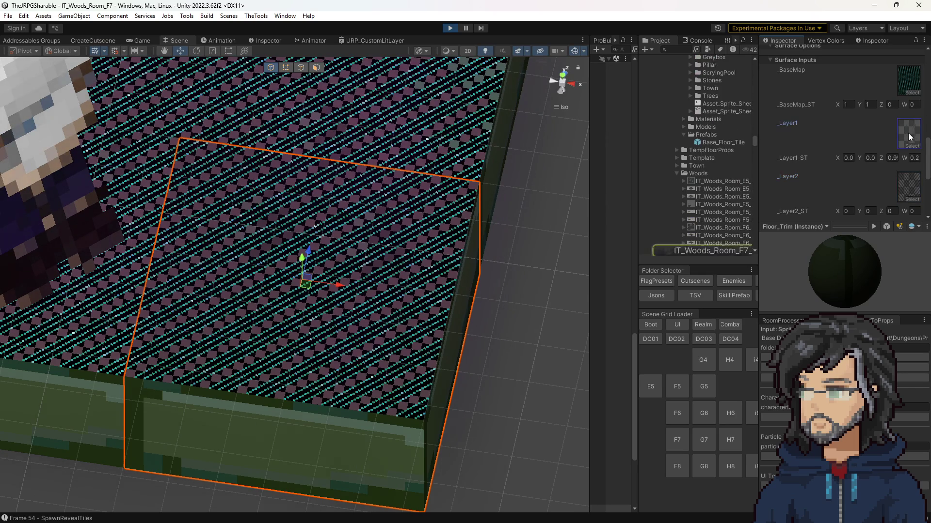
left_click(910, 86)
scroll(694, 149, "up", 6)
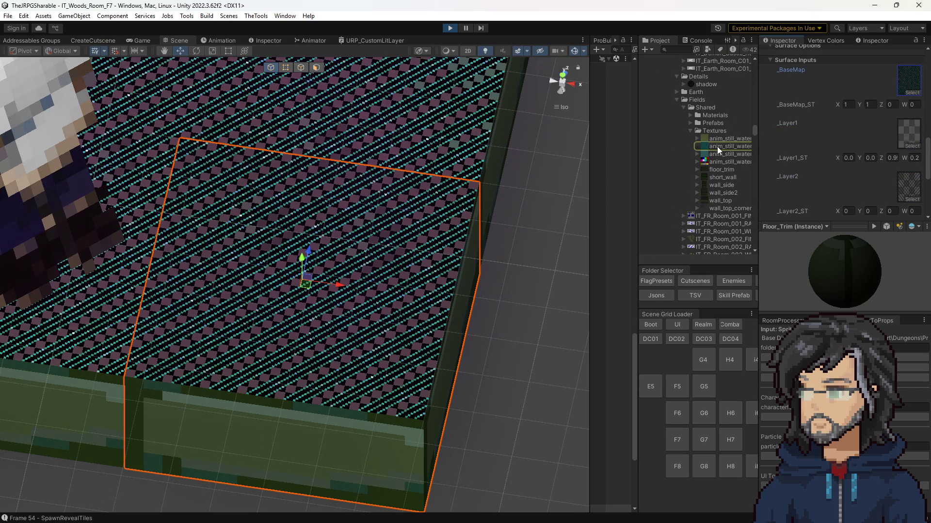
left_click(717, 147)
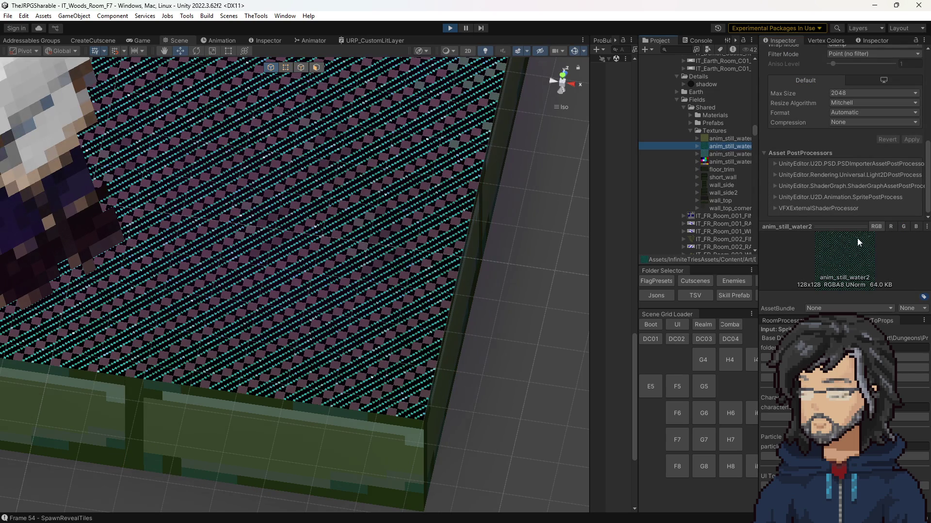
left_click(724, 154)
left_click(725, 147)
left_click(725, 138)
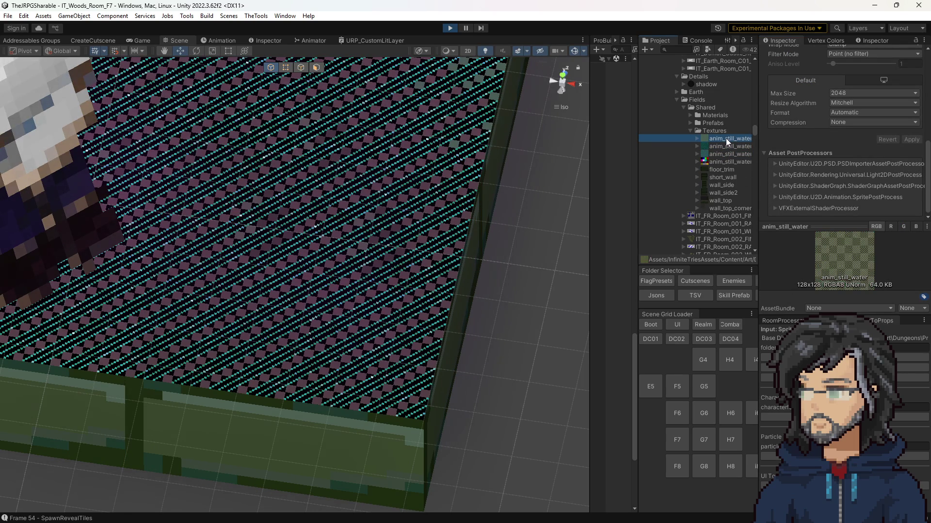
Step: Locate the _Layer1 texture IT_Woods_Room_F7_FINAL, reselect the floor, and widen the Inspector to show _Layer1_ST
left_click(345, 281)
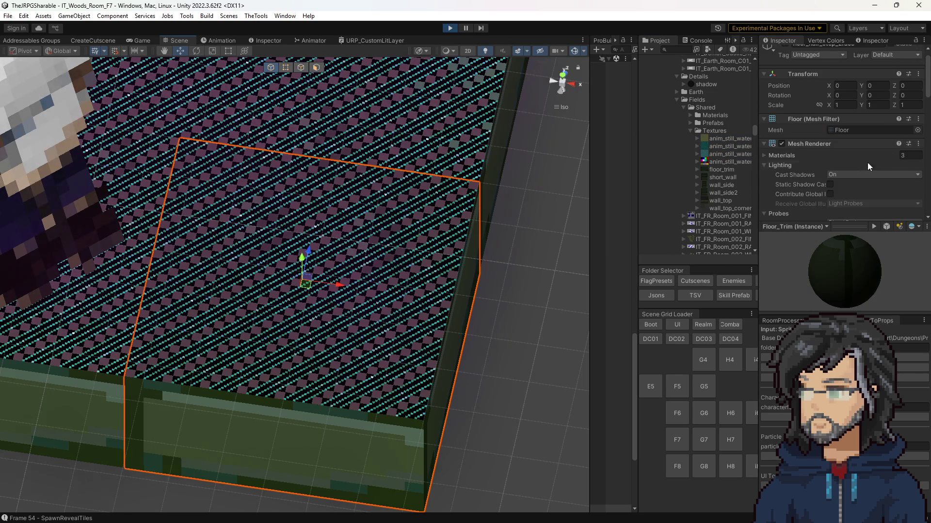
scroll(865, 153, "down", 10)
left_click(916, 162)
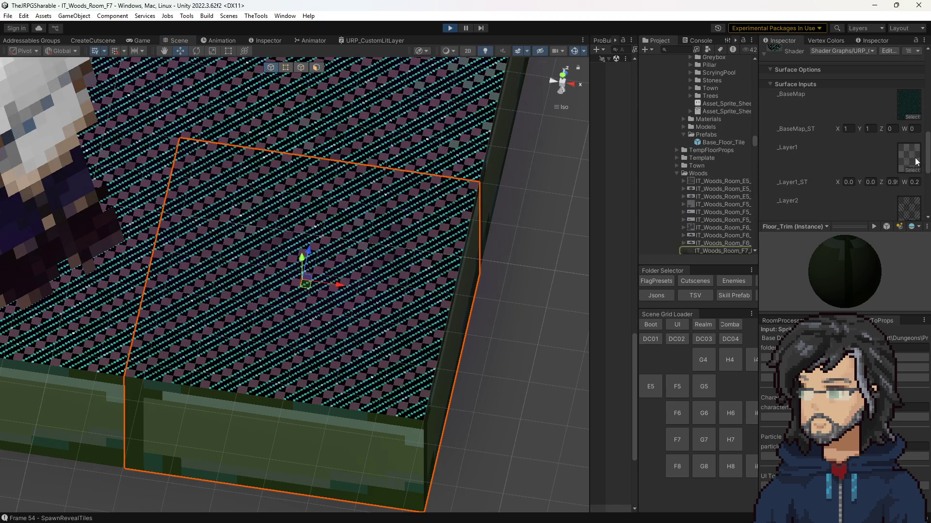
left_click(720, 248)
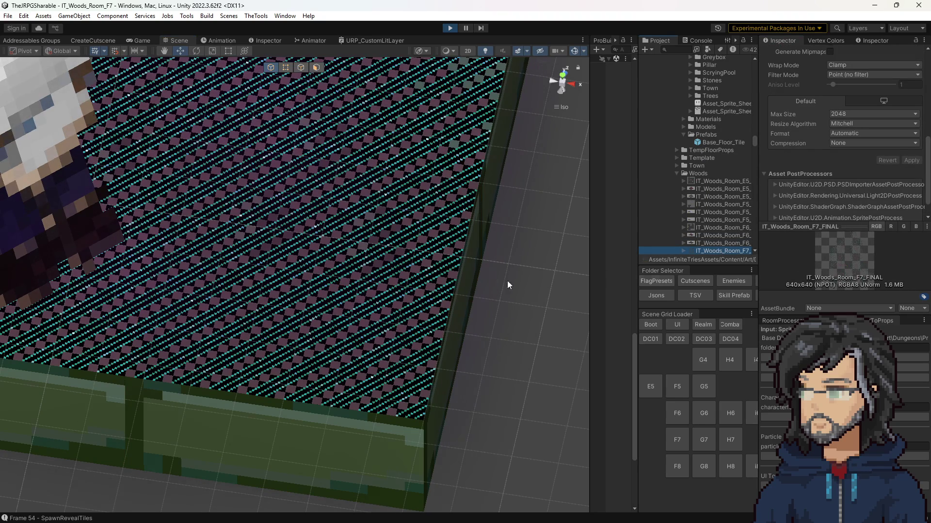
left_click(394, 292)
scroll(842, 123, "down", 5)
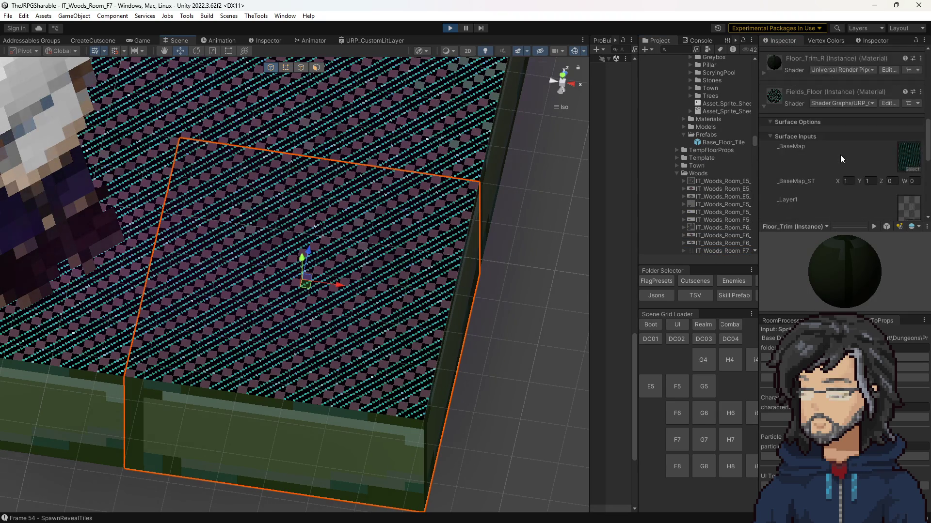
scroll(840, 154, "down", 5)
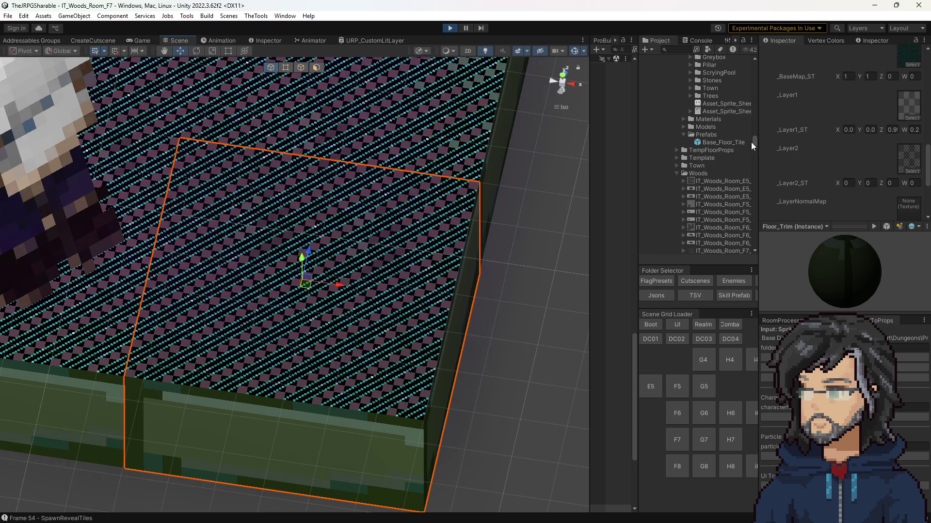
left_click_drag(759, 139, 632, 141)
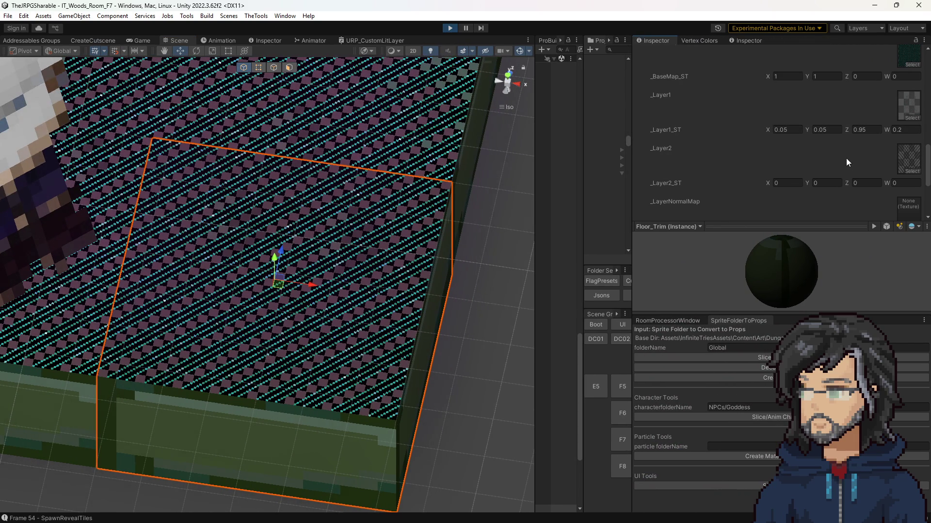
Step: Expand the Fields_Floor material and adjust its _BaseMap_ST W offset
scroll(855, 155, "up", 4)
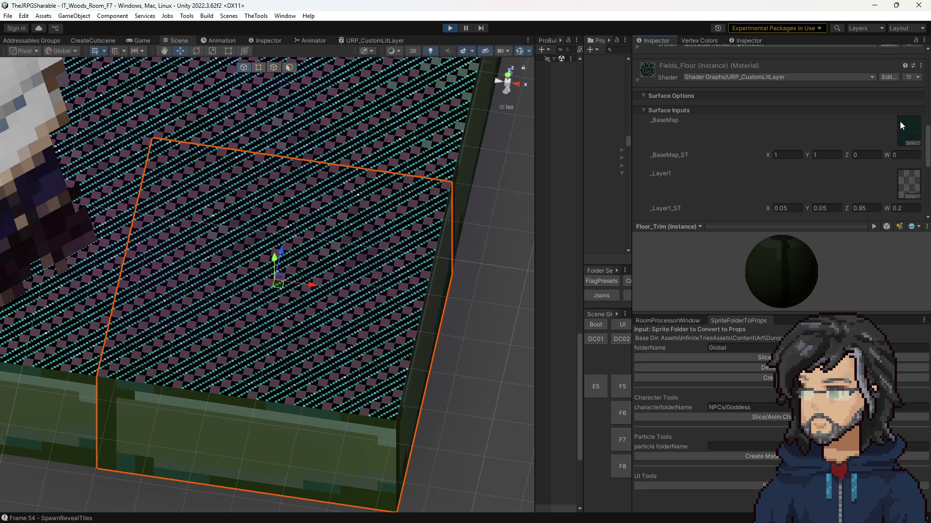
scroll(468, 253, "down", 5)
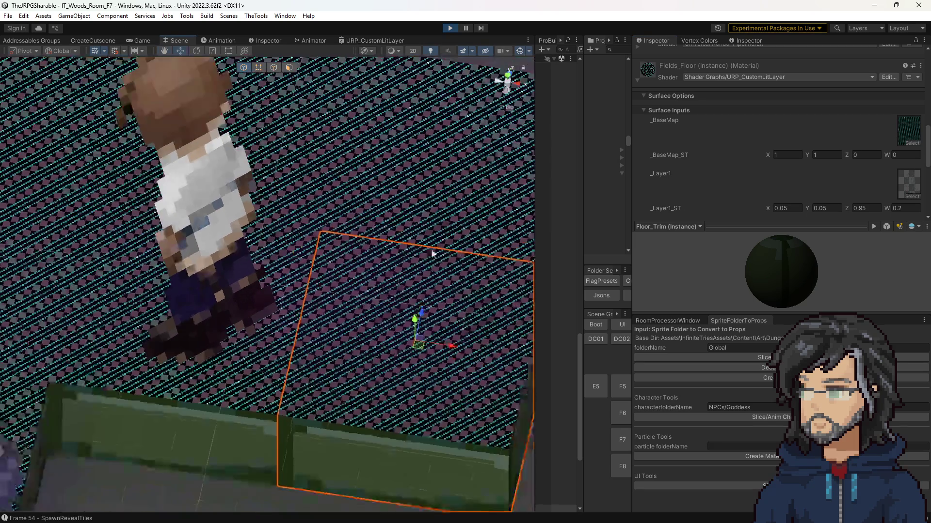
scroll(203, 204, "up", 5)
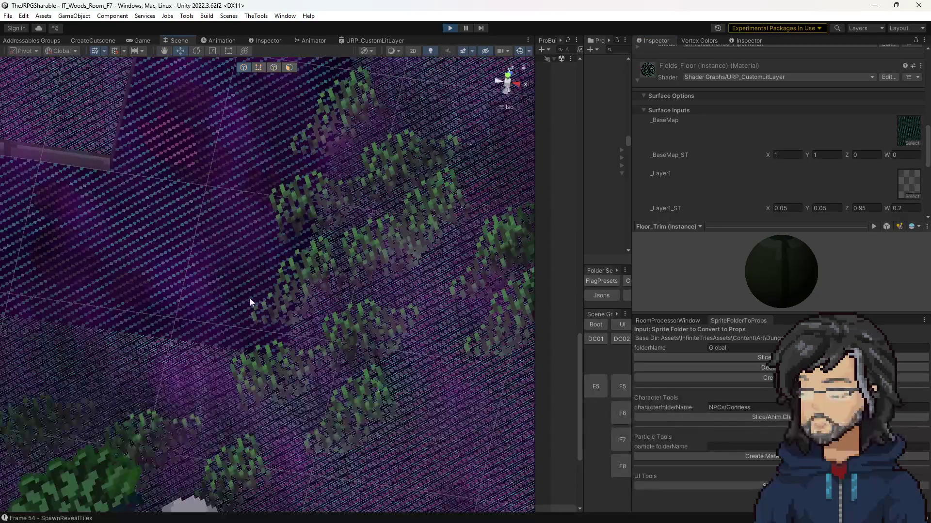
left_click(637, 186)
scroll(791, 174, "down", 3)
mouse_move(887, 131)
left_mouse_down()
mouse_move(902, 130)
mouse_move(842, 140)
left_mouse_up()
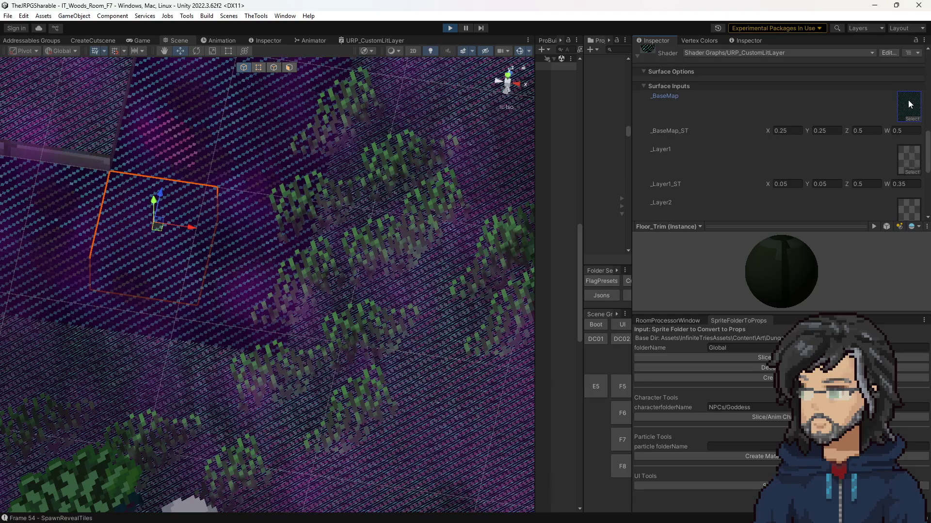
Step: Select the anim_still_water3 texture in the Project window to view its 128x128 import settings
left_click_drag(582, 145, 513, 151)
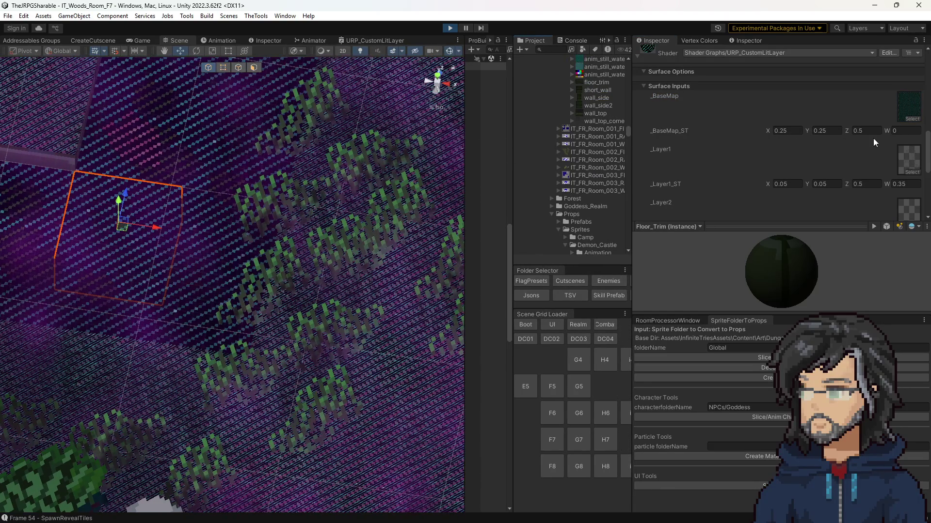
scroll(595, 132, "up", 3)
scroll(594, 133, "up", 6)
left_click(594, 154)
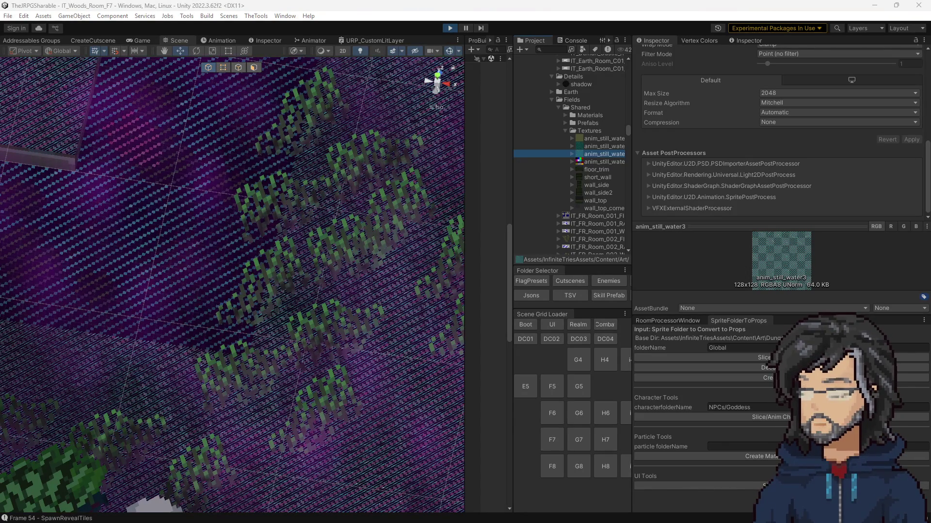
Step: Work out 128 ÷ 4 = 32 in the calculator
key("XF86Calculator")
type("12")
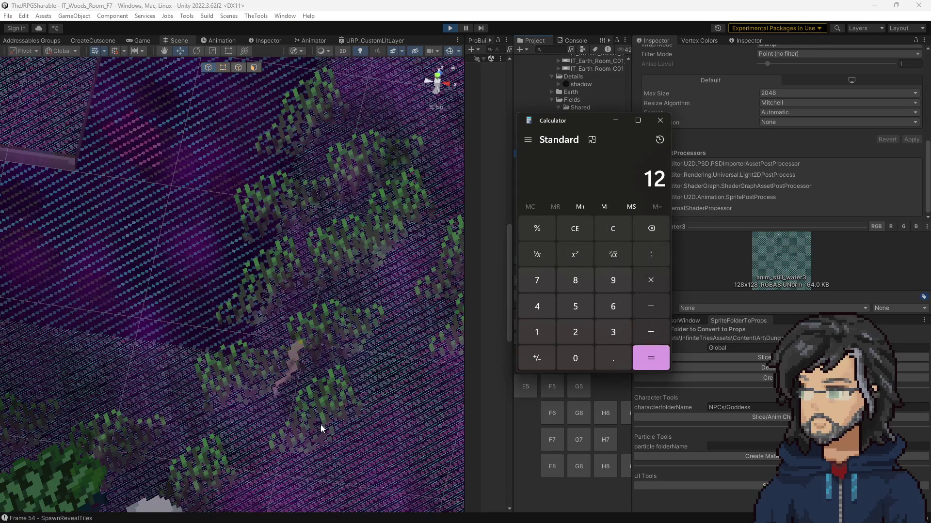
type("8/4=")
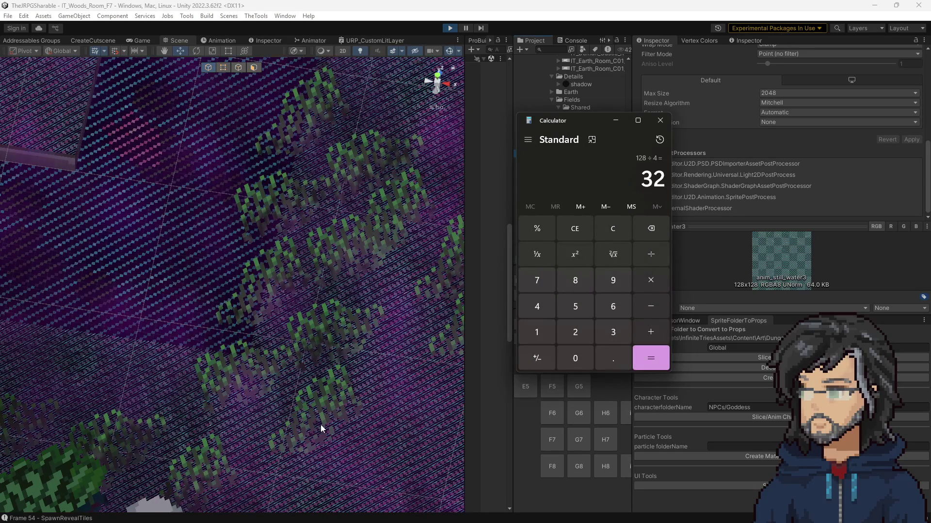
left_click(650, 120)
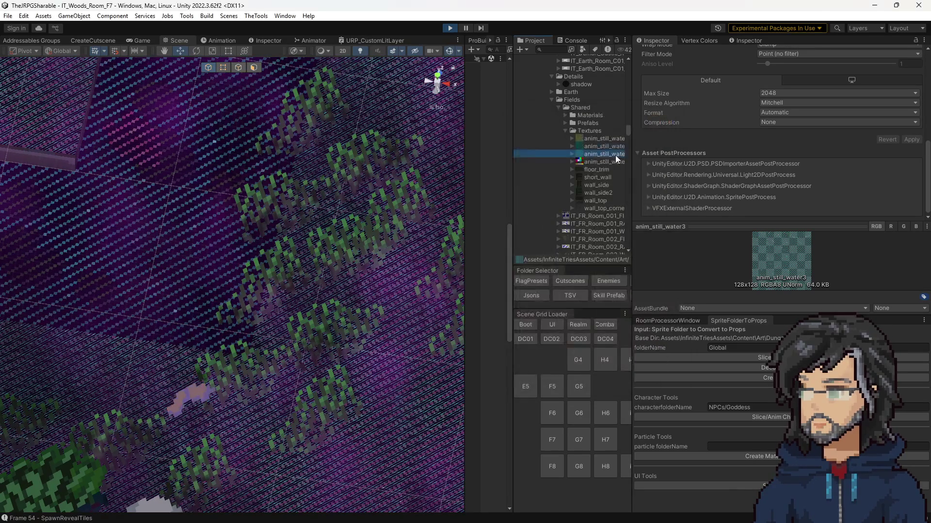
Step: Select Wall_Fade_FINAL in the Project window to show its texture import settings
scroll(586, 204, "down", 4)
scroll(592, 218, "down", 10)
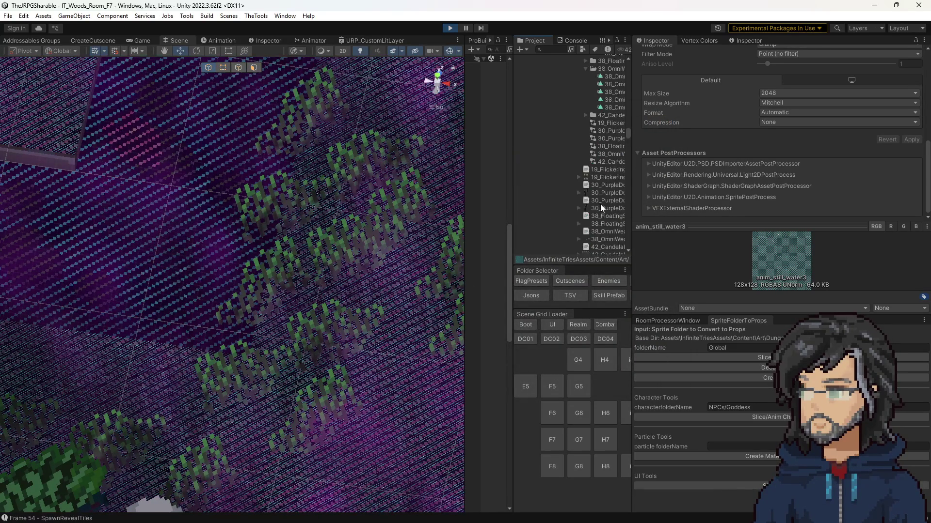
scroll(598, 199, "down", 3)
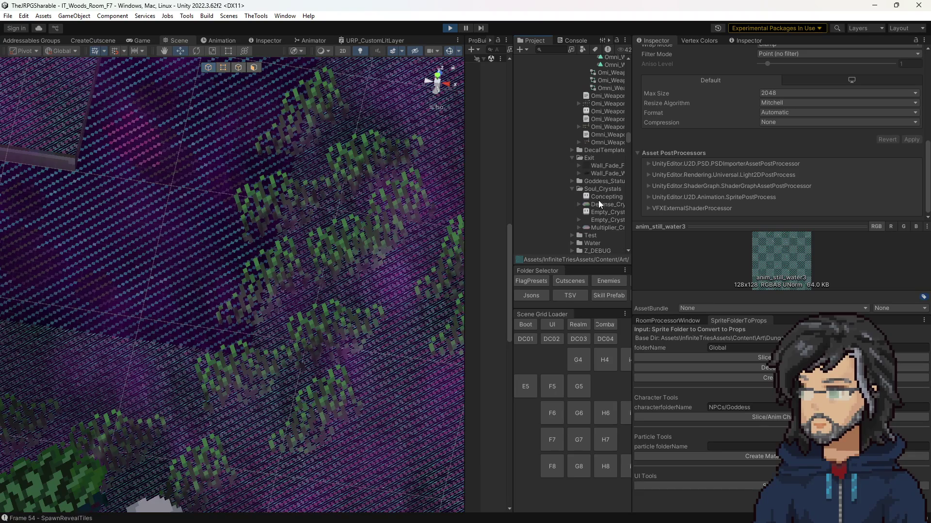
left_click(601, 166)
Step: Move the scene view to the player and select a floor trim tile using Floor_Trim_R and Fields_Floor
scroll(129, 159, "up", 5)
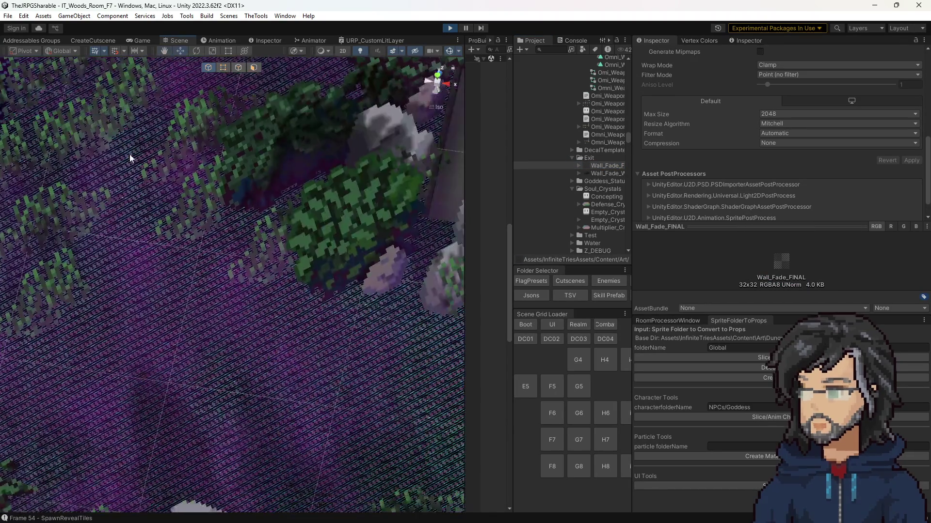
mouse_move(129, 166)
left_mouse_down()
mouse_move(257, 244)
mouse_move(82, 190)
left_mouse_up()
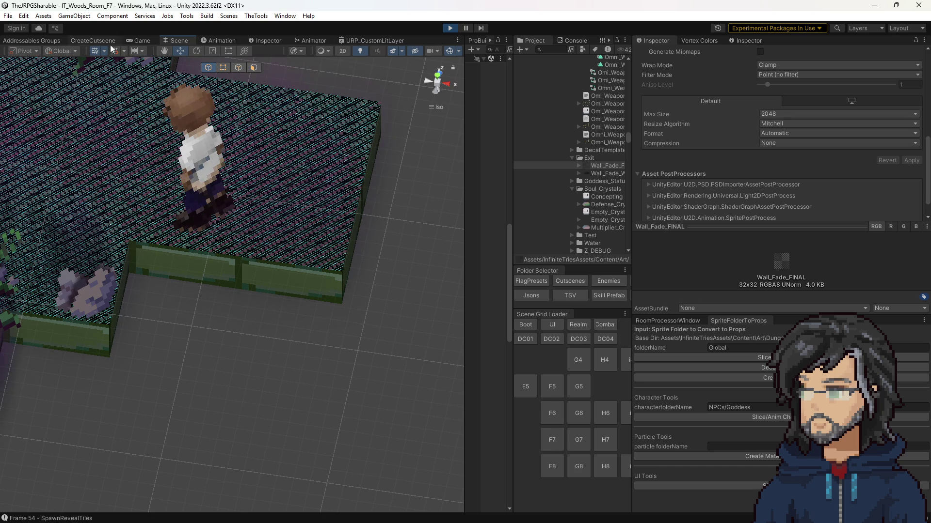
left_click(303, 218)
Step: Set Fields_Floor's _Layer2_ST Z and W offsets to 1, then watch the floor in the Game view
scroll(770, 153, "down", 10)
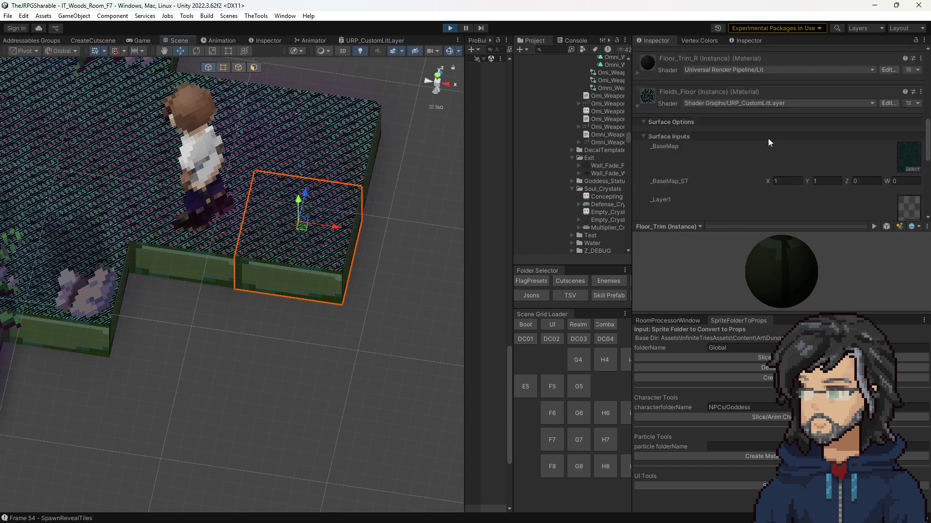
left_click(909, 132)
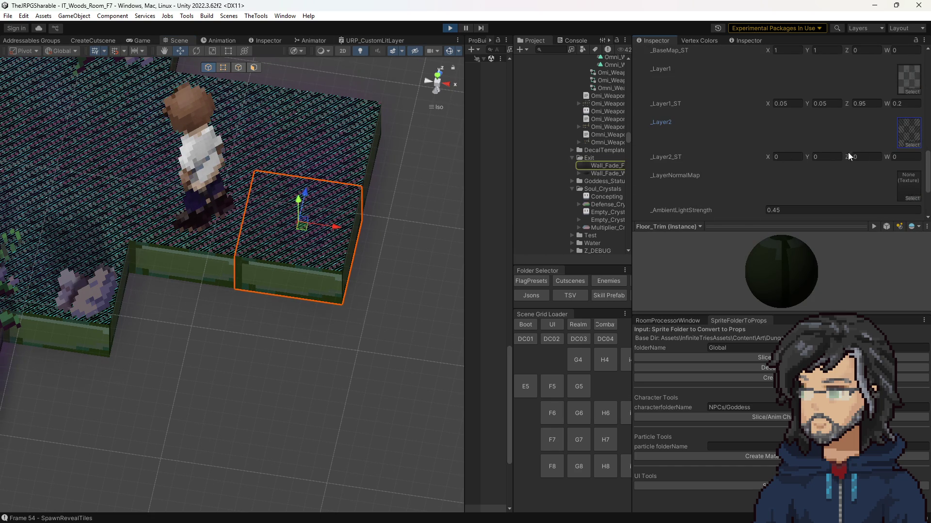
type("1")
key("Tab")
type("1")
left_click(136, 39)
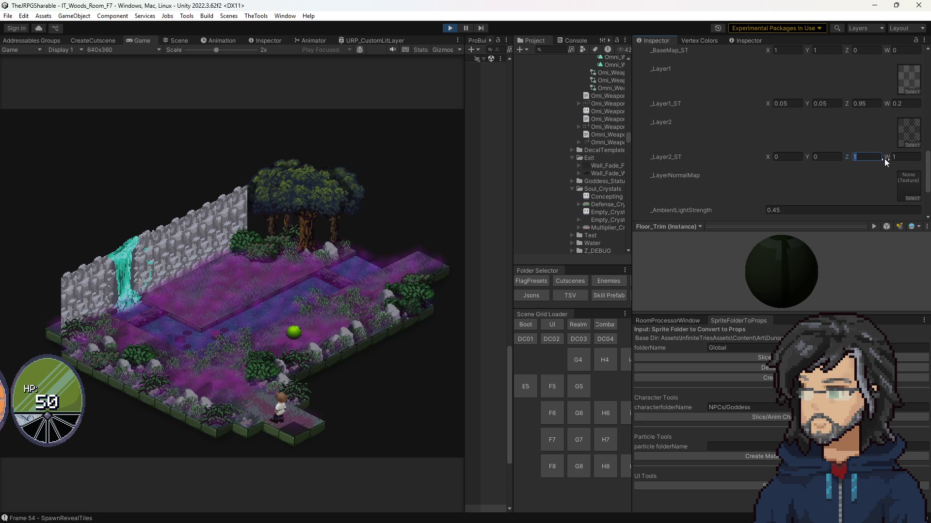
Step: Undo the layer-2 offset change, then try a flipped X tiling of -1 and undo it
scroll(869, 157, "up", 3)
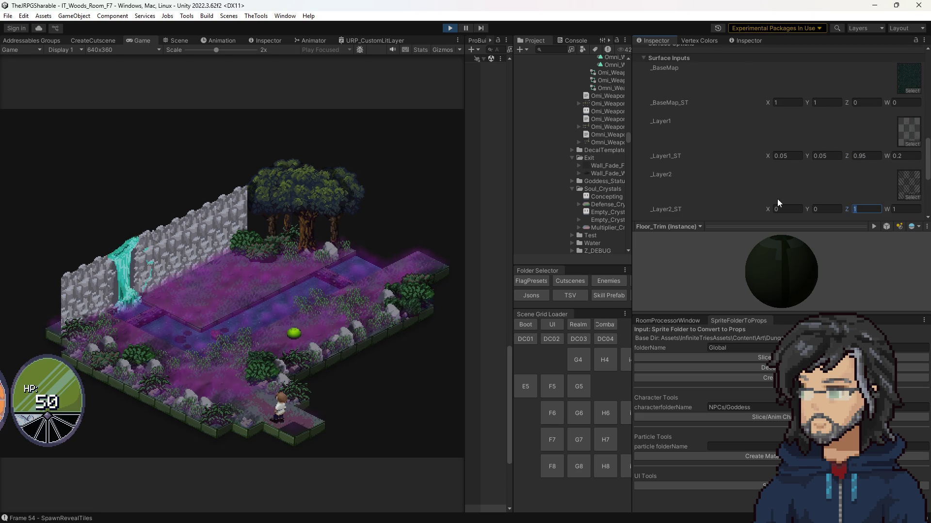
key("ctrl+z")
key("ctrl+z")
key("ctrl+z")
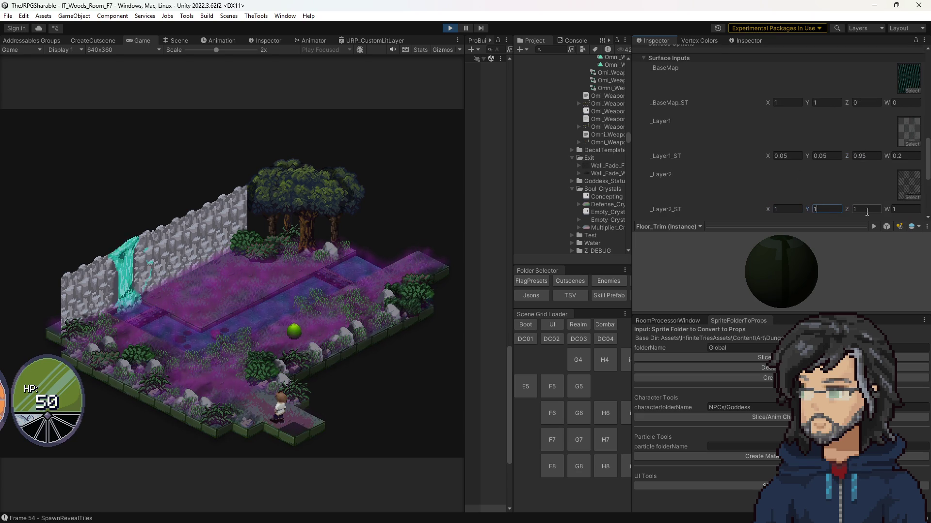
left_click(895, 209)
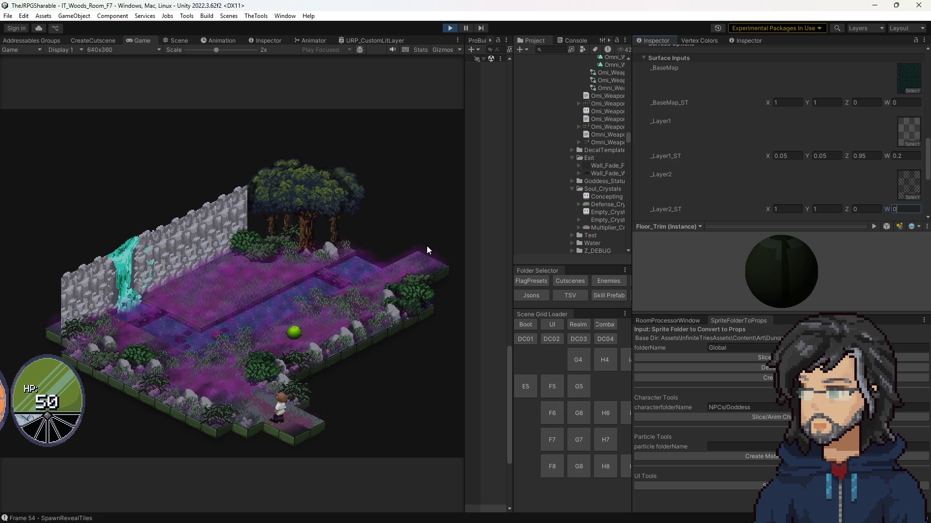
scroll(741, 177, "down", 2)
left_click(795, 183)
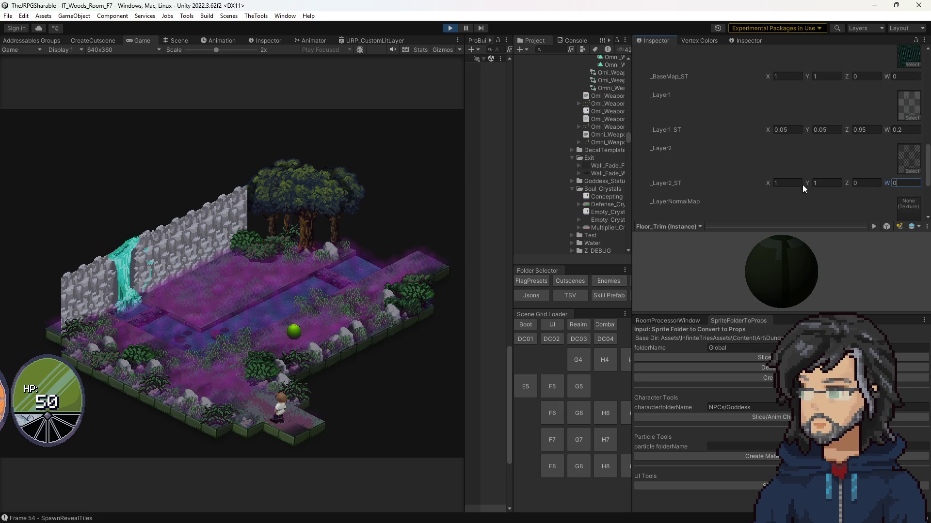
left_click(824, 183)
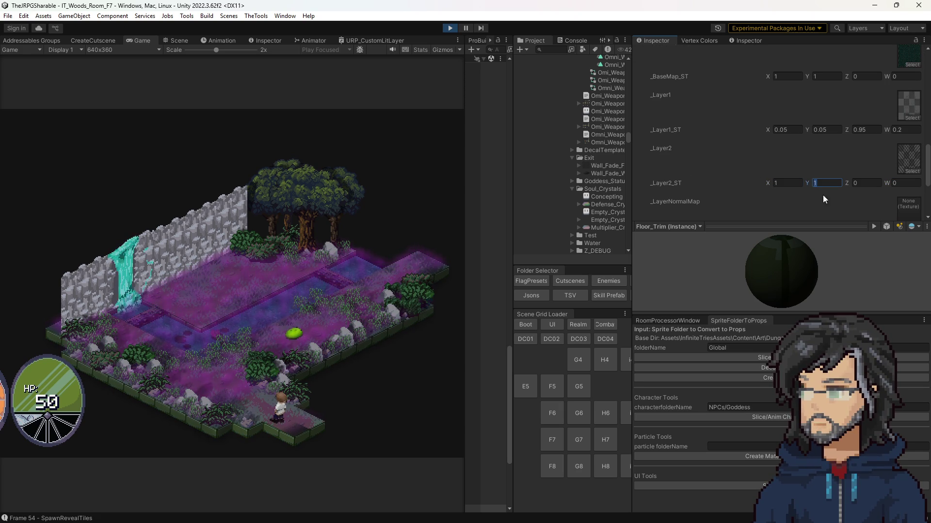
left_click(902, 182)
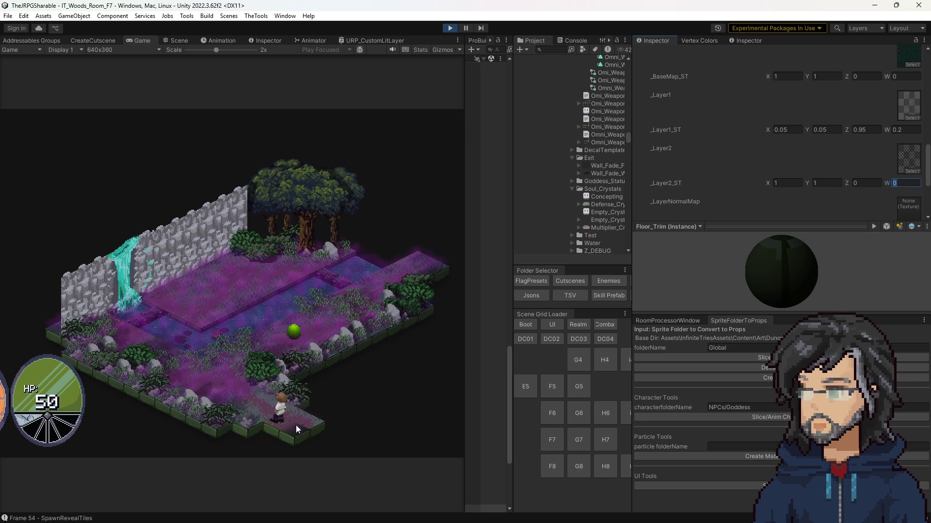
left_click(788, 182)
type("-1")
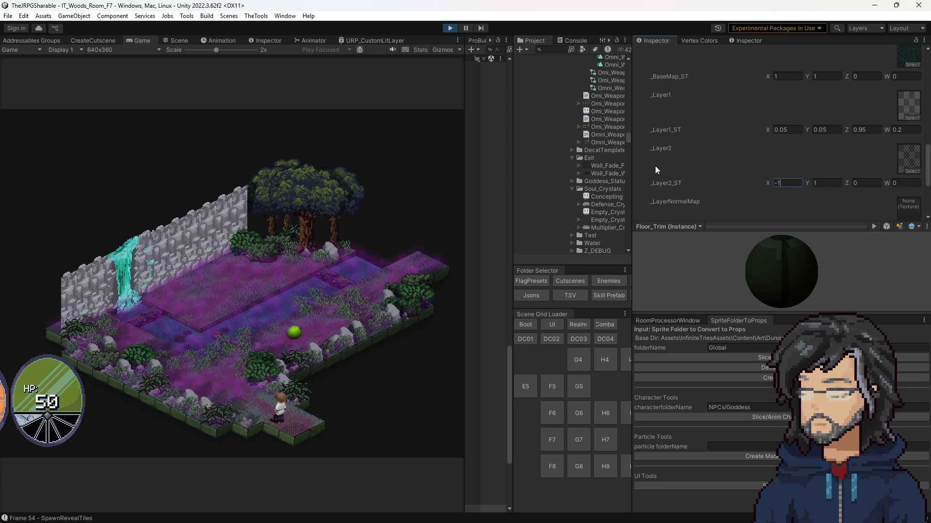
key("Tab")
type("-1")
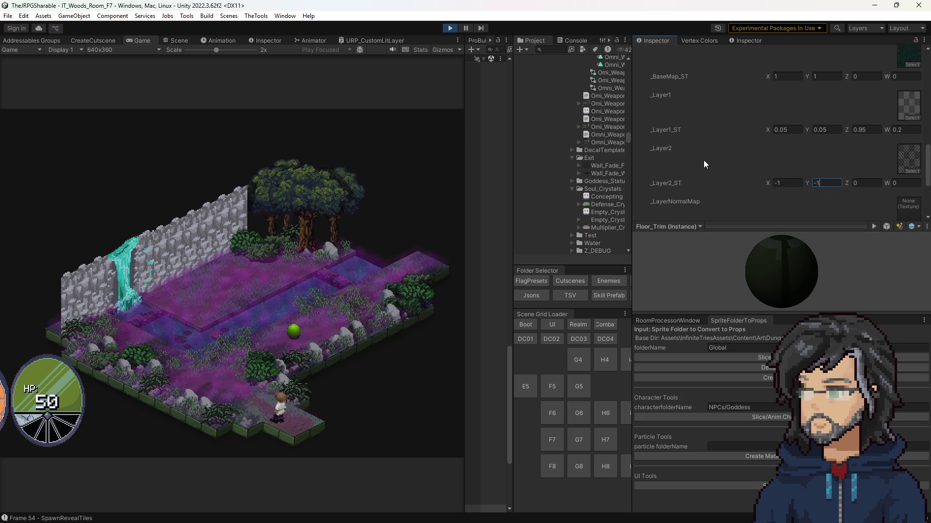
key("ctrl+z")
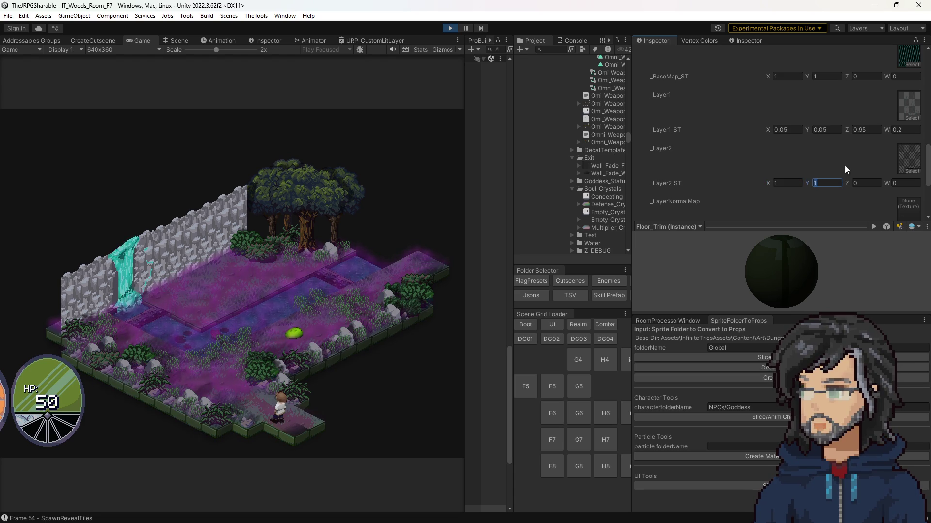
Step: Type _Layer2_ST Z offsets from 0.58 to -7.92, then scrub Z upward to about 153.97
left_click(861, 183)
type("0.58")
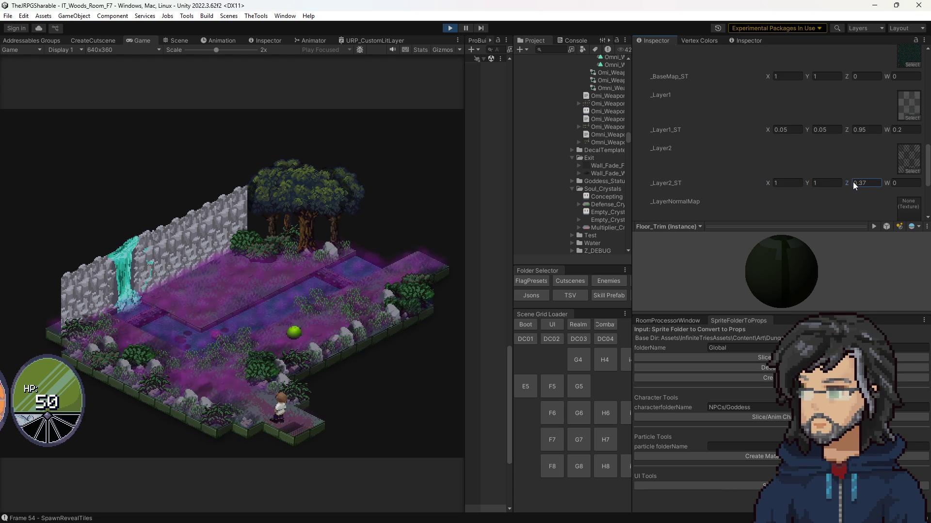
key("BackSpace")
key("BackSpace")
type("26")
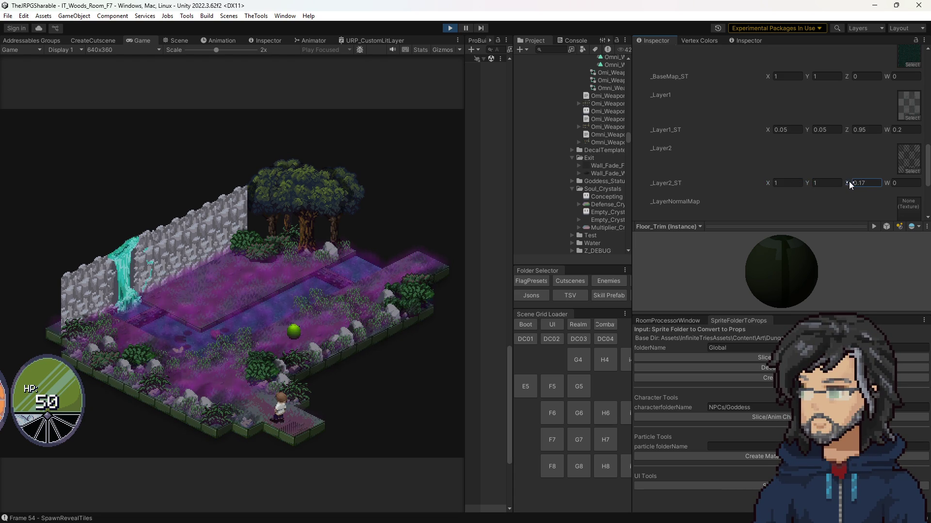
key("BackSpace")
type("3")
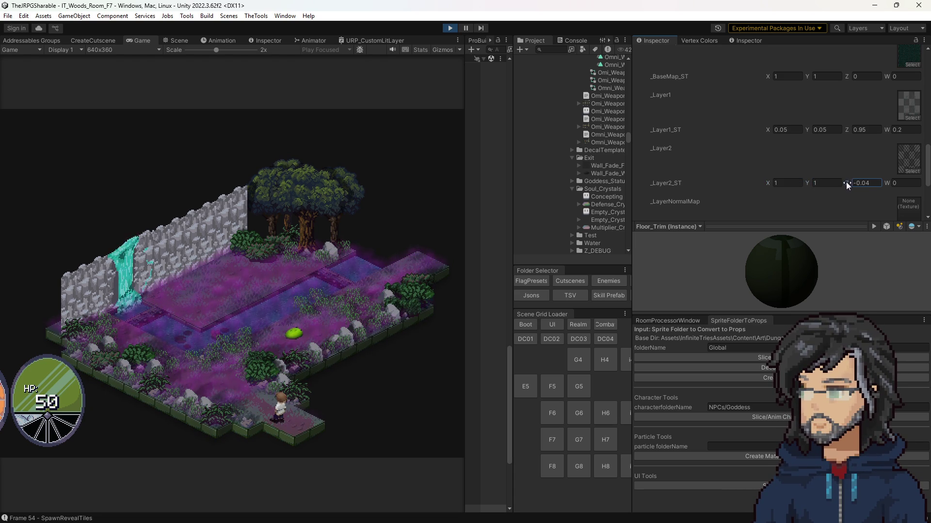
key("BackSpace")
key("BackSpace")
key("BackSpace")
type("7.92")
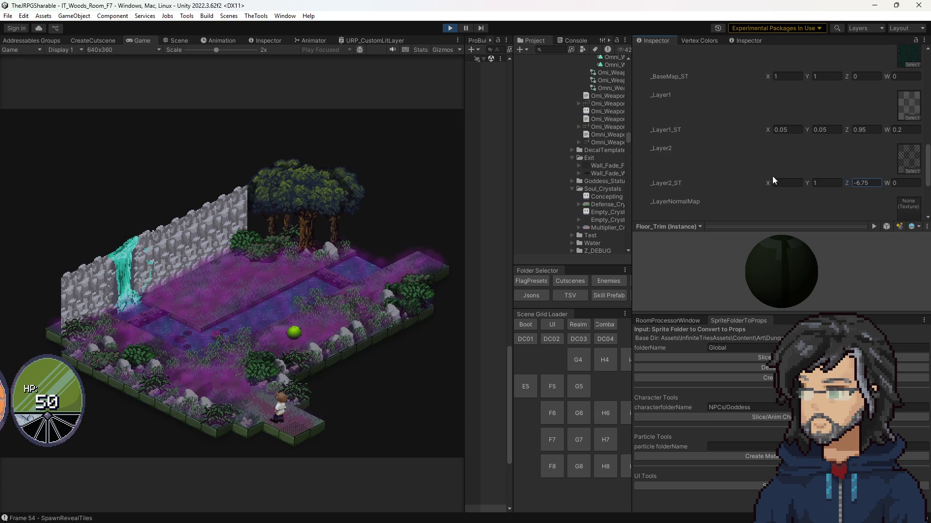
mouse_move(291, 212)
left_mouse_down()
mouse_move(756, 221)
mouse_move(9, 213)
mouse_move(115, 207)
left_mouse_up()
Step: Scrub the _Layer2_ST Z offset even higher, then set it back to 0
mouse_move(705, 243)
left_mouse_down()
mouse_move(841, 197)
mouse_move(920, 193)
left_mouse_up()
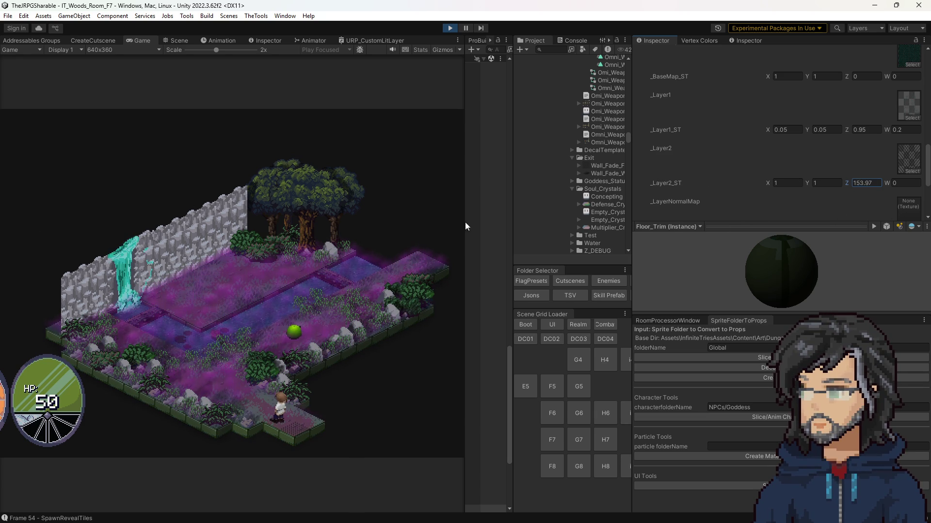
left_click(864, 183)
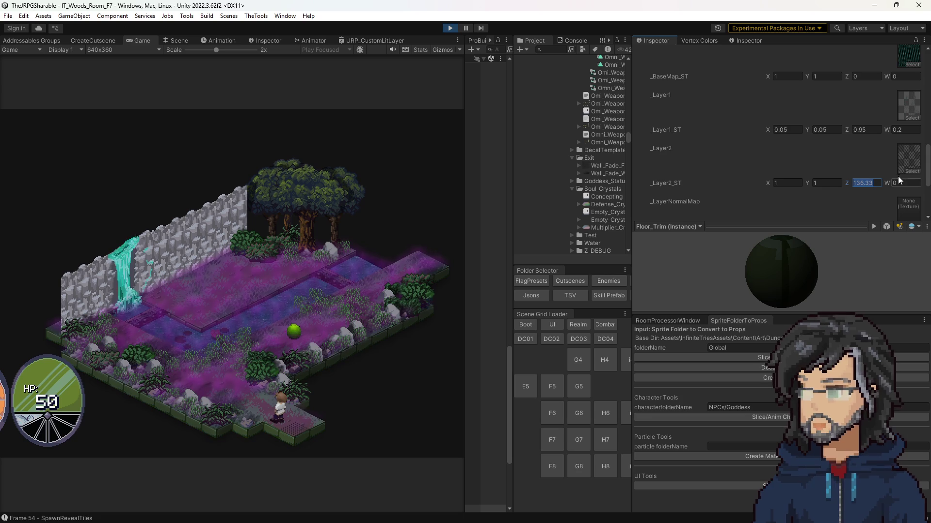
type("0.52")
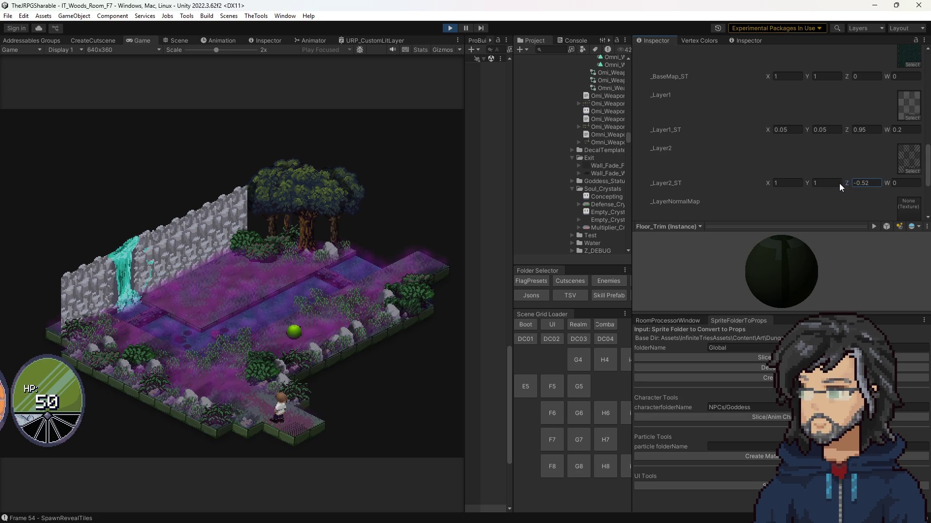
key("BackSpace")
key("BackSpace")
key("BackSpace")
left_click(775, 183)
Step: Try X tiling 1.15 and scrubbed X/Y tiling values, then reset tiling to 1, 1
type("1.15")
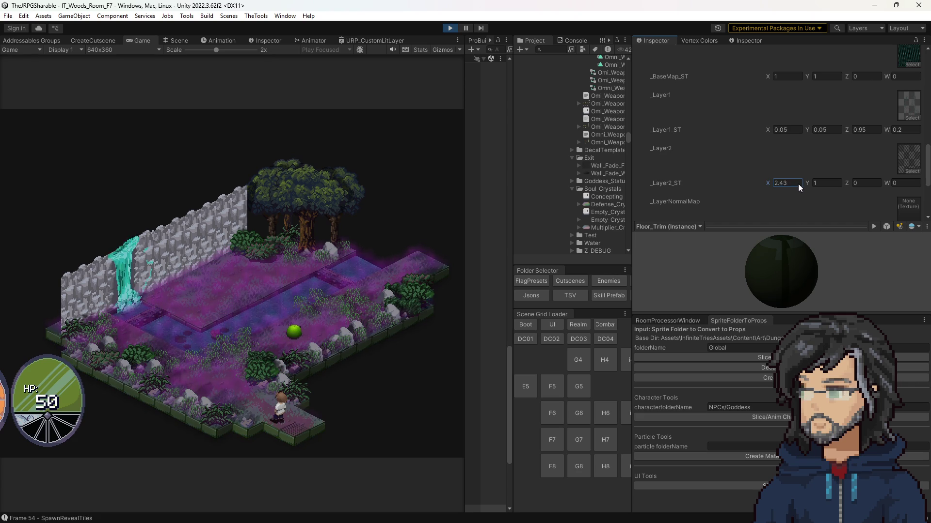
left_click_drag(814, 185, 850, 190)
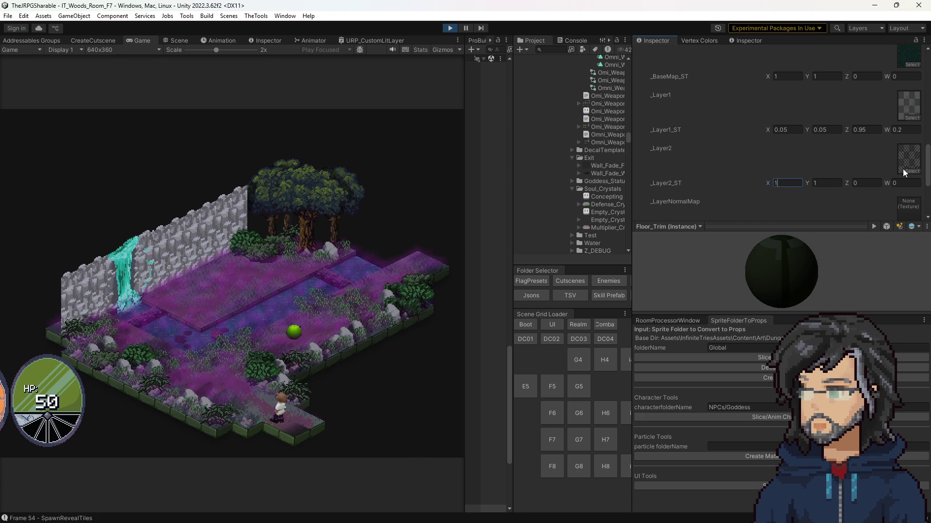
left_click_drag(811, 188, 926, 187)
type("0")
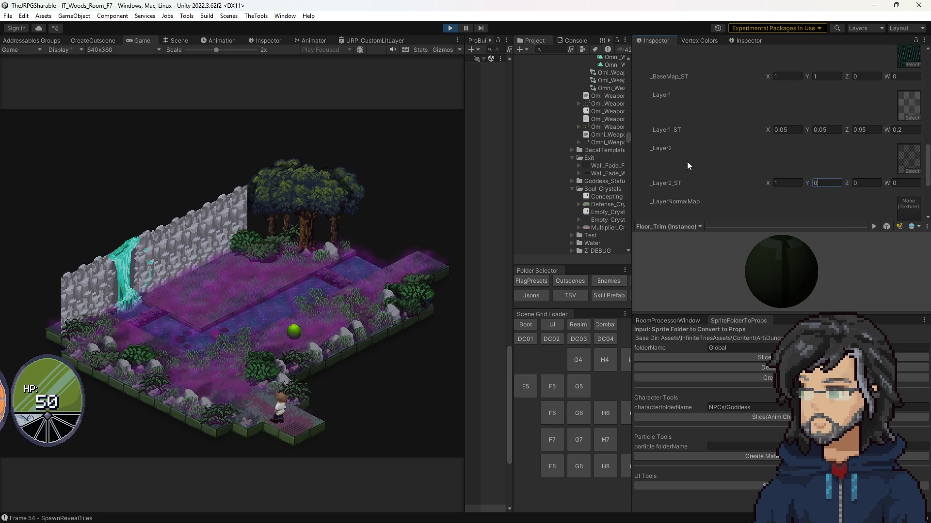
left_click(775, 183)
type("01")
left_click(832, 183)
type("1")
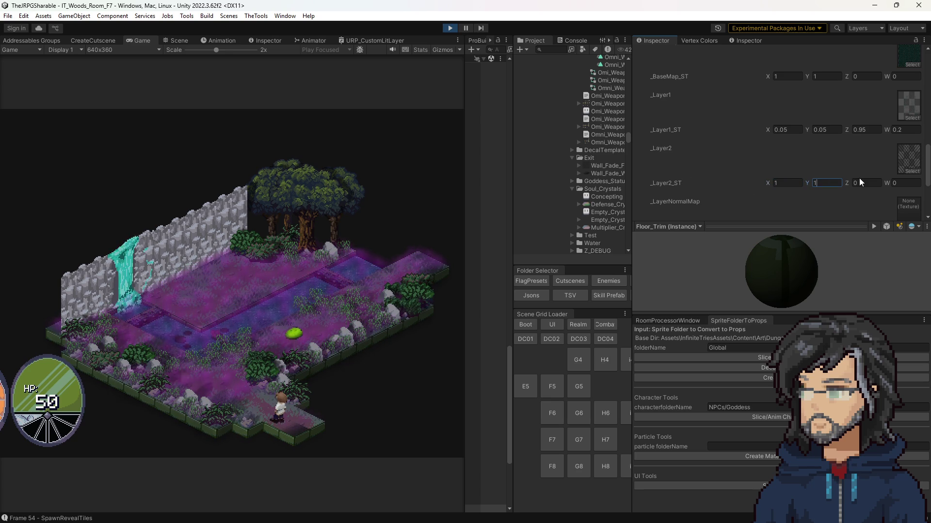
left_click(345, 330)
scroll(737, 174, "up", 5)
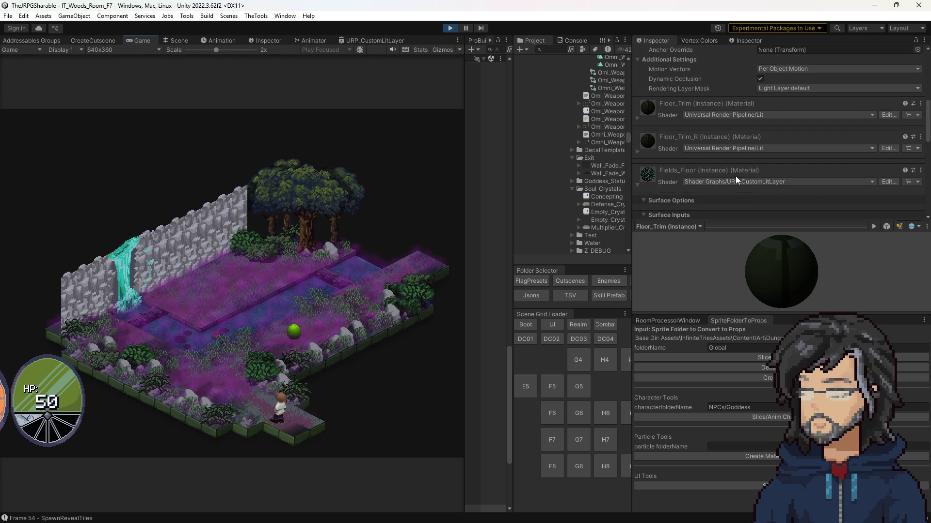
Step: Briefly try Z and 0 tiling values, undo to 1, 1, 0, 0, and ping the _Layer2 texture
scroll(733, 172, "down", 6)
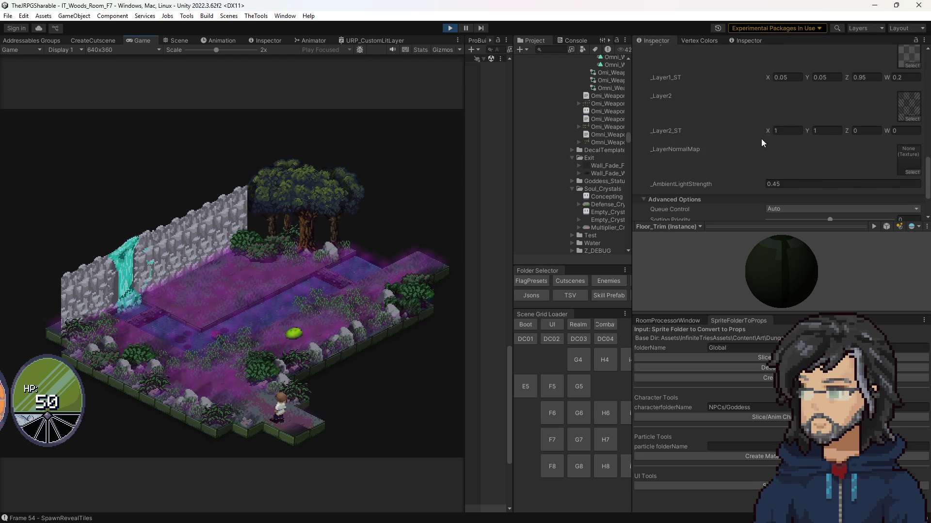
mouse_move(848, 129)
left_mouse_down()
mouse_move(876, 132)
mouse_move(718, 132)
left_mouse_up()
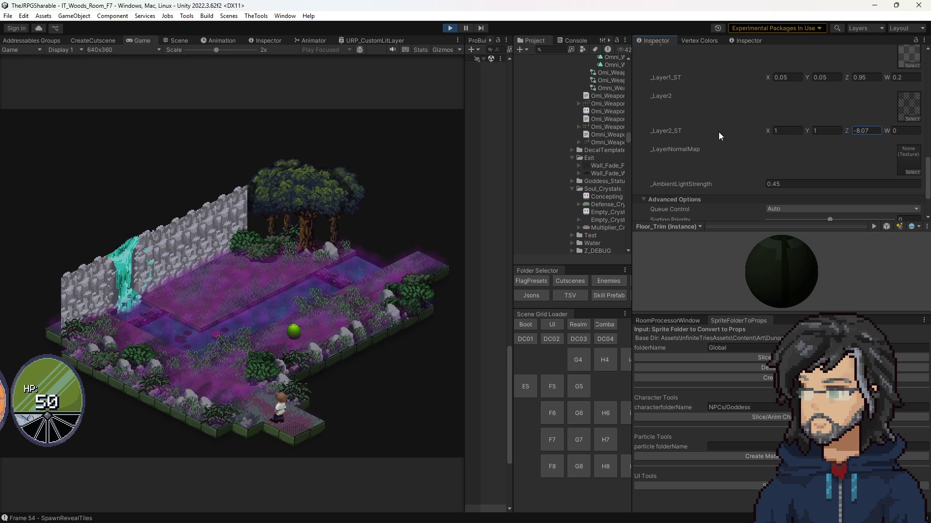
type("0")
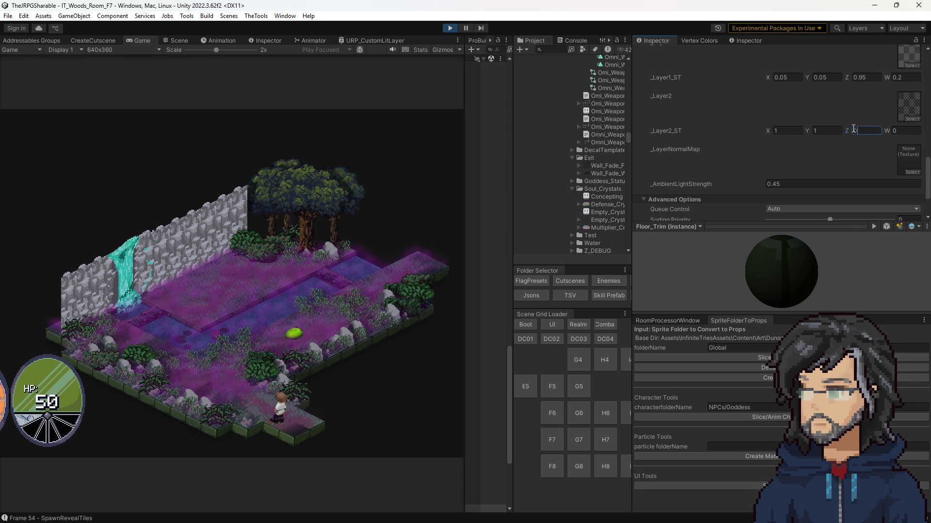
left_click(783, 130)
type("0")
key("Tab")
type("0")
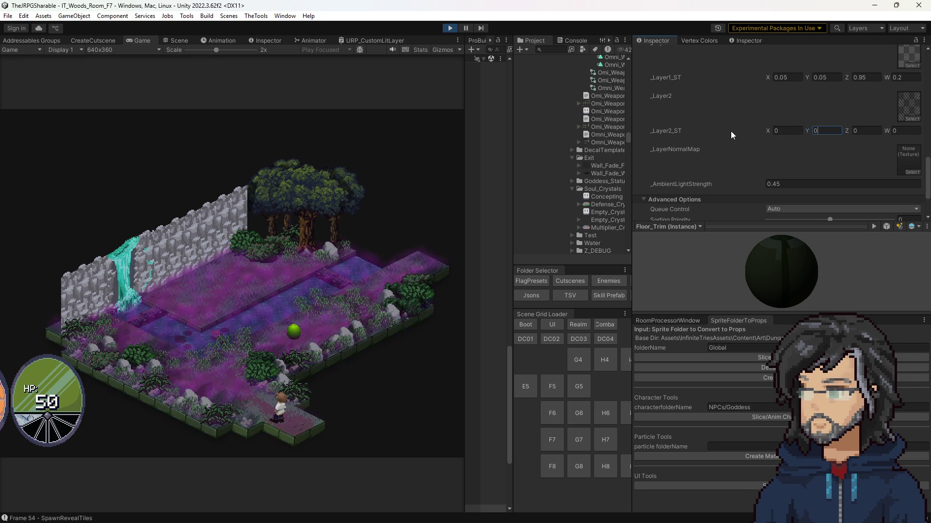
key("ctrl+z")
key("ctrl+z")
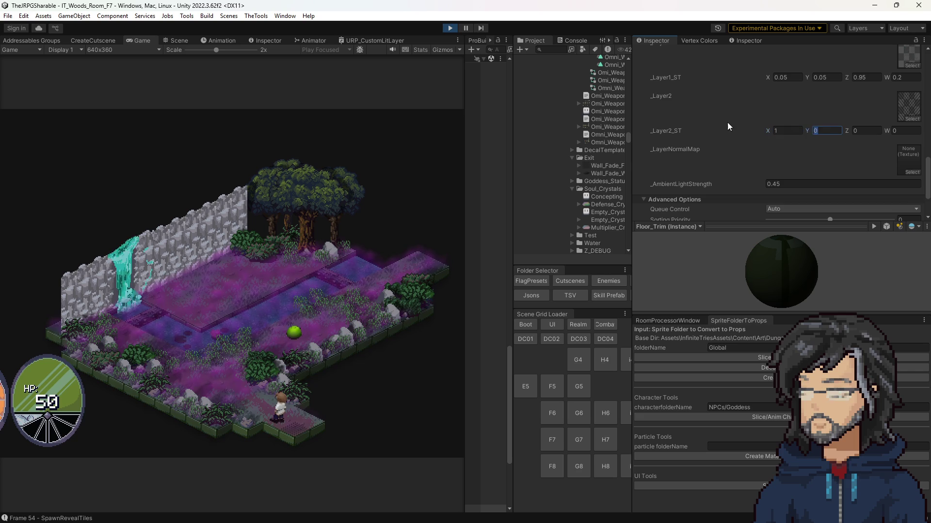
left_click(900, 113)
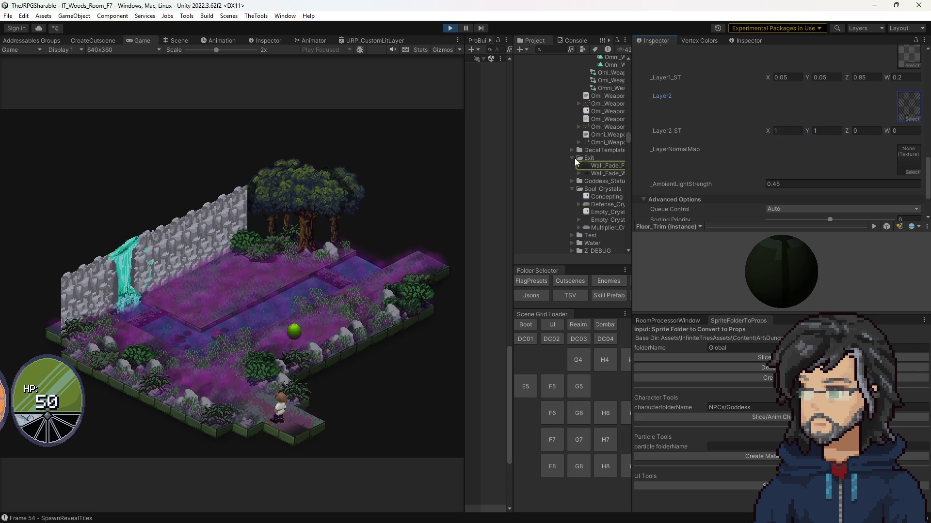
Step: Select Wall_Fade_FINAL in a widened Project panel and turn on Game view Stats (about 106 FPS, 2504 batches)
left_click(598, 165)
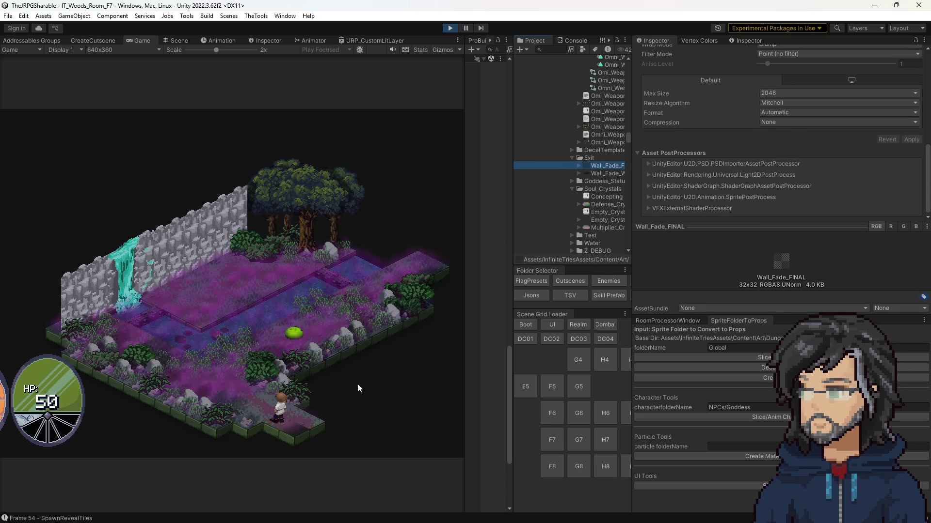
left_click_drag(513, 172, 562, 176)
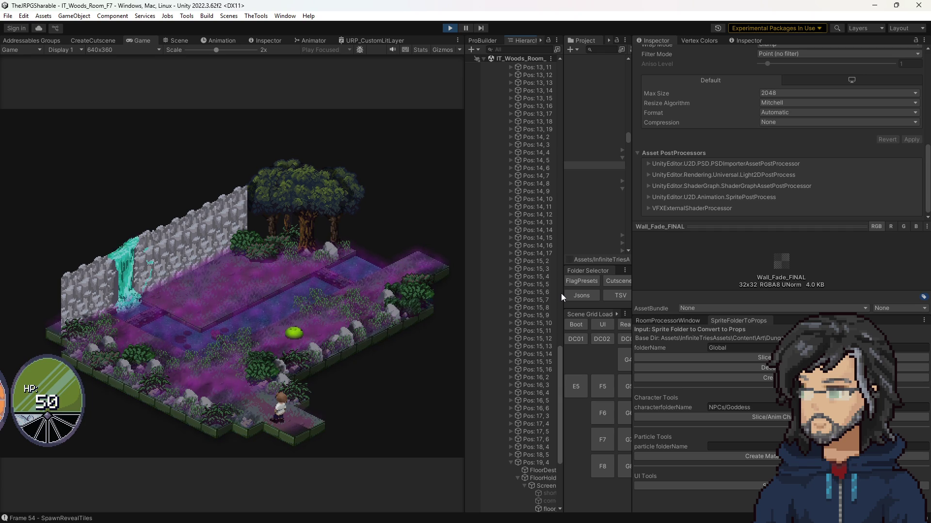
left_click_drag(632, 175, 669, 174)
left_click(640, 165)
left_click(641, 171)
key("Up")
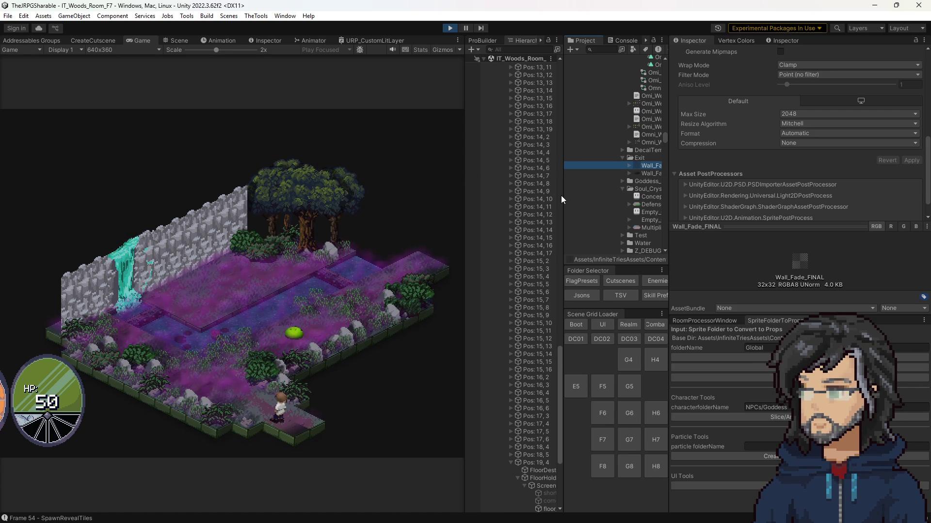
left_click(419, 49)
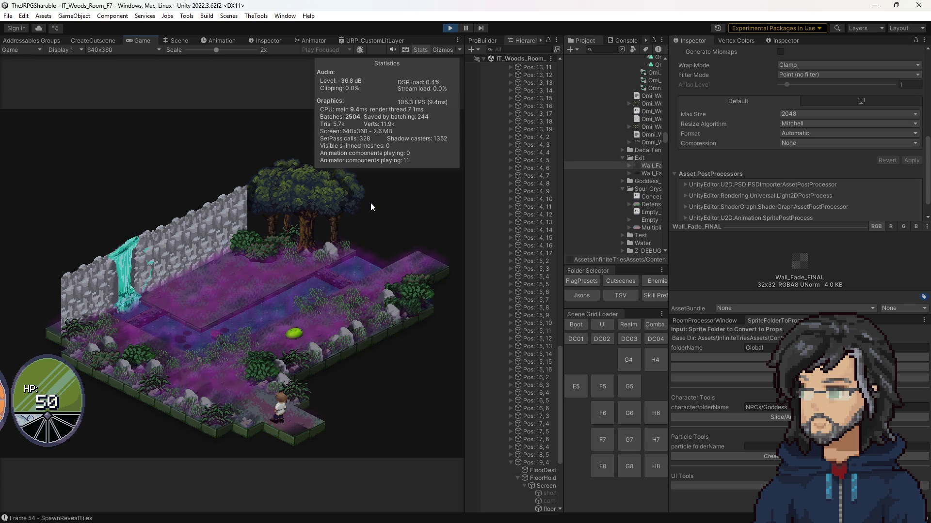
Step: Toggle the Game view rendering statistics on and off, leaving them hidden
left_click_drag(463, 124, 453, 123)
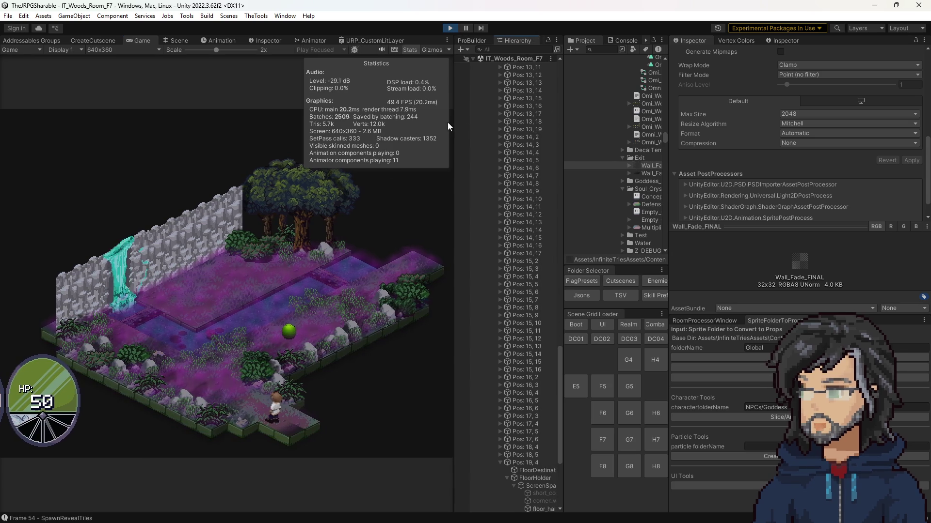
left_click(412, 48)
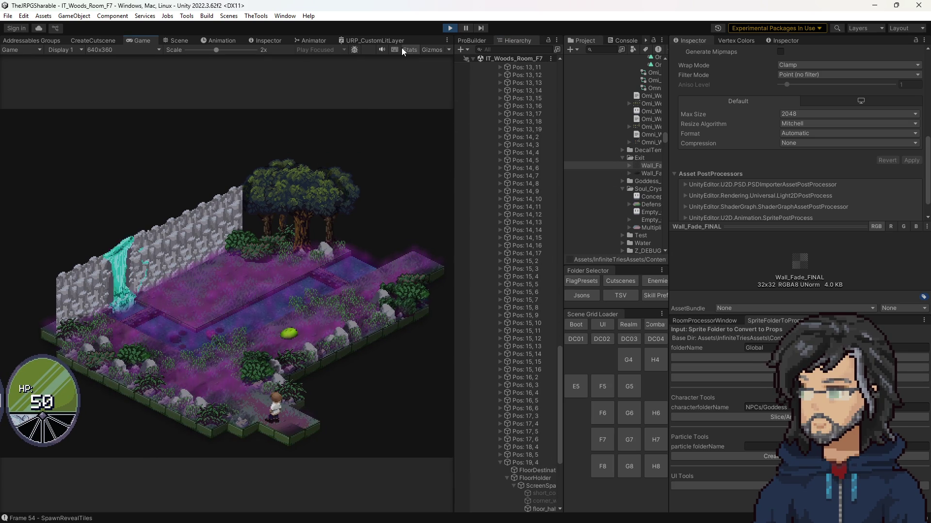
left_click(402, 49)
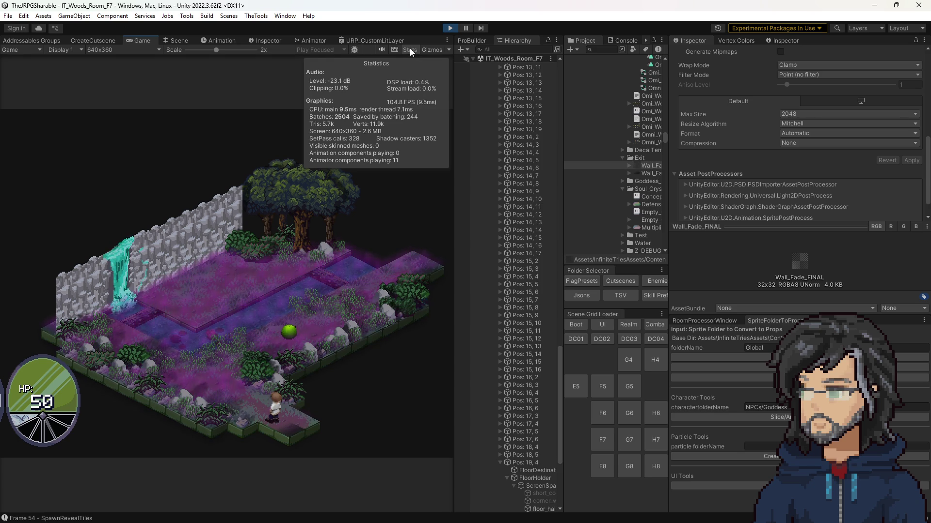
left_click(409, 50)
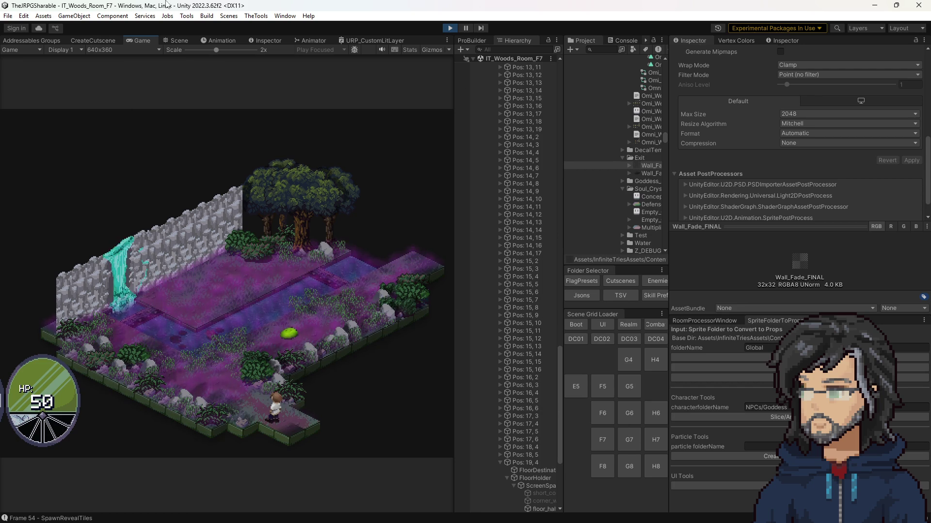
Step: Switch to the Scene view and select a floor trim tile with the URP Lit Floor_Trim material
left_click(177, 40)
left_click(346, 243)
scroll(817, 175, "down", 15)
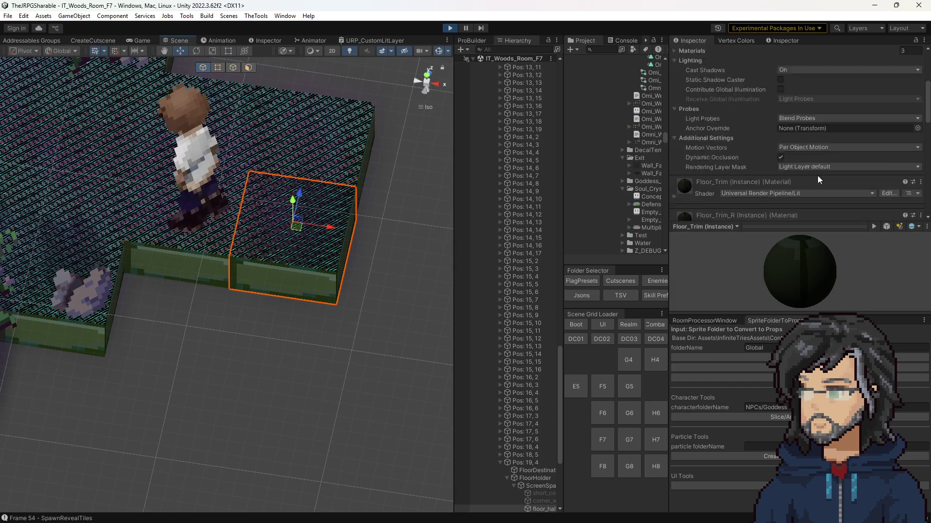
Step: Try _Layer2 X tiling values of 0.5, about 0.28, 0.71 and 0.2, then sweep through large values
scroll(814, 171, "down", 2)
scroll(813, 167, "up", 2)
left_click(804, 156)
type("0.5")
left_click_drag(791, 156, 700, 166)
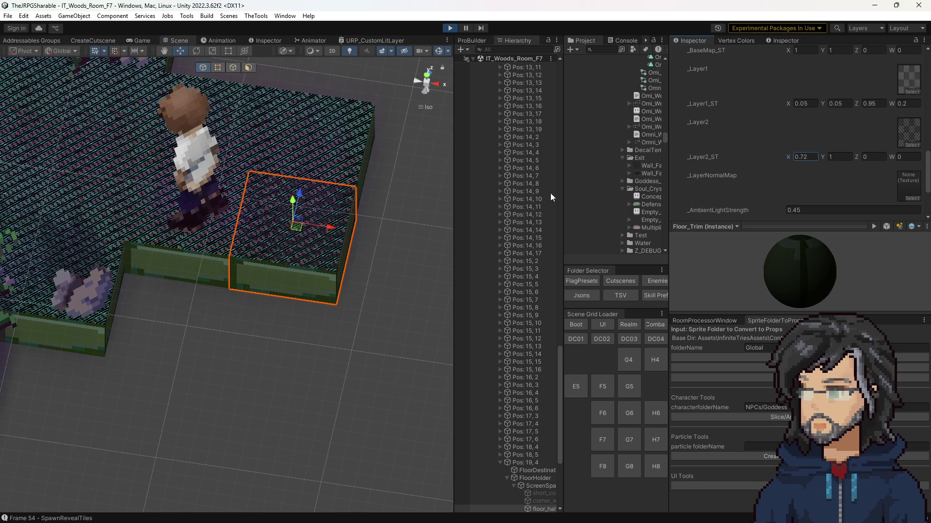
scroll(299, 277, "up", 5)
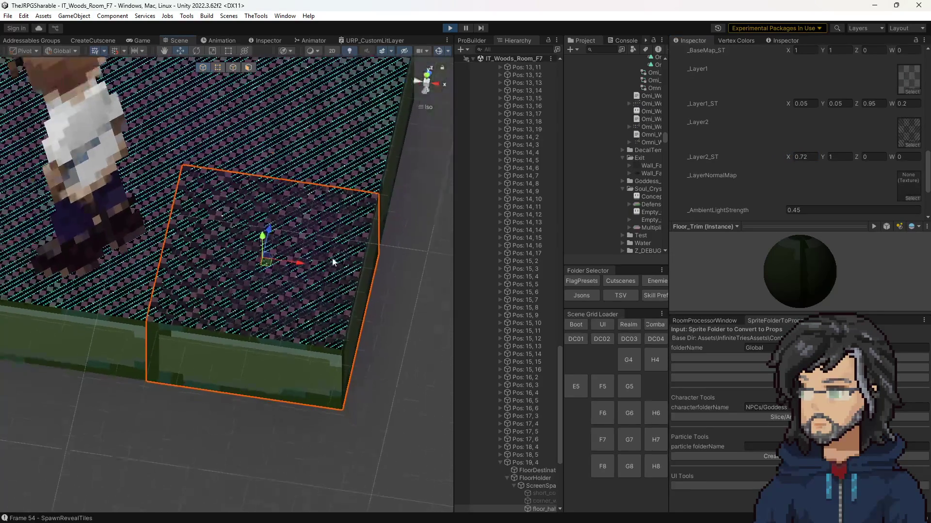
left_click(797, 156)
type("0.08")
key("BackSpace")
key("BackSpace")
key("BackSpace")
type("0.71")
mouse_move(791, 153)
left_mouse_down()
mouse_move(810, 153)
mouse_move(780, 154)
mouse_move(855, 159)
left_mouse_up()
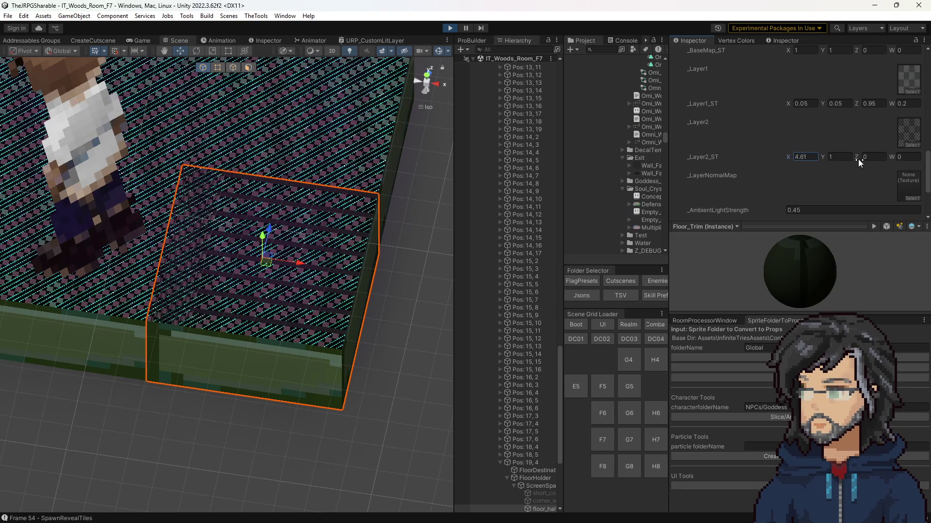
mouse_move(640, 147)
left_mouse_down()
mouse_move(782, 144)
mouse_move(560, 153)
mouse_move(109, 145)
mouse_move(469, 167)
mouse_move(845, 153)
mouse_move(775, 146)
mouse_move(830, 150)
left_mouse_up()
Step: Set the _Layer2 X tiling to -1, push it to -8.6, then restore it to 1
double_click(807, 155)
type("-1")
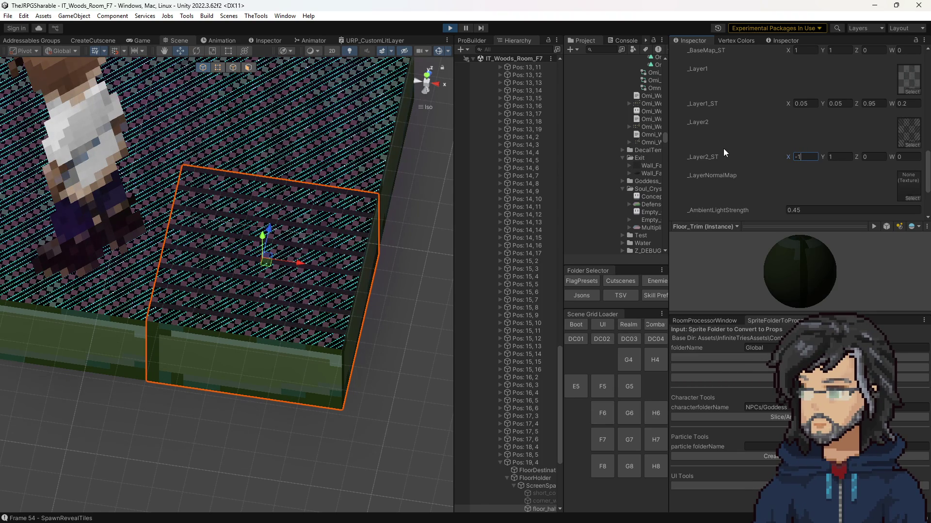
mouse_move(788, 156)
left_mouse_down()
mouse_move(662, 163)
mouse_move(711, 155)
left_mouse_up()
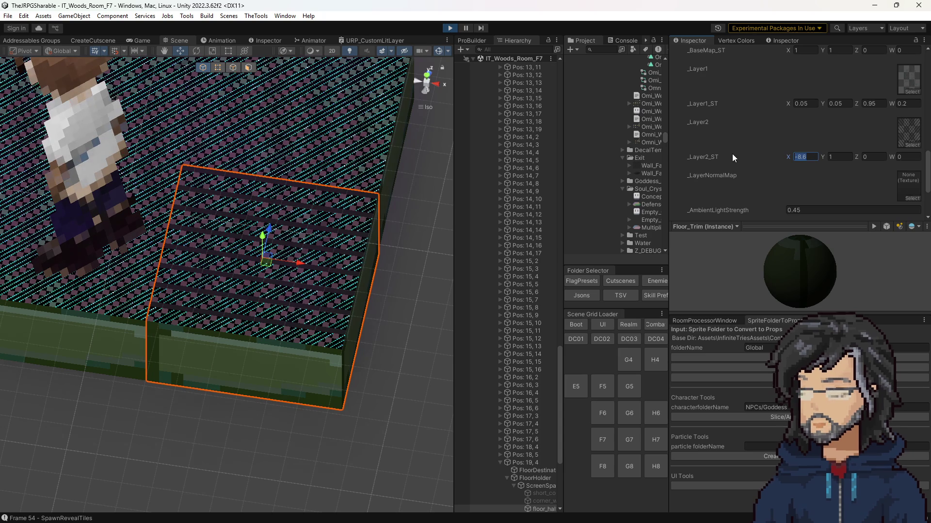
type("0.7")
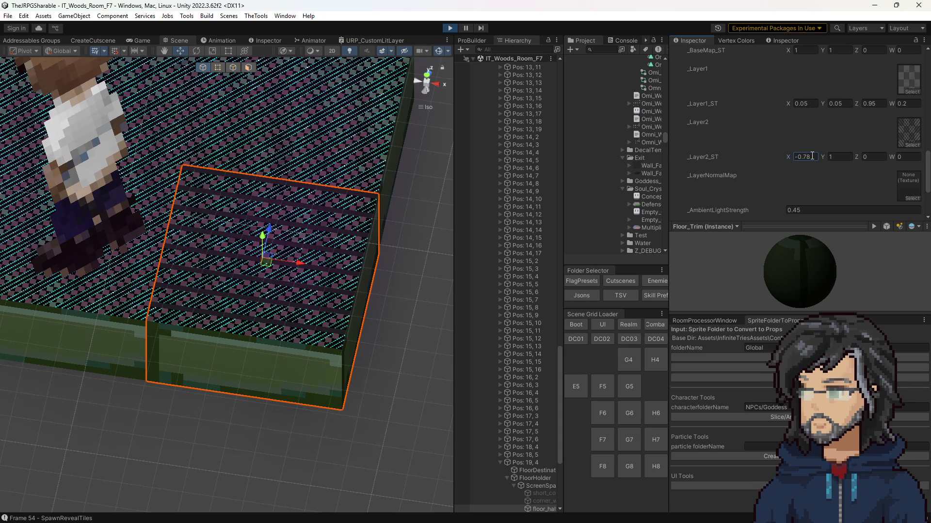
key("BackSpace")
type("1")
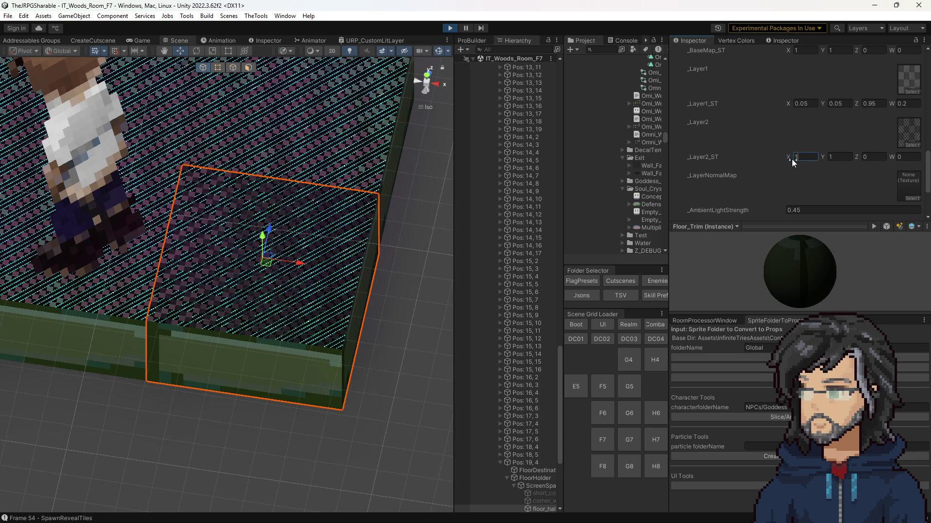
mouse_move(787, 158)
left_mouse_down()
mouse_move(763, 155)
mouse_move(839, 156)
mouse_move(798, 157)
mouse_move(816, 158)
left_mouse_up()
type("1")
Step: Shift the _Layer2 Z offset to about 1 and nudge W, then reset both to 0
mouse_move(860, 156)
left_mouse_down()
mouse_move(868, 156)
mouse_move(858, 156)
left_mouse_up()
mouse_move(856, 157)
left_mouse_down()
mouse_move(903, 153)
mouse_move(842, 155)
left_mouse_up()
double_click(877, 157)
type("0")
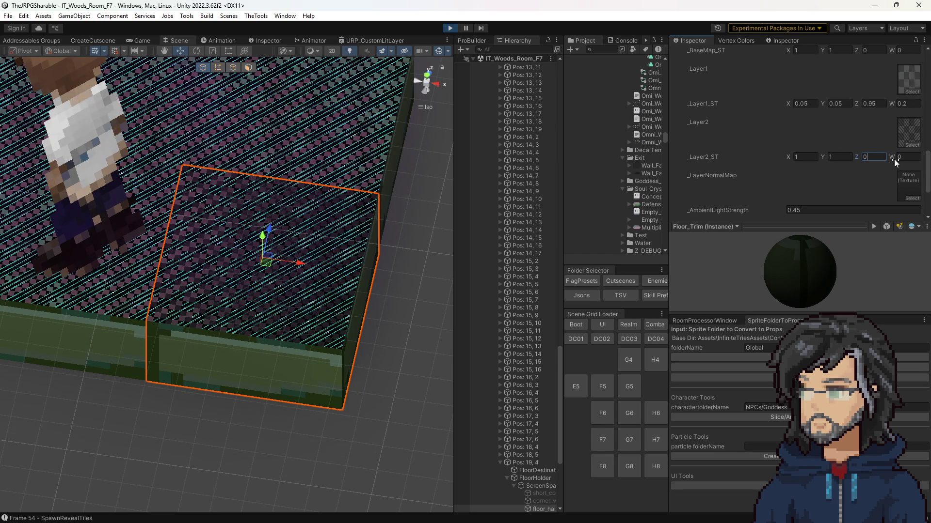
mouse_move(893, 156)
left_mouse_down()
mouse_move(911, 157)
mouse_move(889, 160)
mouse_move(902, 159)
left_mouse_up()
double_click(902, 157)
type("0")
Step: Ping Wall_Fade_FINAL from the _Layer2 slot and review its Wrap Mode setting
left_click(908, 131)
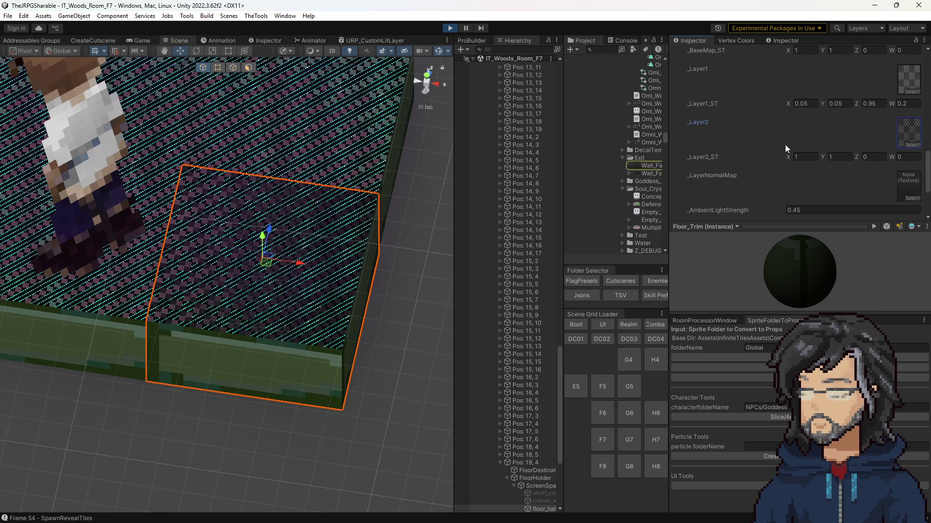
left_click(649, 168)
scroll(803, 129, "down", 3)
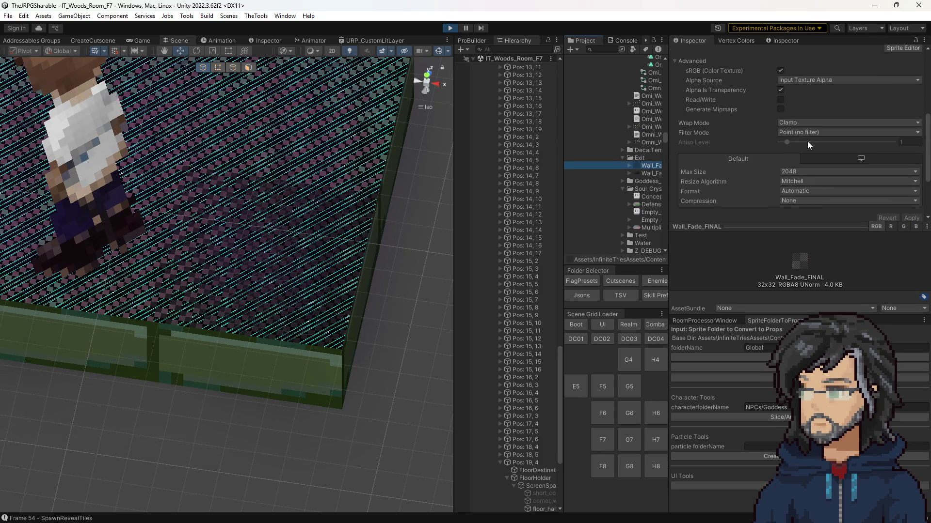
left_click(800, 123)
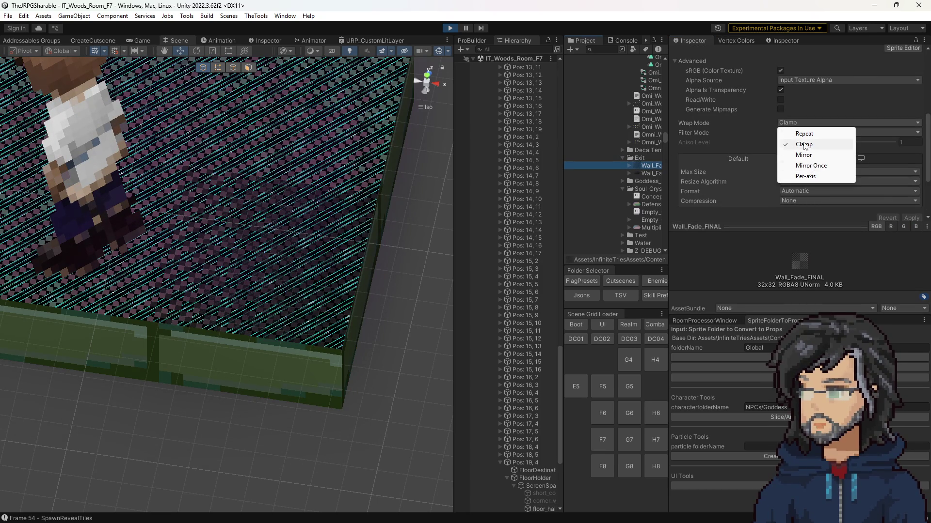
left_click(804, 134)
left_click(910, 218)
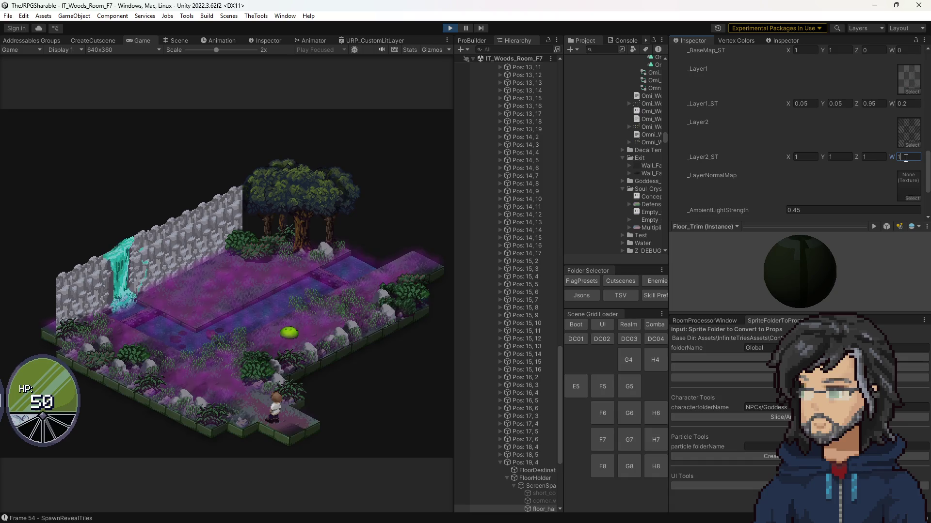
Step: Enter 0.5 offsets, then try _Layer2_ST Z values of 0.16 and 1
left_click(868, 156)
type("0.5")
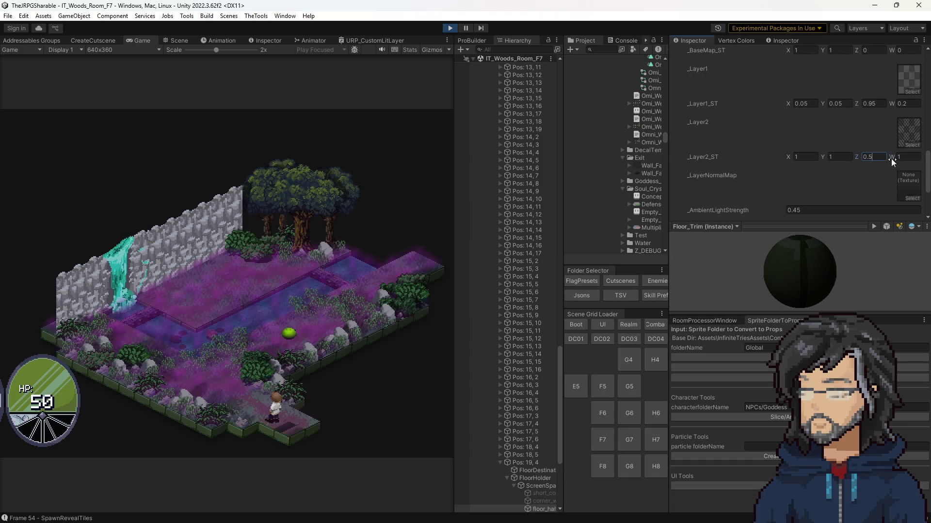
type("0.5")
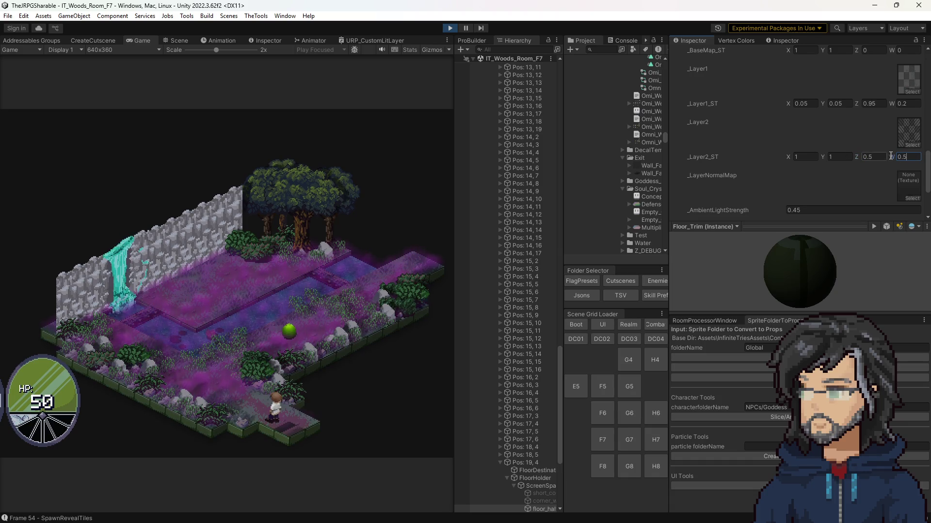
key("Return")
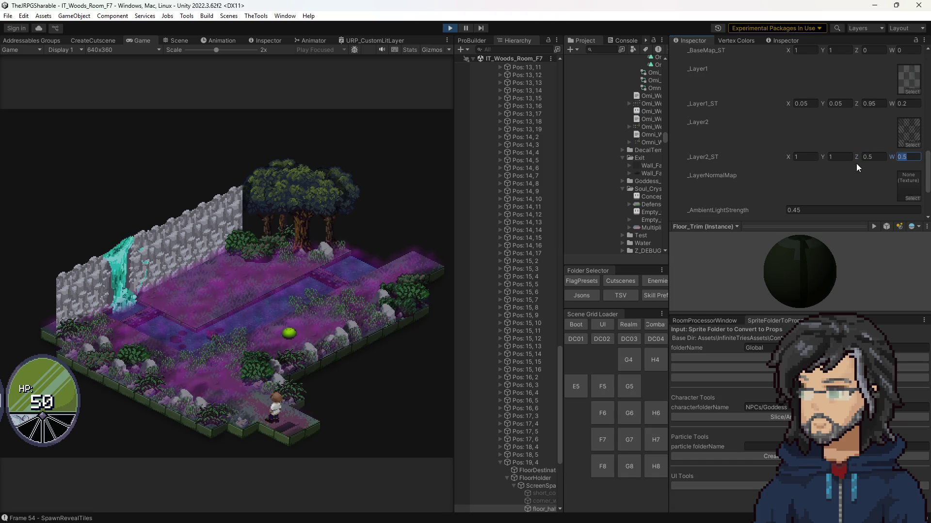
mouse_move(855, 156)
left_mouse_down()
mouse_move(846, 156)
mouse_move(856, 156)
left_mouse_up()
type("0")
type(".16")
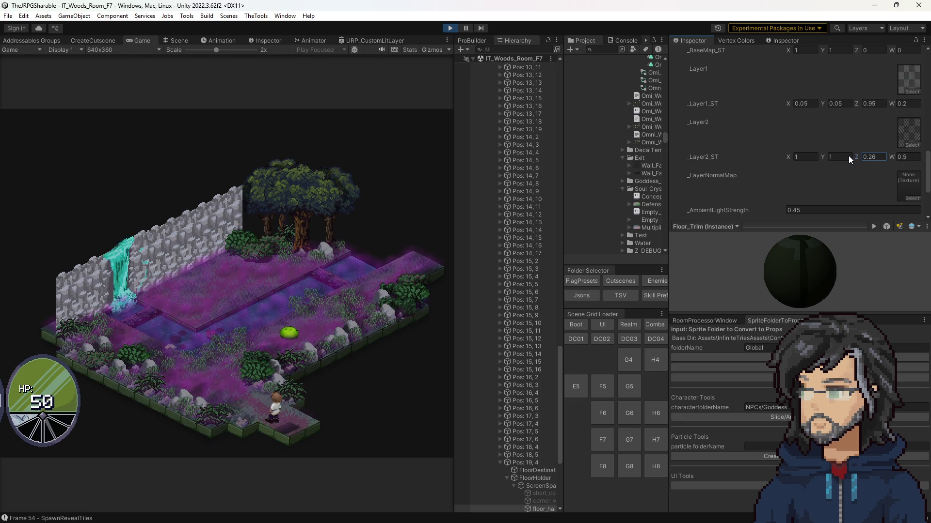
mouse_move(845, 157)
left_mouse_down()
mouse_move(836, 159)
mouse_move(865, 162)
left_mouse_up()
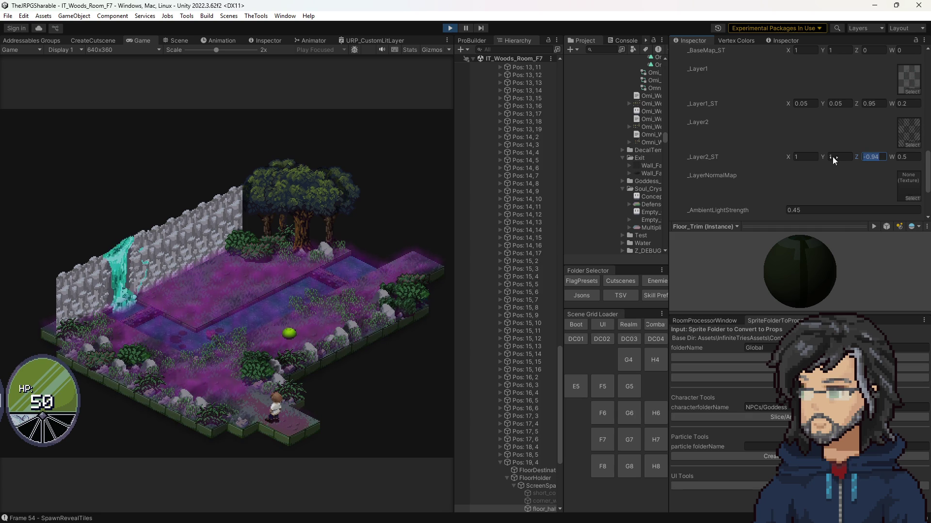
type("1")
key("Tab")
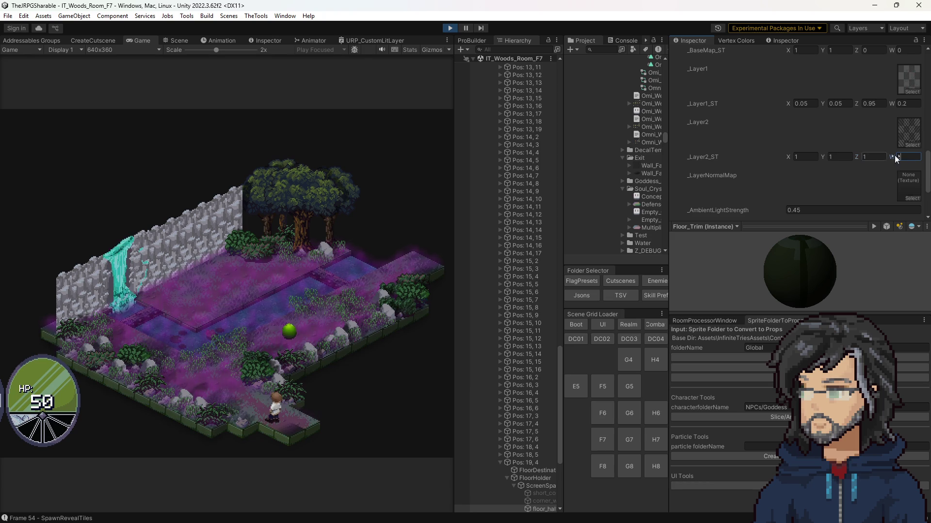
Step: Scrub the W offset down to 0.49 and the Z offset to 0.9
mouse_move(883, 154)
left_mouse_down()
mouse_move(896, 157)
mouse_move(888, 156)
left_mouse_up()
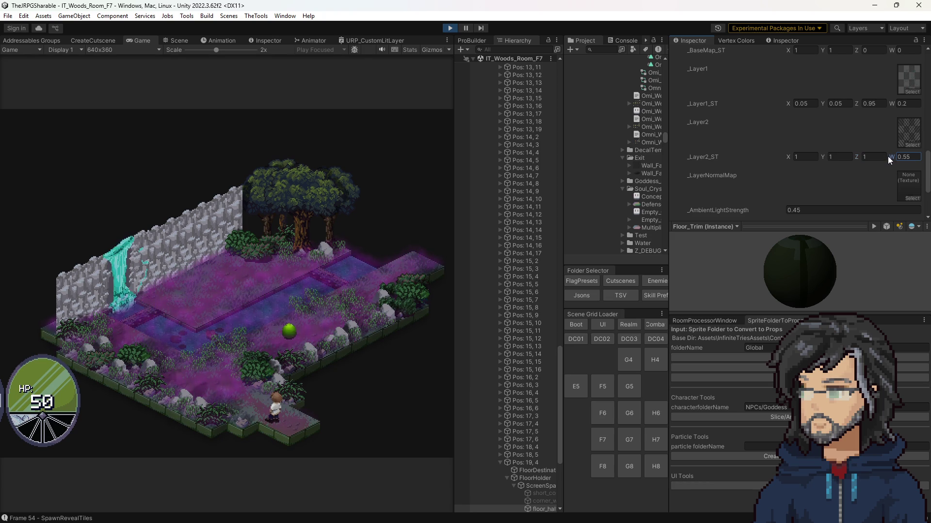
left_click_drag(887, 155, 845, 160)
type("0.19")
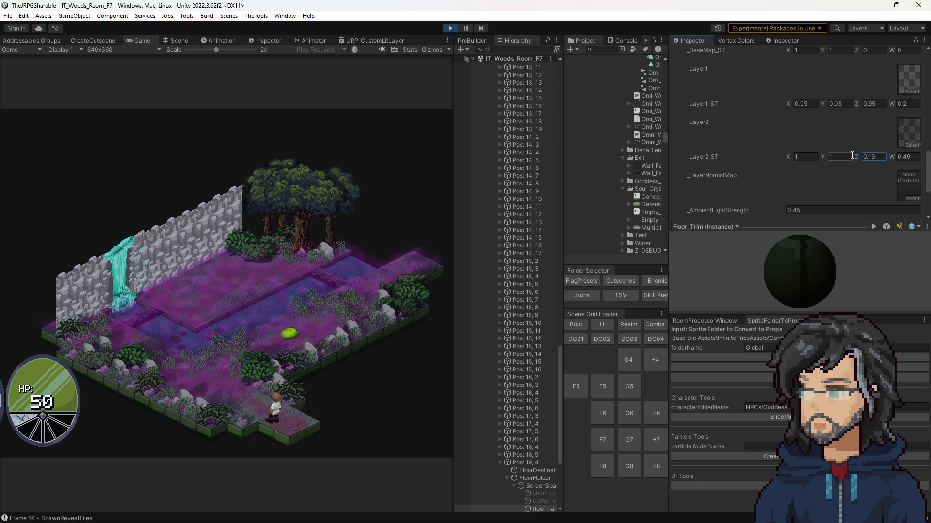
left_click_drag(858, 155, 871, 155)
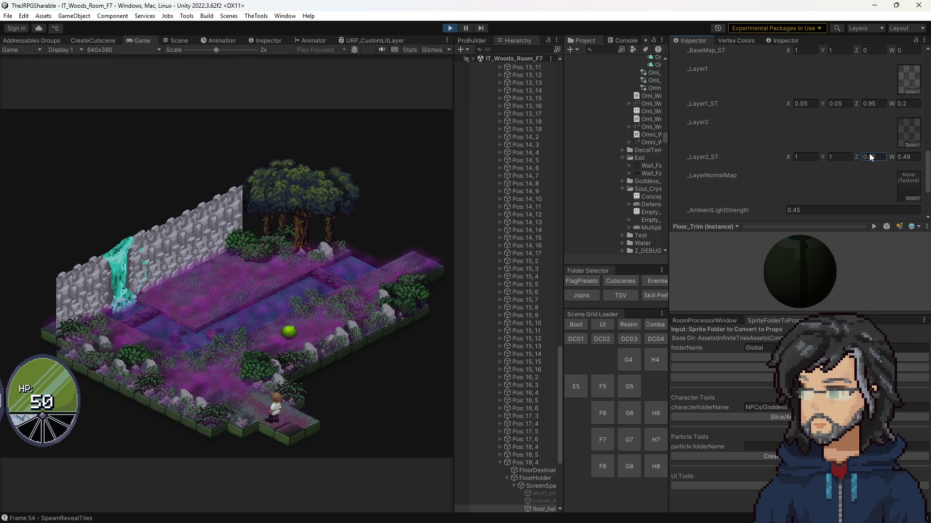
left_click(894, 156)
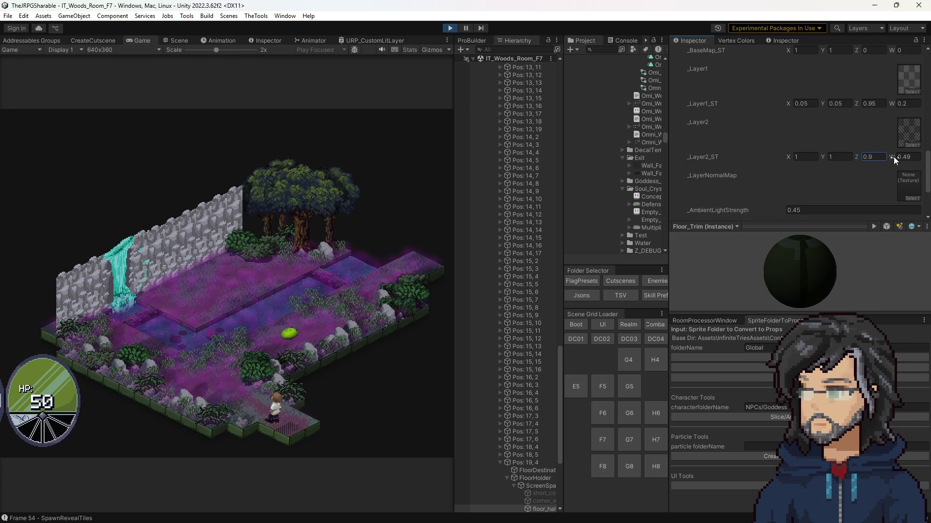
Step: Lower the _Layer2_ST W offset to 1.0 and try Y tiling values like 0.25 and 2.97
left_click_drag(891, 156, 889, 156)
type("1.0")
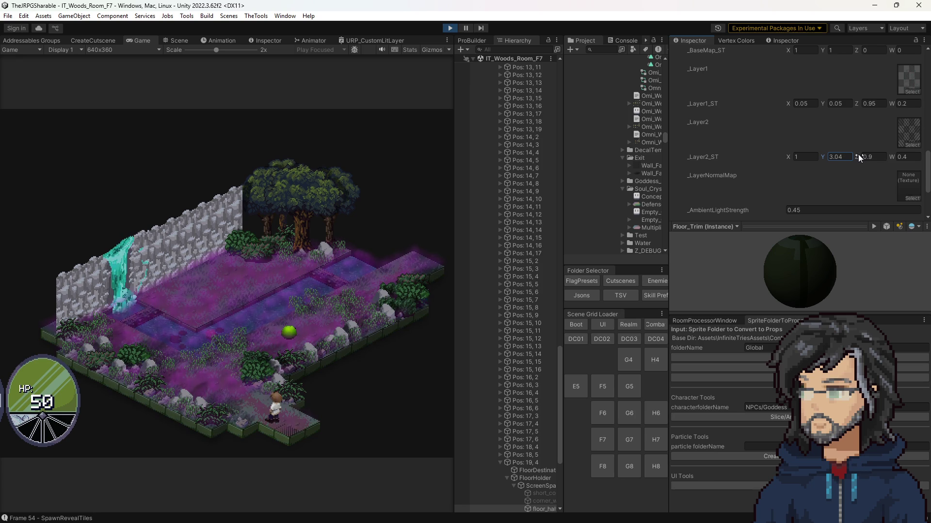
left_click_drag(857, 156, 856, 157)
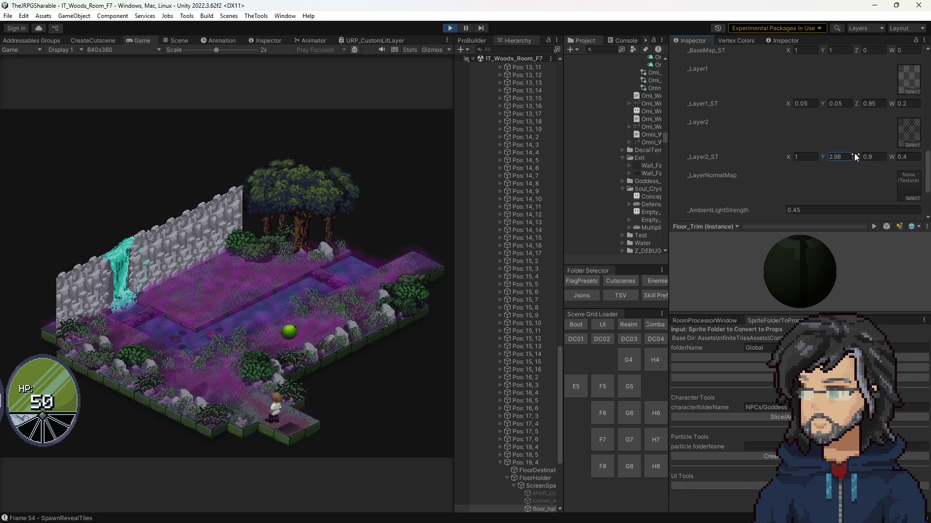
left_click(848, 158)
type("0")
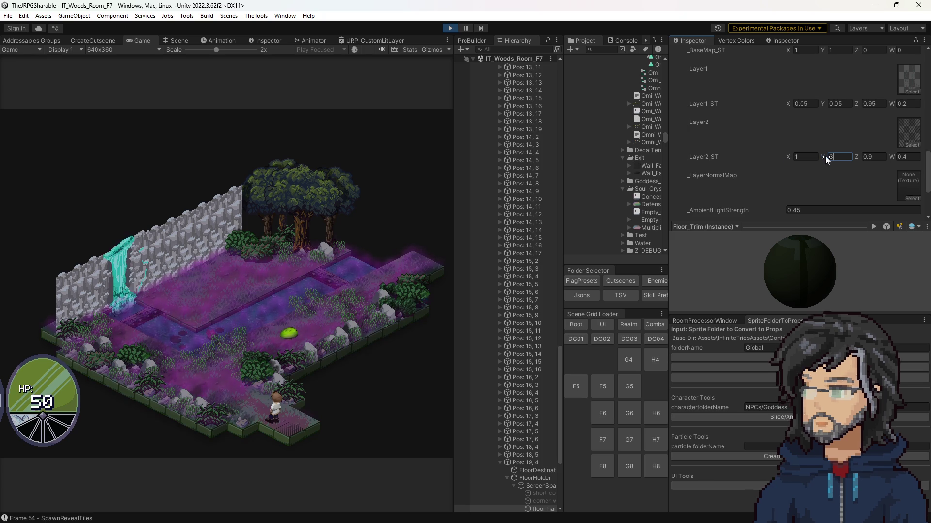
type(".25")
key("BackSpace")
key("BackSpace")
type("03")
key("BackSpace")
key("BackSpace")
key("BackSpace")
key("BackSpace")
type("2.97")
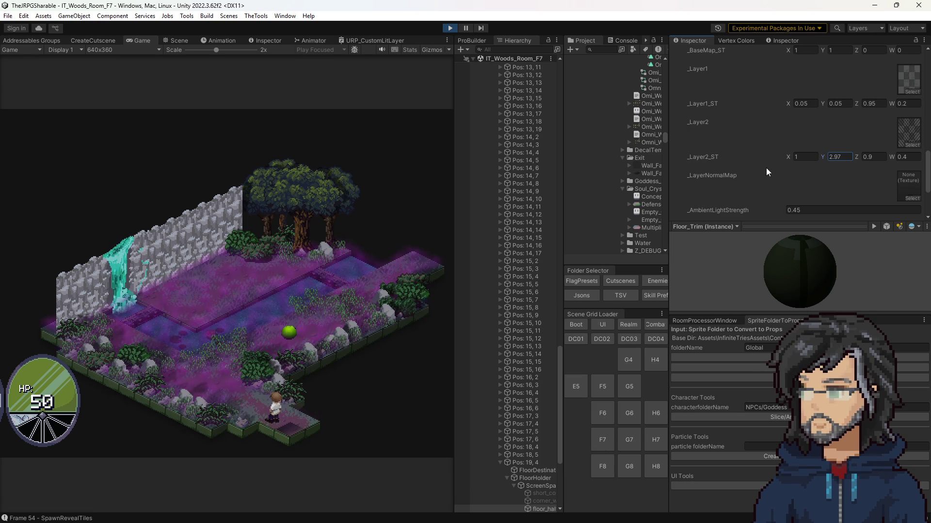
Step: Scrub the X tiling and enter new Z and W offsets, leaving _Layer2_ST at 1, 3, 1, 1
mouse_move(789, 155)
left_mouse_down()
mouse_move(745, 161)
mouse_move(809, 157)
mouse_move(787, 156)
left_mouse_up()
type("1")
type("3")
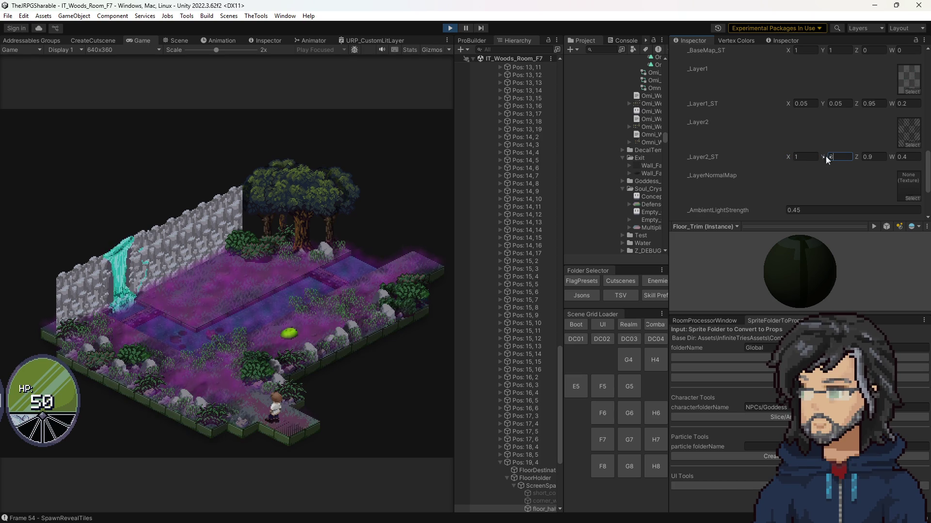
key("Tab")
type("1")
key("Tab")
type("1")
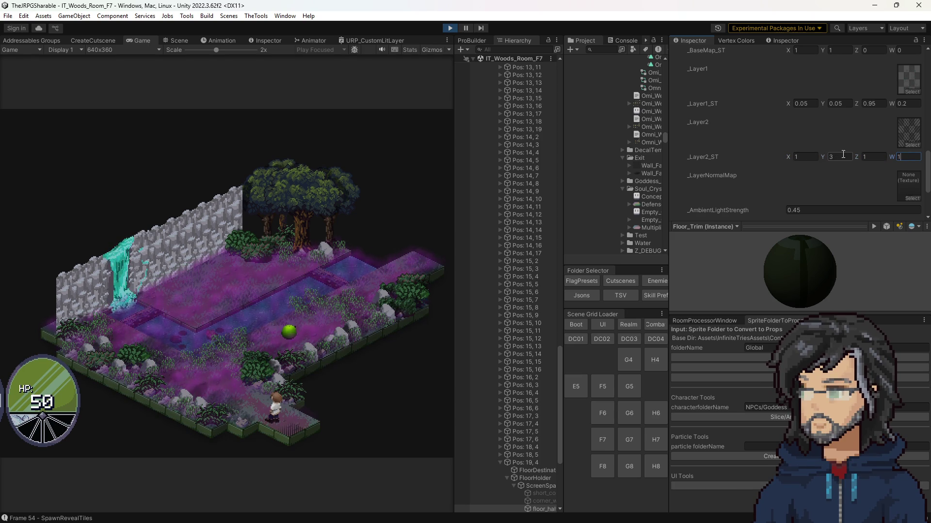
type("0.5")
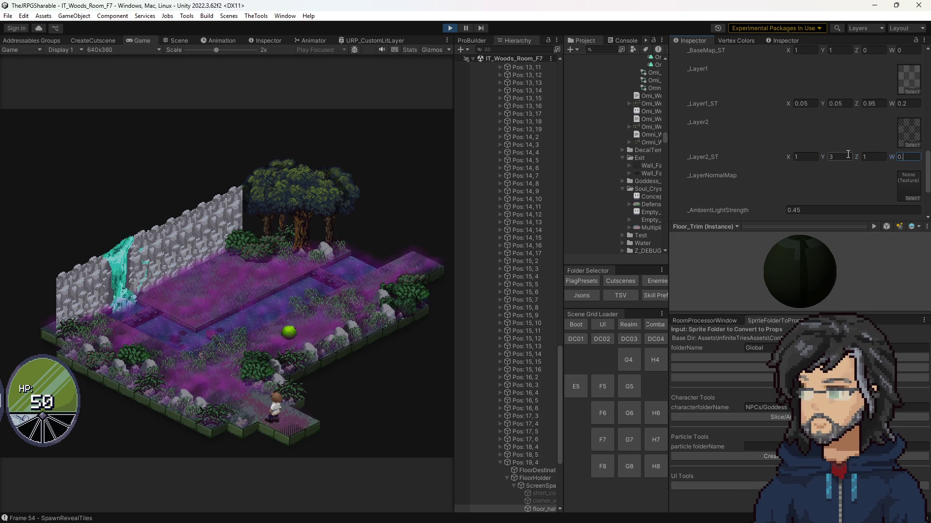
left_click(877, 159)
type("0.9")
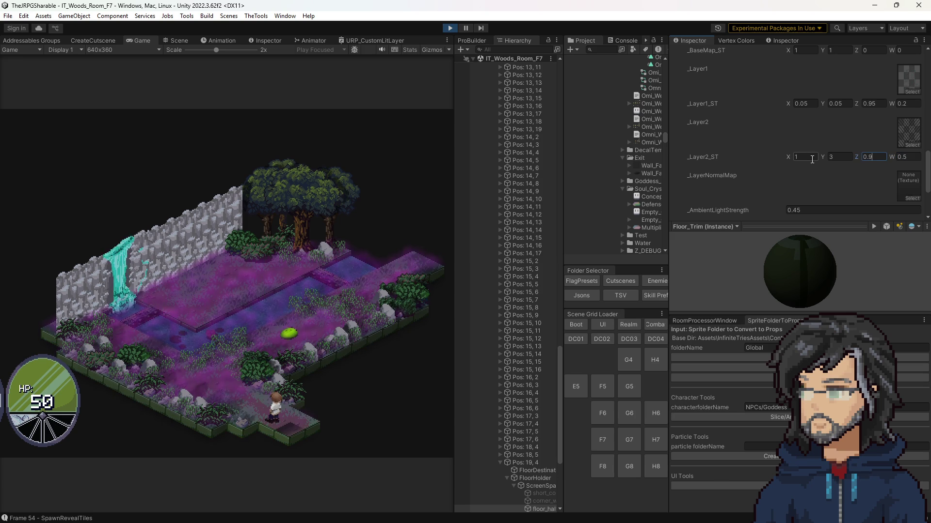
Step: Commit Z at 0.9 and W at 0, then try _Layer2_ST Y tiling values 3 and 103
key("Tab")
type("0")
left_click(838, 157)
type("1")
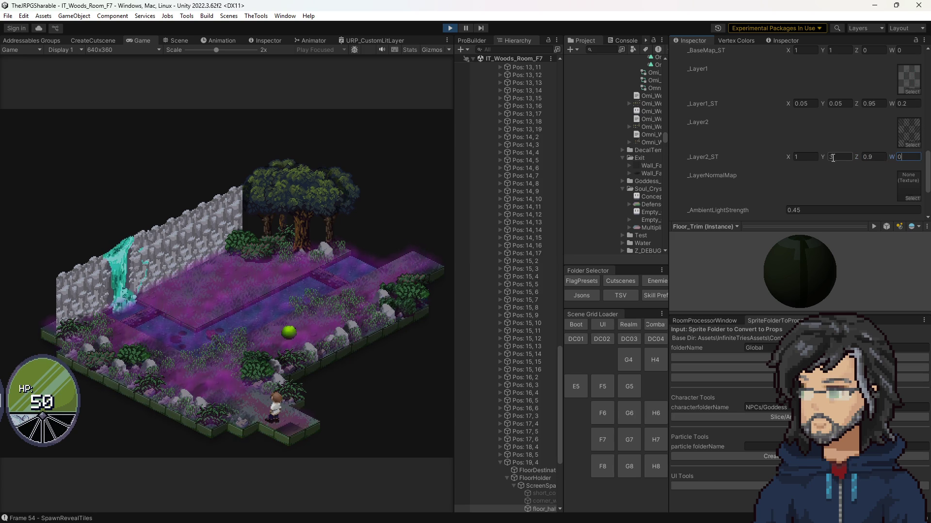
key("BackSpace")
type("0.5")
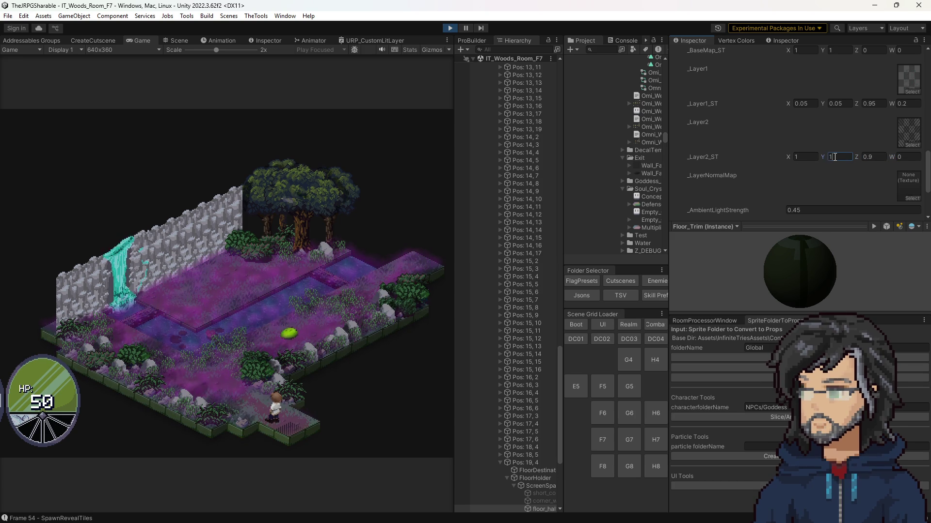
key("BackSpace")
key("BackSpace")
key("BackSpace")
type("3")
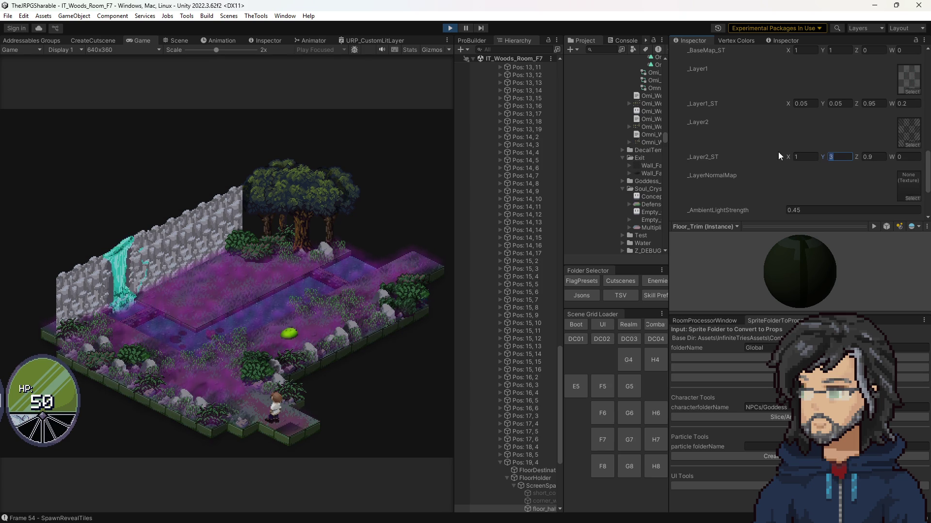
left_click(800, 158)
key("Tab")
key("Tab")
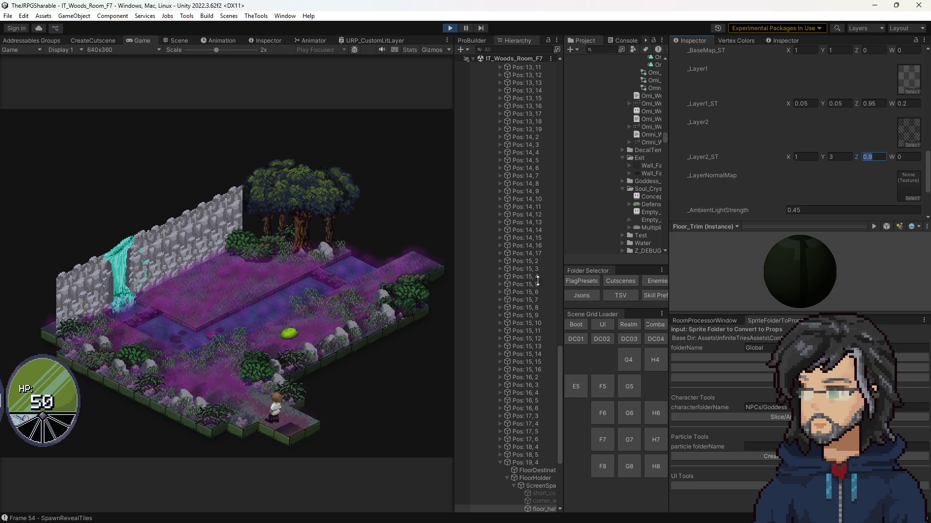
key("shift+Tab")
type("1")
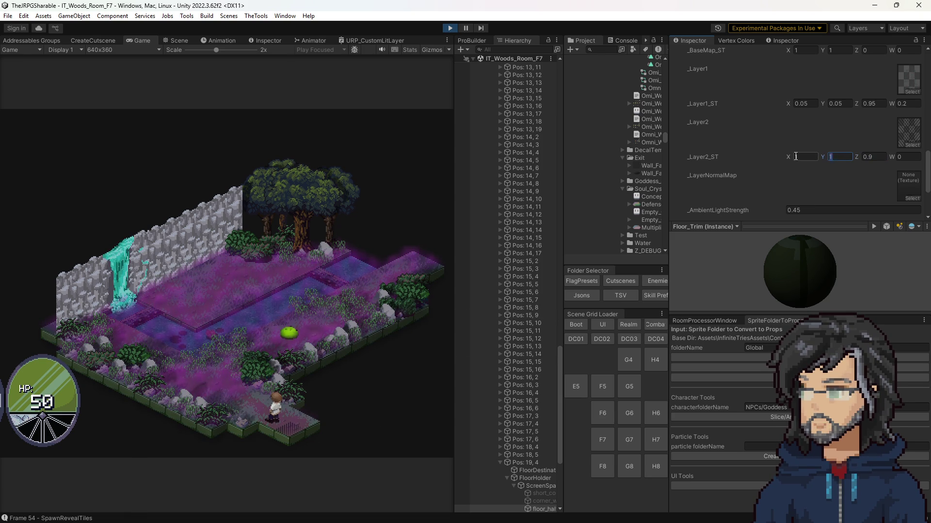
type("0")
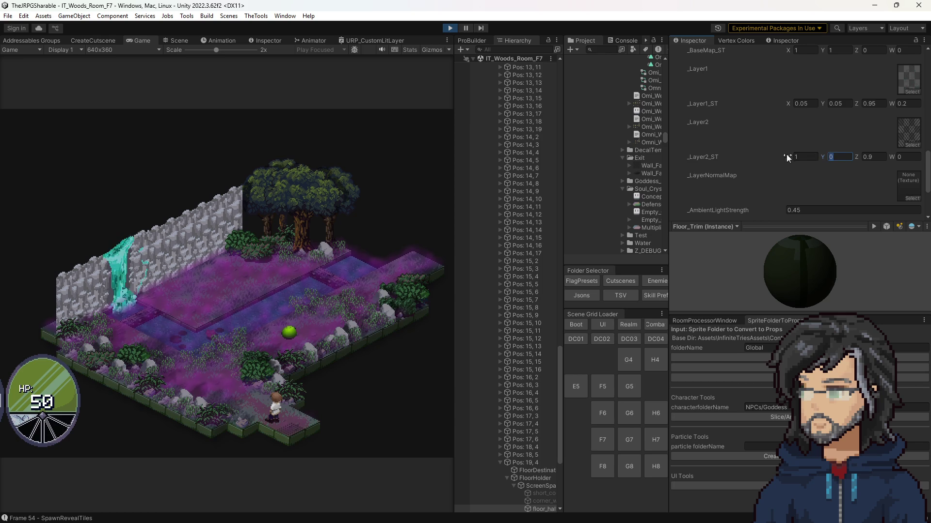
type("3")
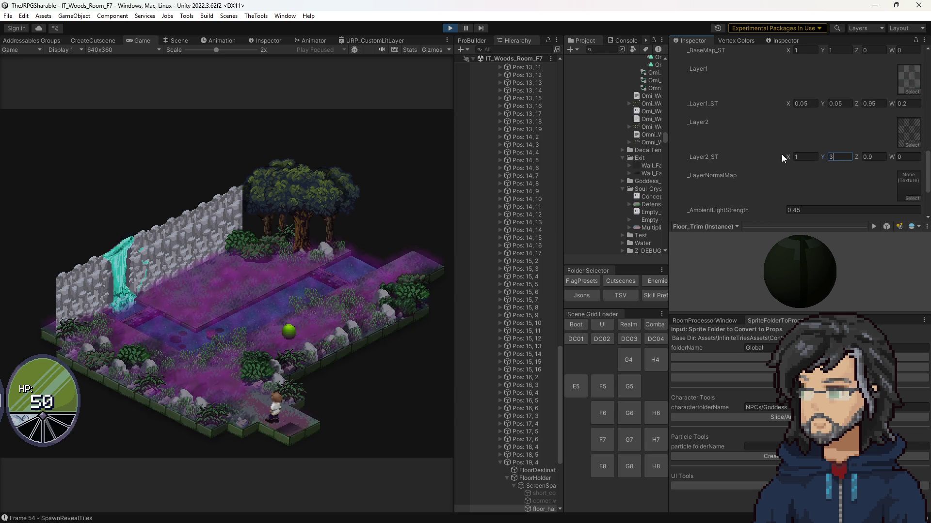
key("Return")
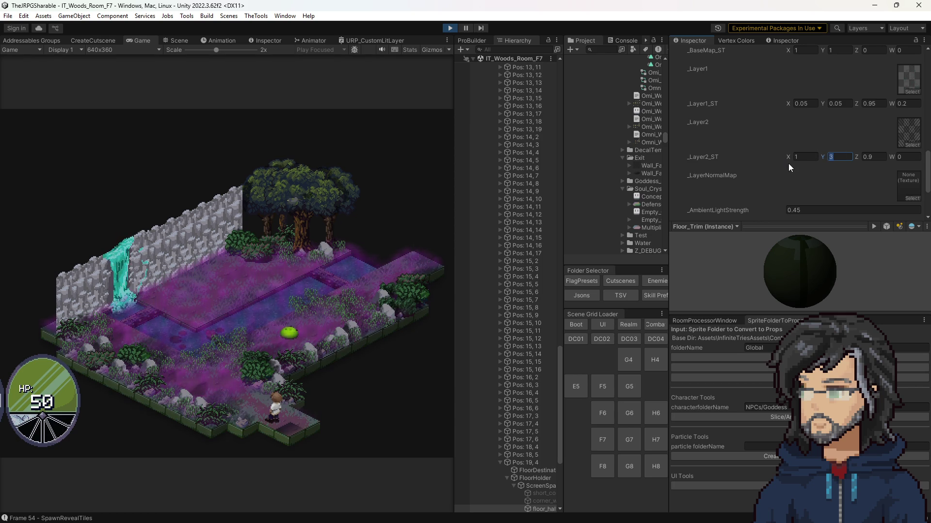
Step: Bring Y tiling back down and the Z offset to 0, restoring _Layer2_ST to 1, 1, 0, 0
type("0.")
type("9")
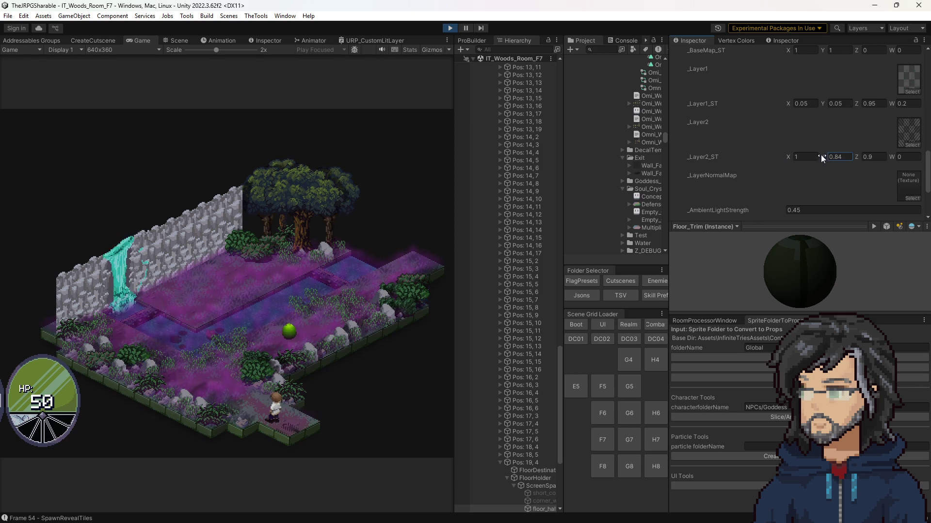
mouse_move(819, 155)
left_mouse_down()
mouse_move(748, 154)
mouse_move(757, 150)
left_mouse_up()
type("3")
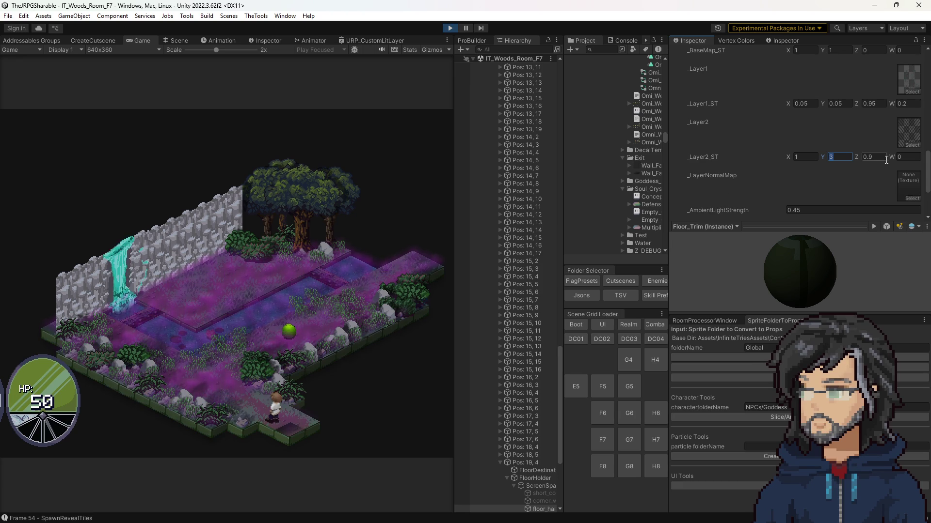
type("0")
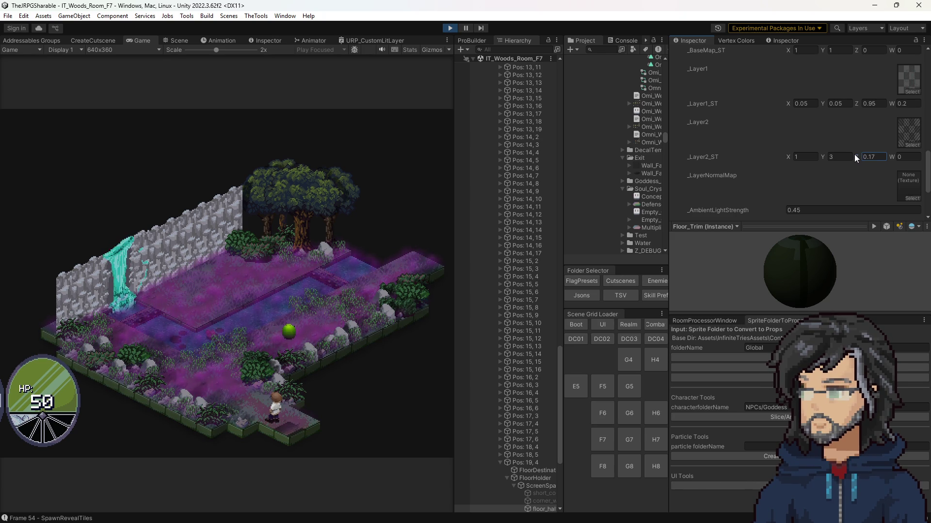
left_click_drag(855, 157, 858, 158)
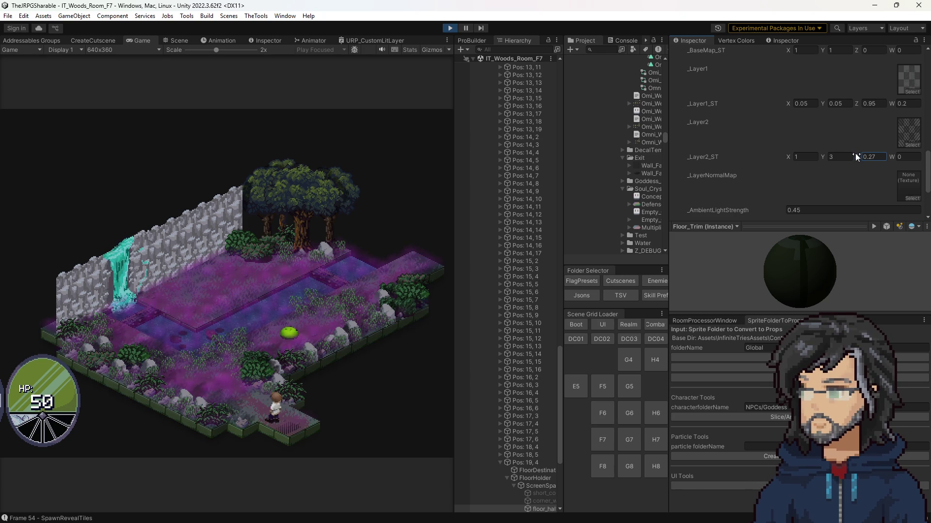
type("0.9")
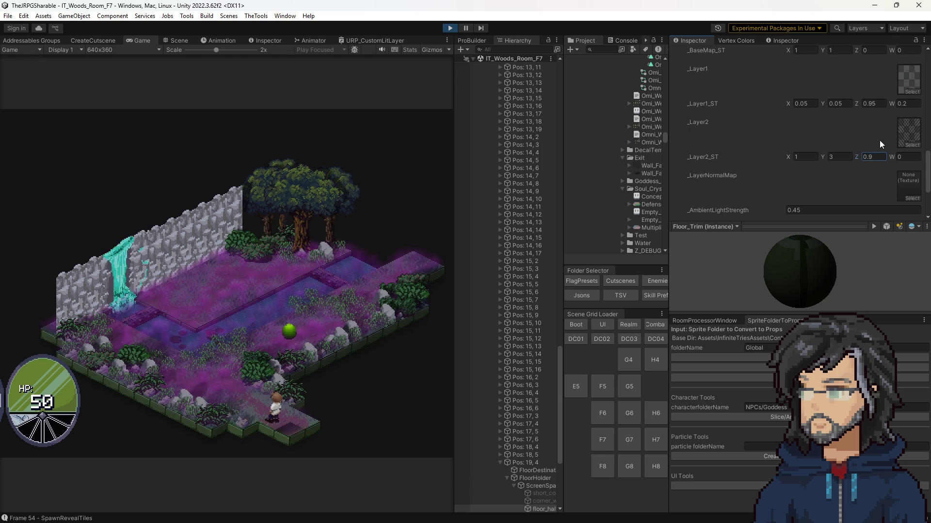
key("BackSpace")
key("BackSpace")
left_click(839, 159)
type("1")
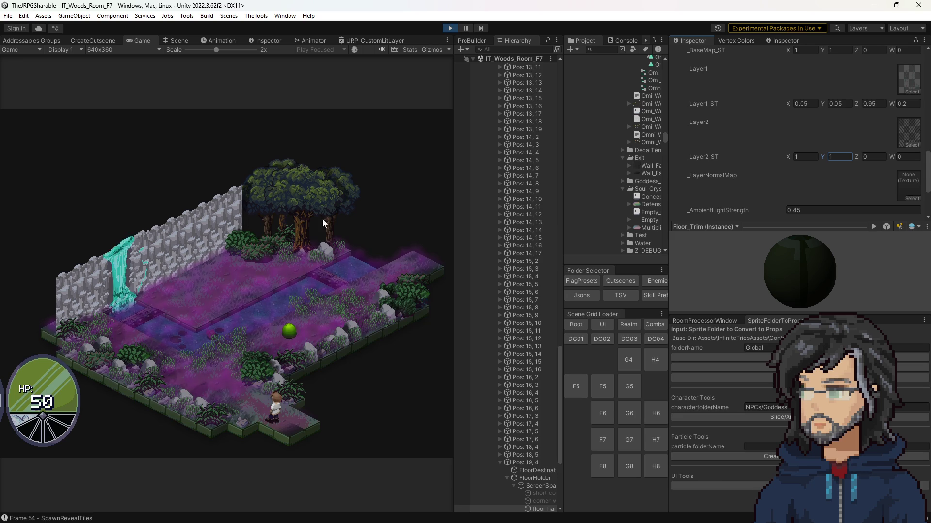
Step: Review the material's layer tiling values and set the object's X scale to -1 to mirror it
scroll(866, 175, "up", 6)
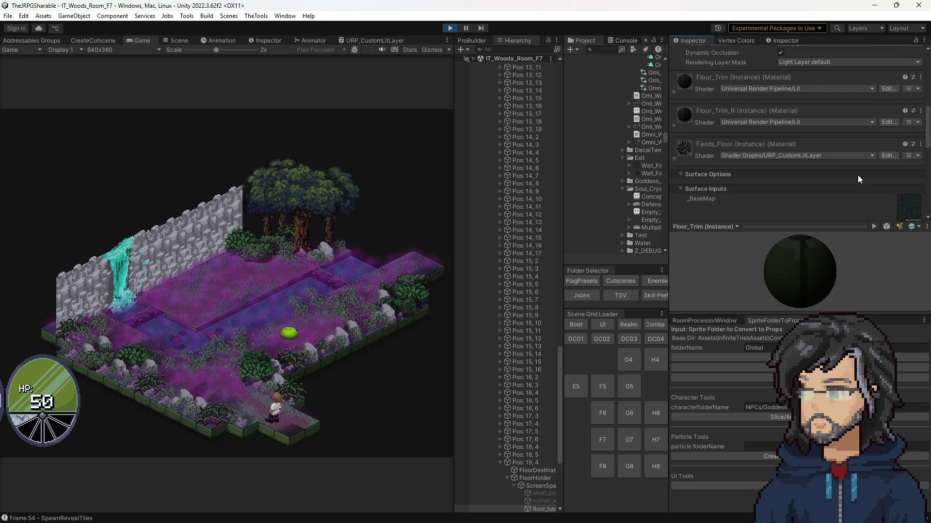
scroll(857, 175, "down", 2)
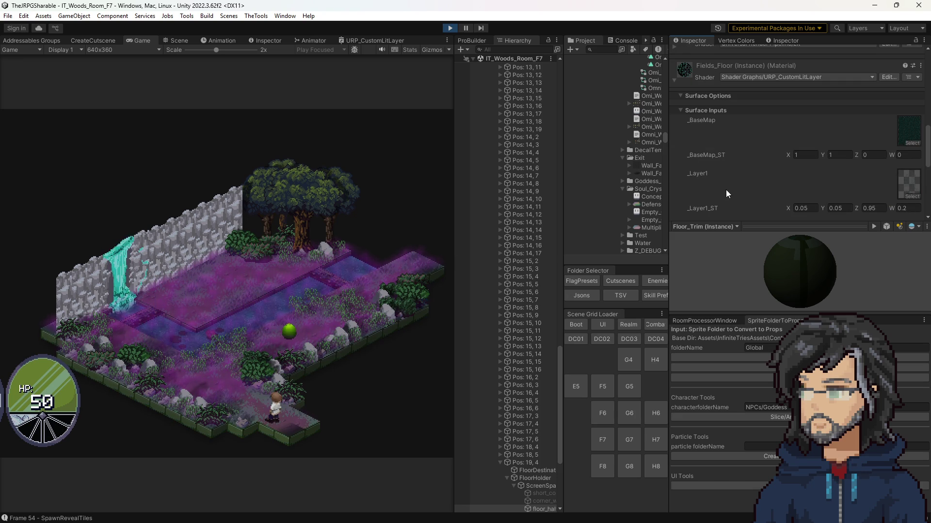
scroll(796, 187, "up", 10)
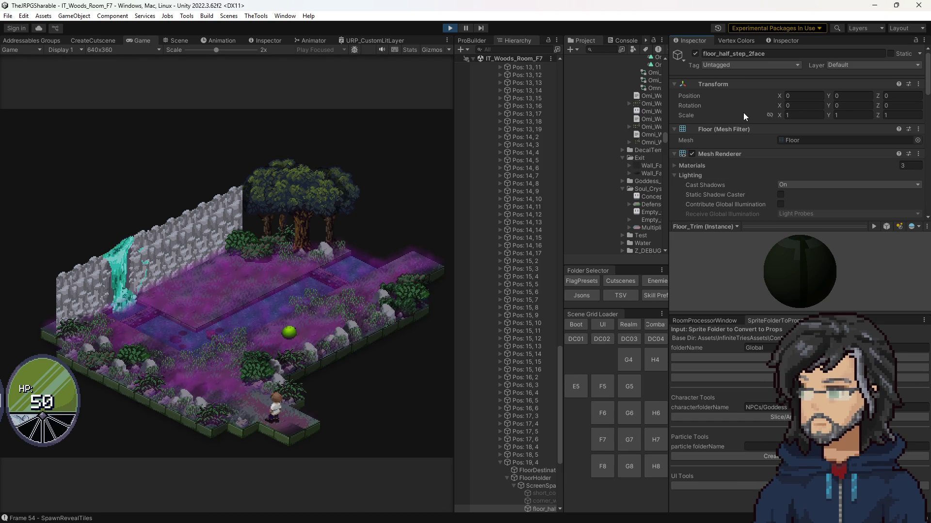
scroll(746, 131, "down", 3)
scroll(752, 139, "up", 3)
left_click(778, 116)
type("-1")
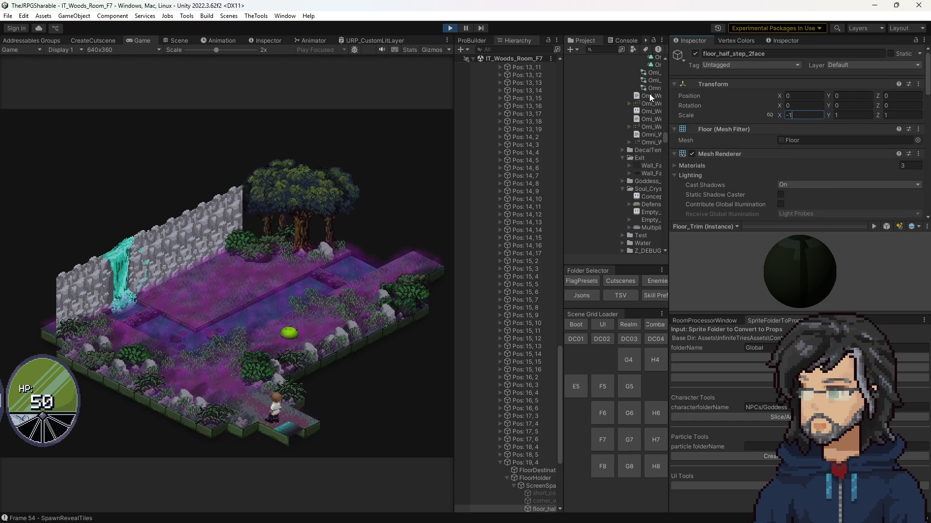
key("Return")
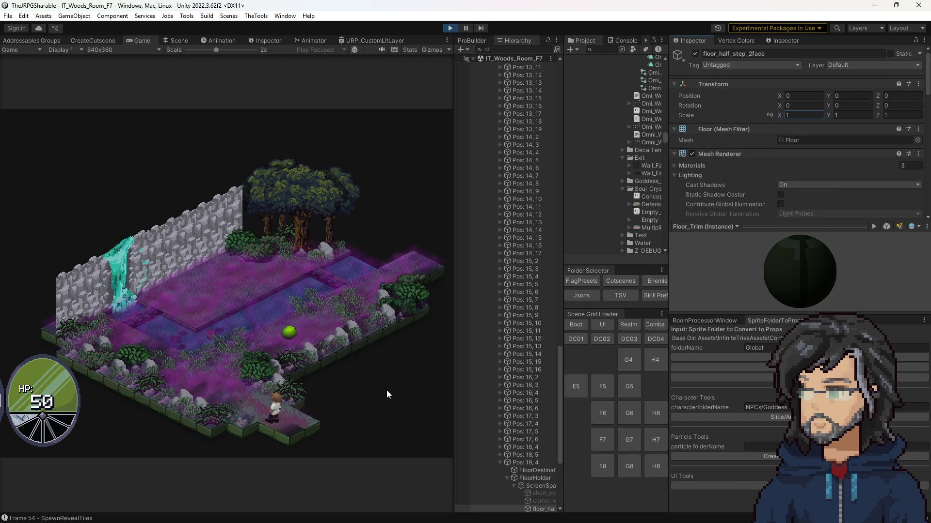
Step: Ping the _Layer2 texture in the Project, switch to the Scene view, and stop play mode
scroll(793, 169, "down", 15)
scroll(819, 154, "up", 5)
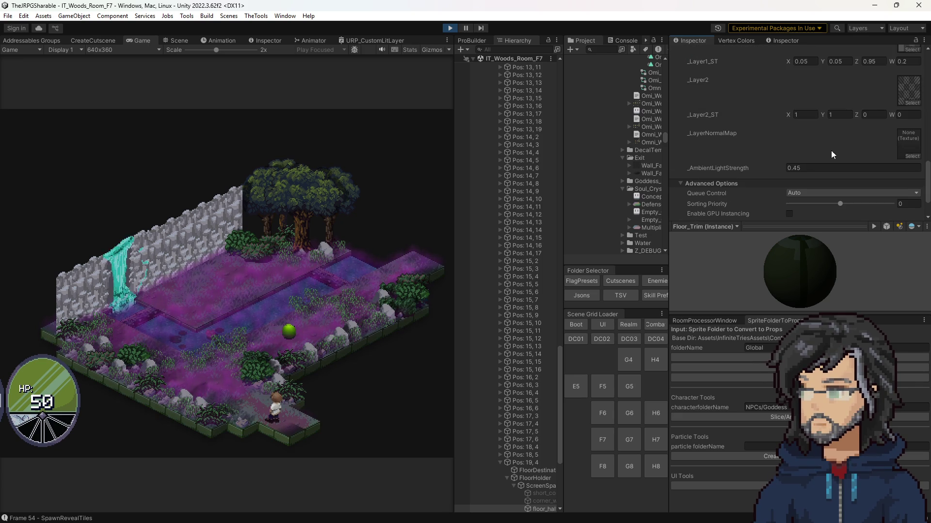
left_click(904, 136)
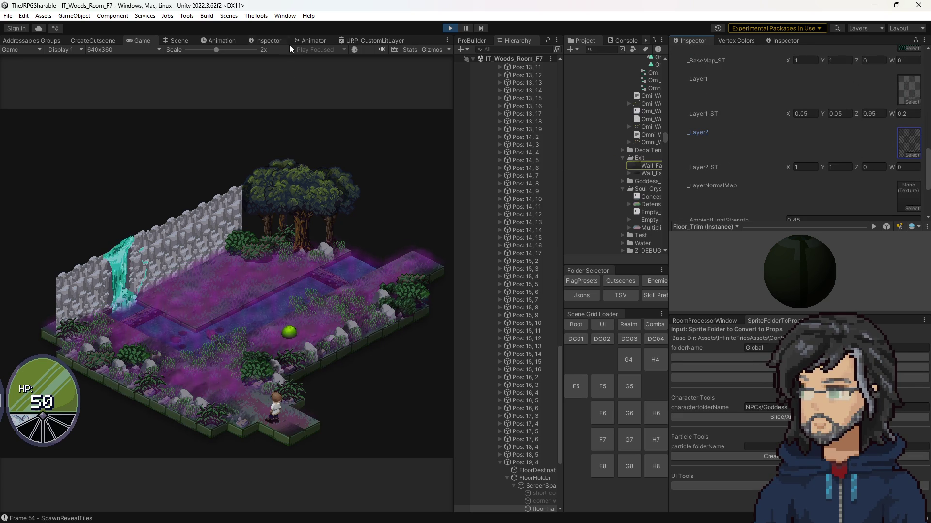
left_click(178, 41)
scroll(353, 181, "down", 10)
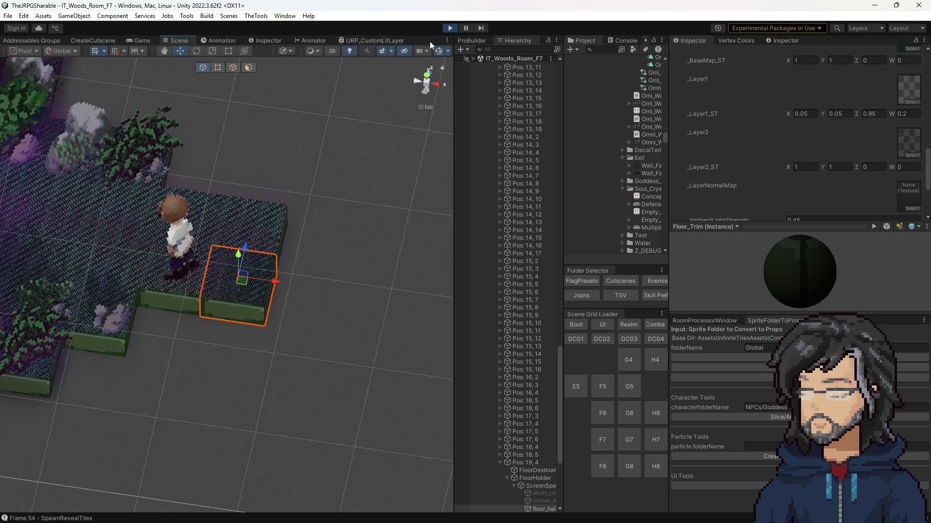
left_click(450, 28)
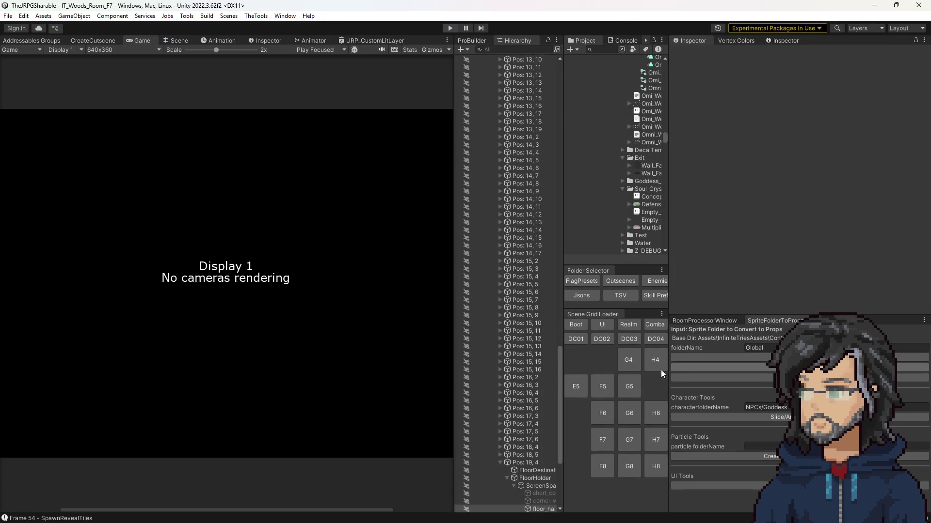
Step: Load the IT_Demon_Castle_Room_T01 scene and select TransitionTile_1 at the room exit in the Scene view
left_click(582, 341)
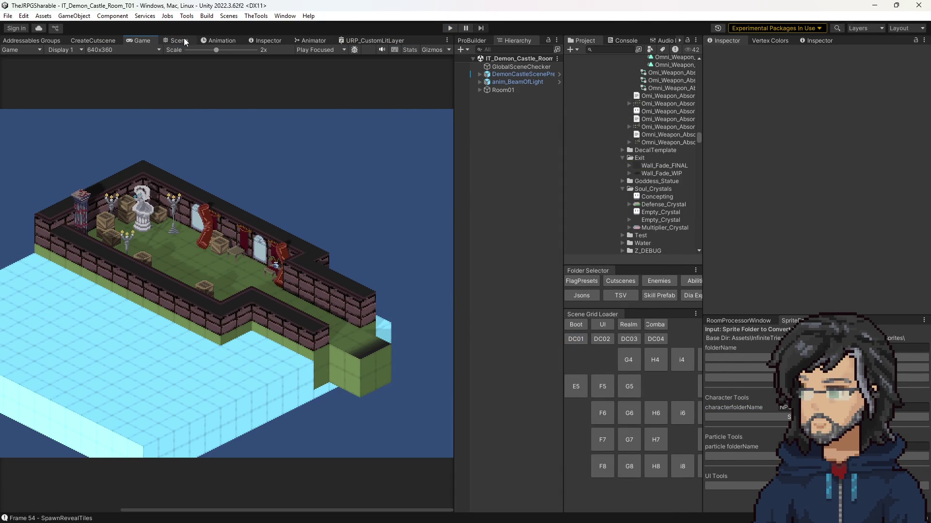
left_click(184, 39)
left_click_drag(285, 155, 283, 380)
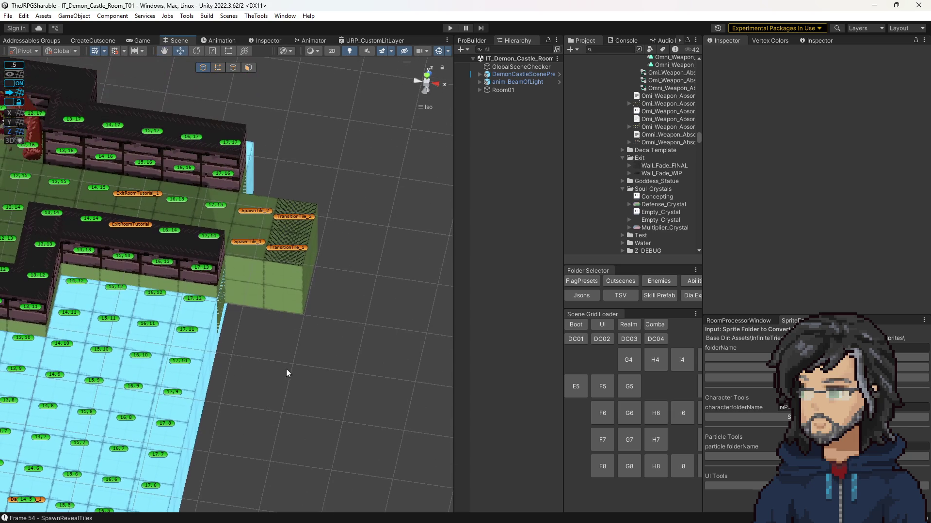
left_click(296, 248)
scroll(147, 195, "up", 5)
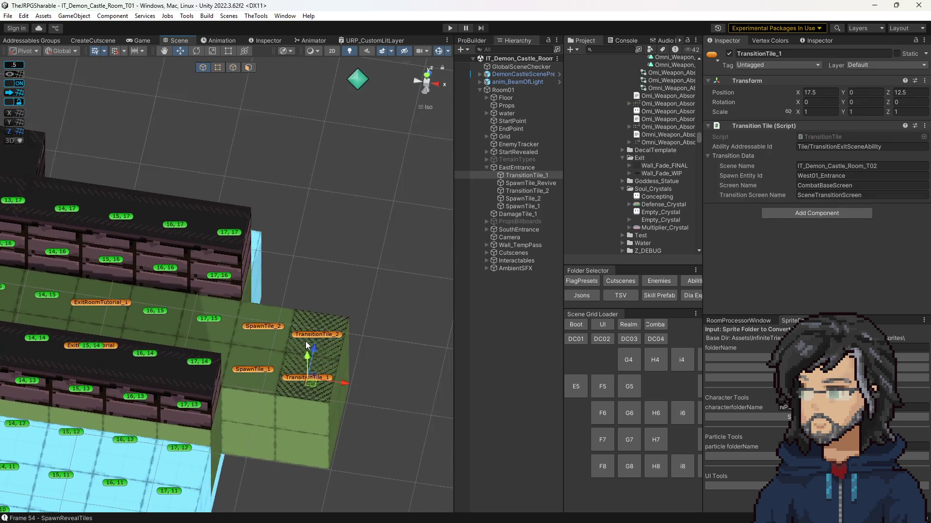
scroll(233, 292, "up", 6)
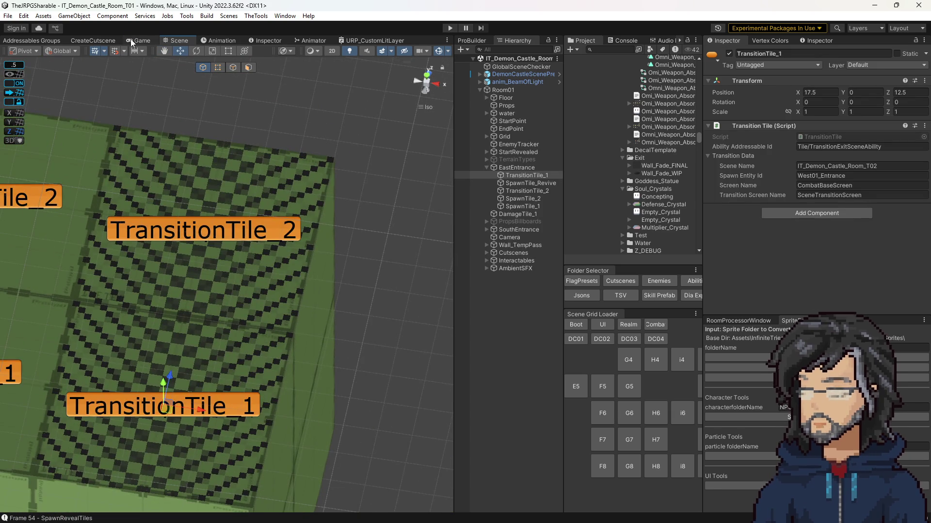
Step: Compare the room in the Game view, then zoom in and select tile 18, 3
left_click(132, 40)
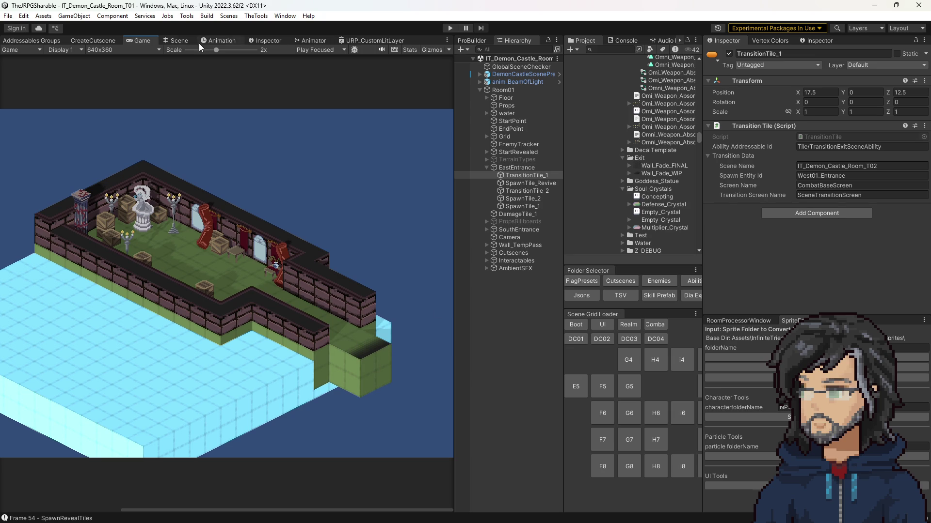
left_click(180, 40)
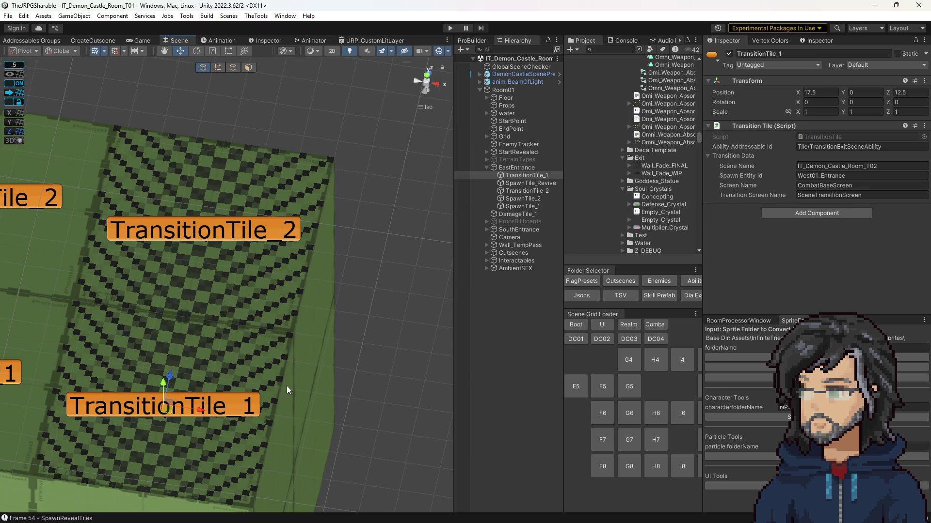
scroll(324, 405, "up", 2)
scroll(324, 406, "up", 2)
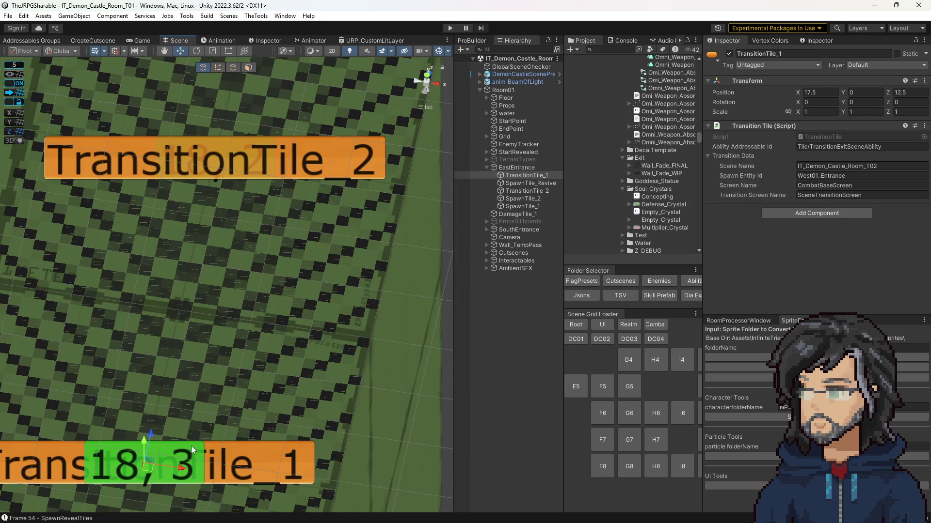
left_click(193, 446)
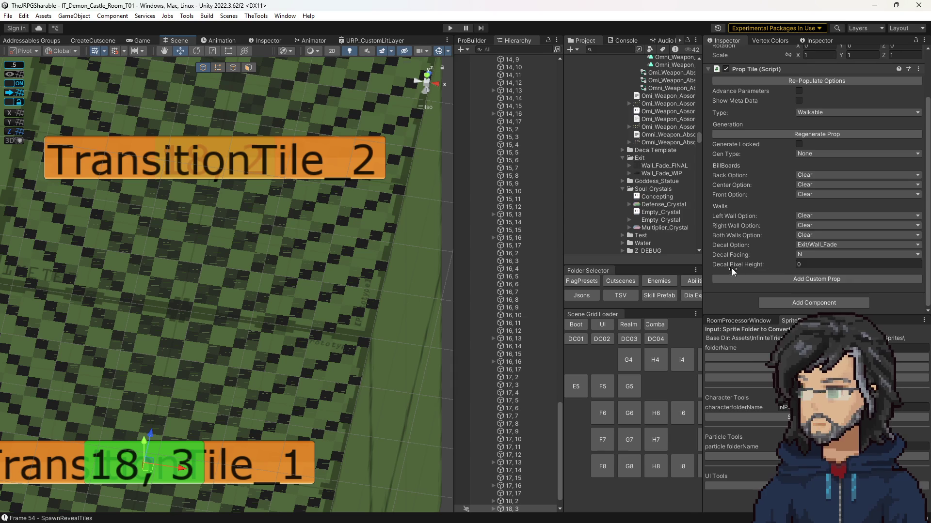
Step: Dock a taller Game view below the Scene view and set tile 18, 3's Decal Facing to S
left_click_drag(138, 40, 229, 480)
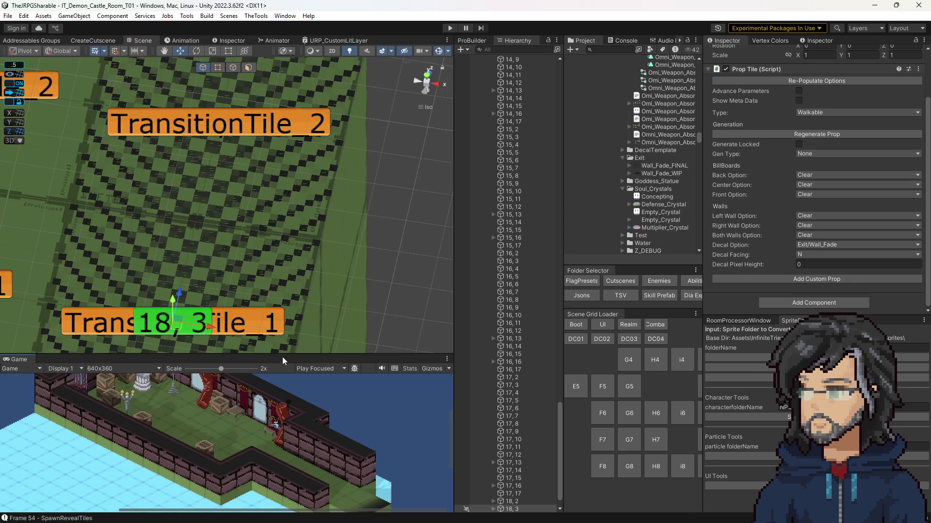
left_click_drag(290, 338, 289, 255)
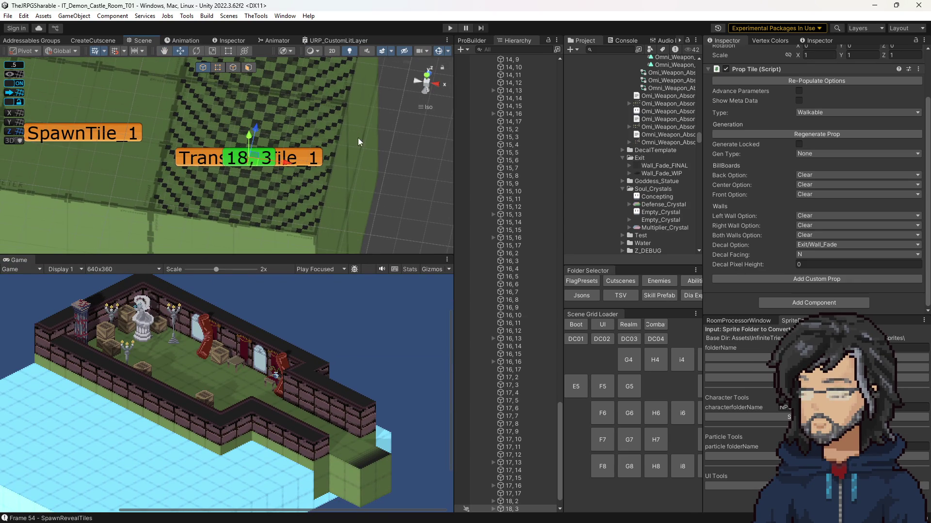
left_click(810, 253)
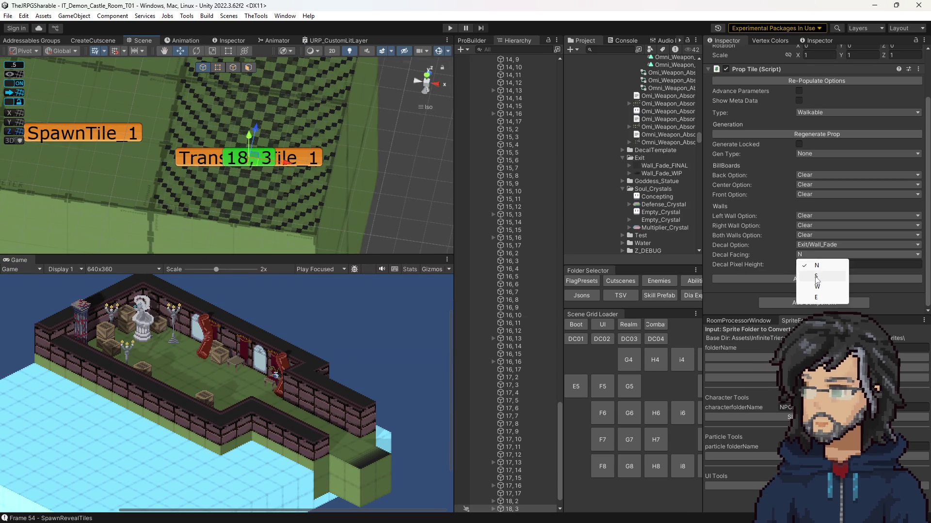
left_click(814, 277)
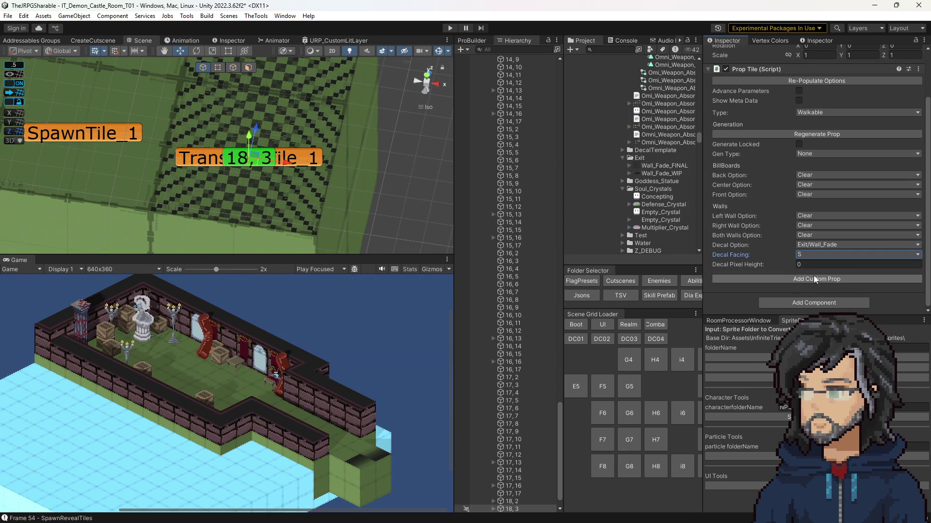
left_click(271, 184)
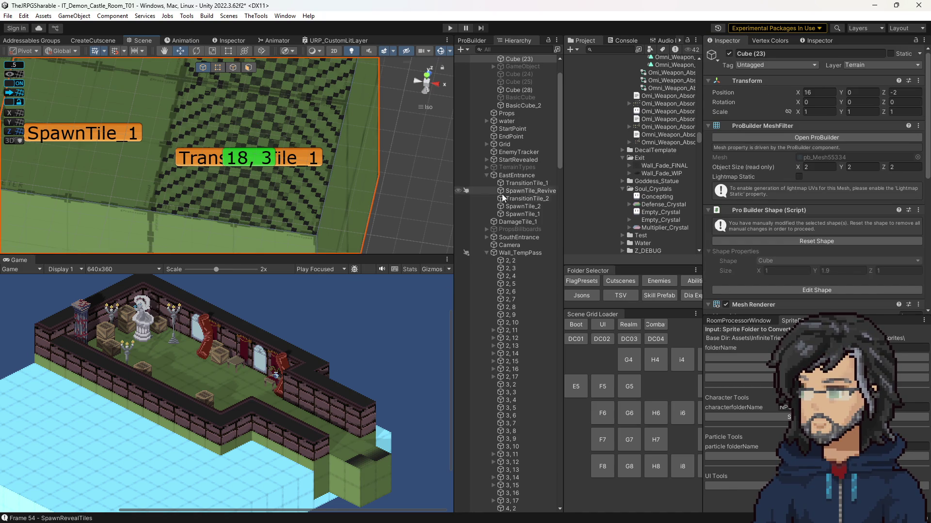
scroll(523, 377, "down", 2)
Step: Select the Wall_Fade(Clone) decal's sprite renderer and toggle its horizontal and vertical flip
left_click(494, 478)
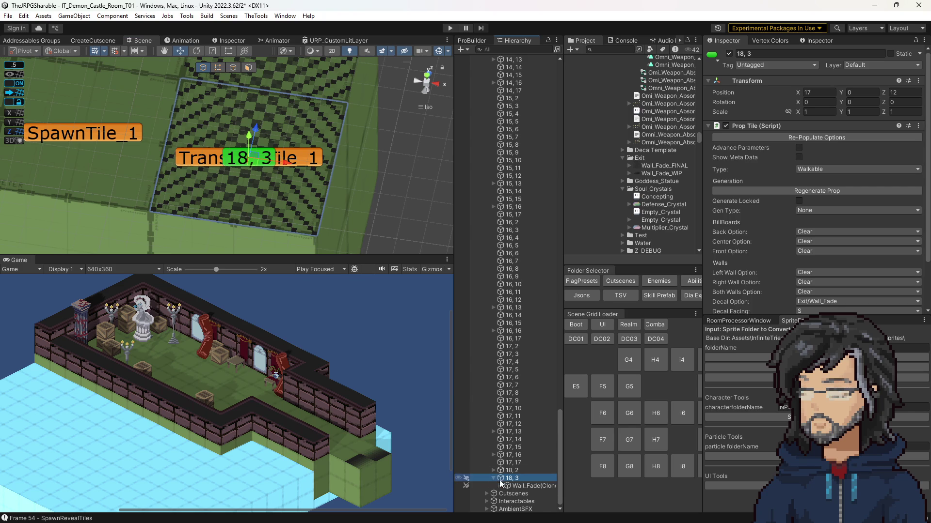
left_click(515, 486)
left_click(501, 486)
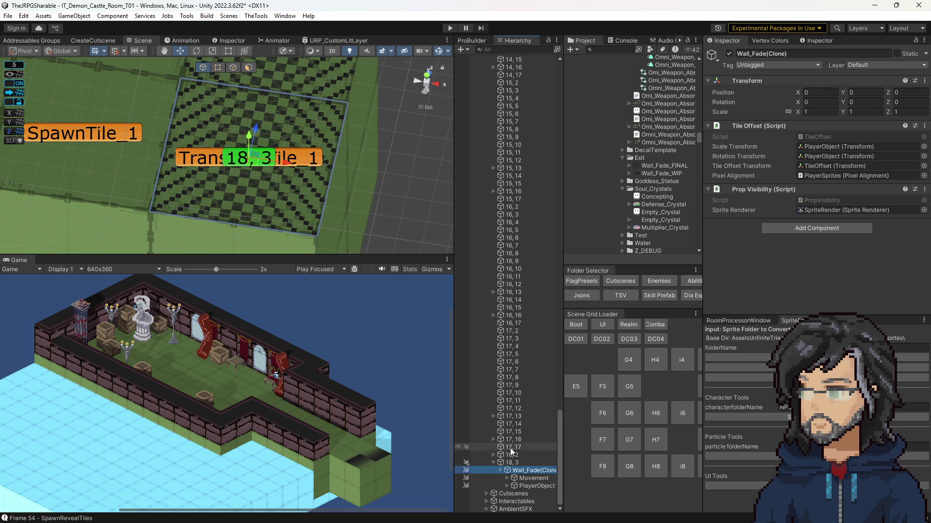
left_click(506, 485)
left_click(514, 486)
left_click(526, 485)
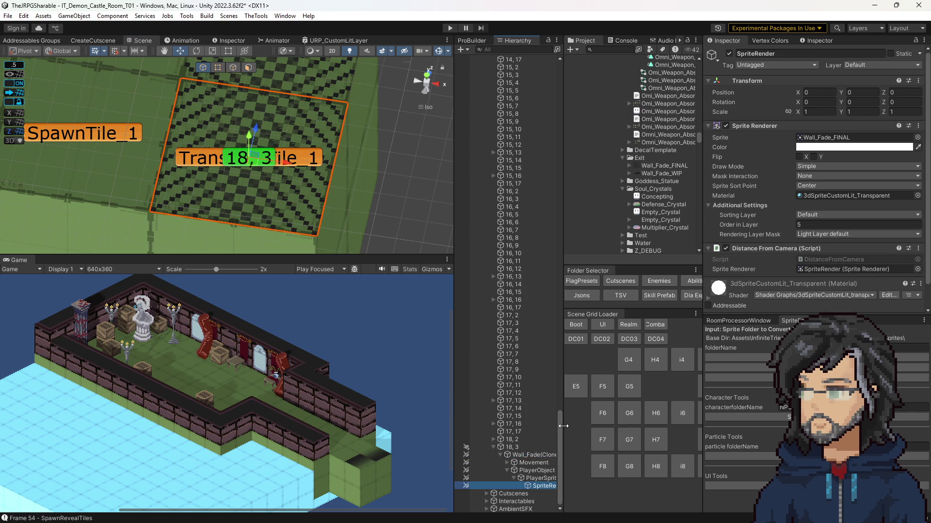
left_click(799, 156)
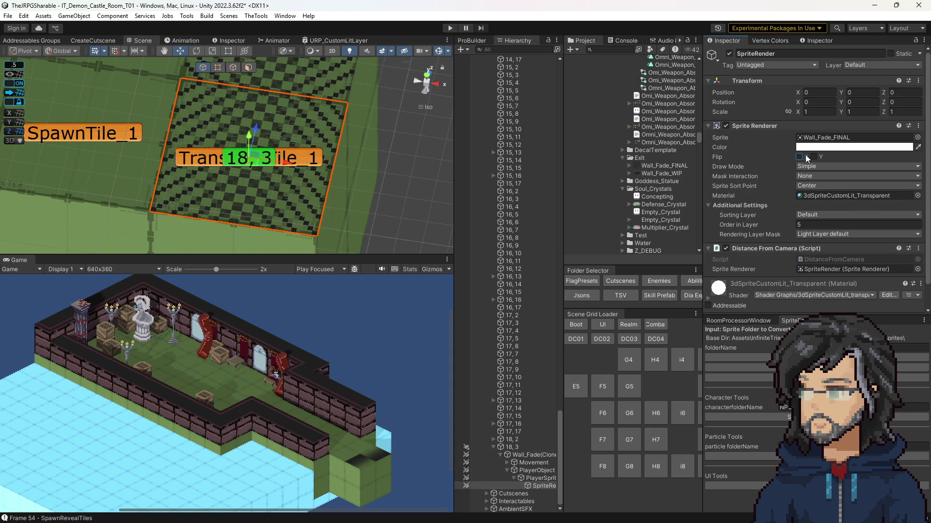
left_click(815, 158)
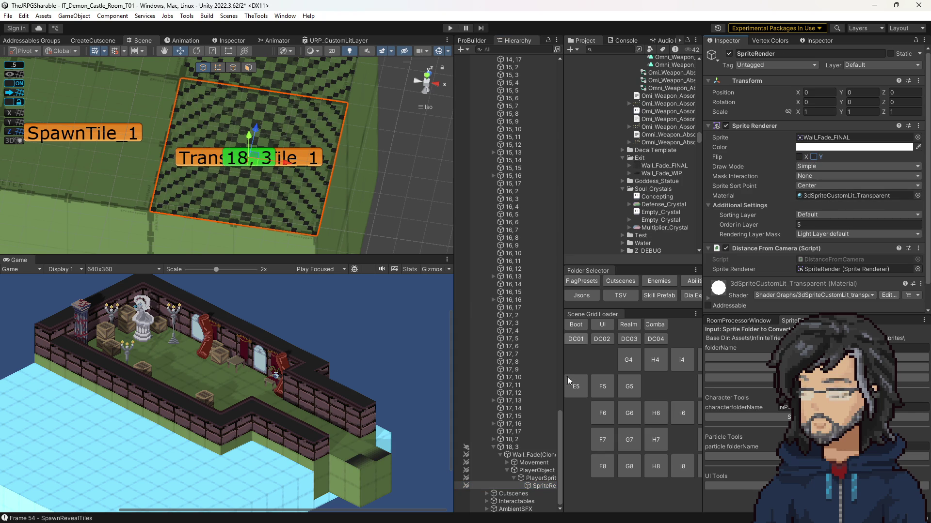
Step: Set tile 18, 3's Decal Facing back to N and reselect the rebuilt decal's sprite renderer
left_click(513, 448)
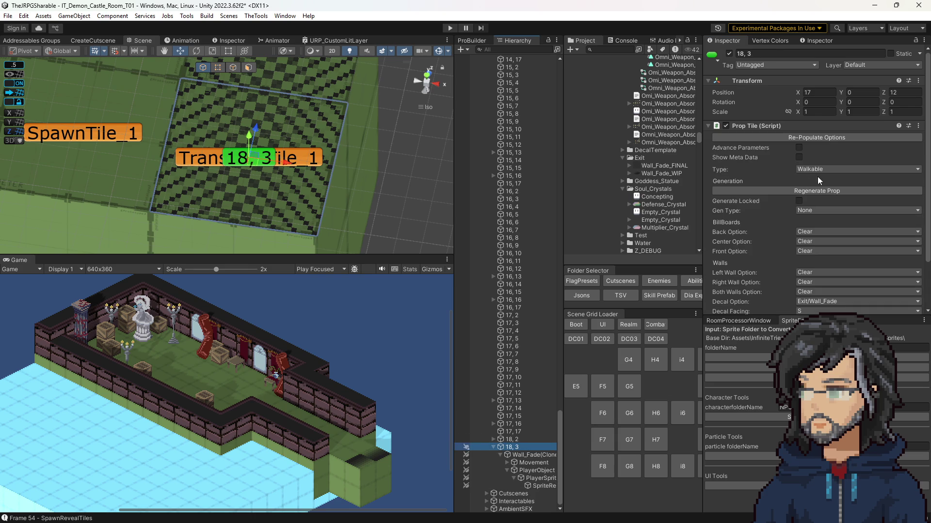
scroll(805, 214, "down", 3)
left_click(819, 251)
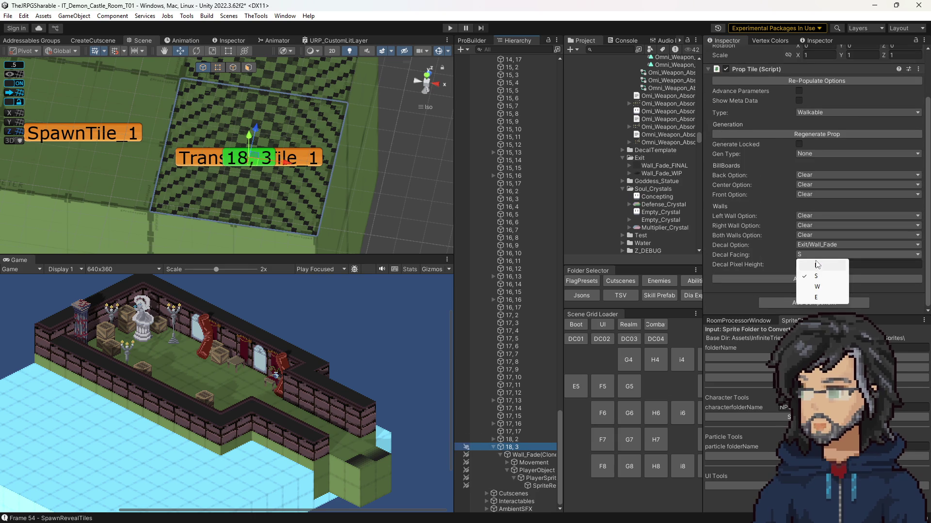
left_click(816, 266)
left_click(500, 485)
left_click(507, 501)
scroll(511, 484, "down", 1)
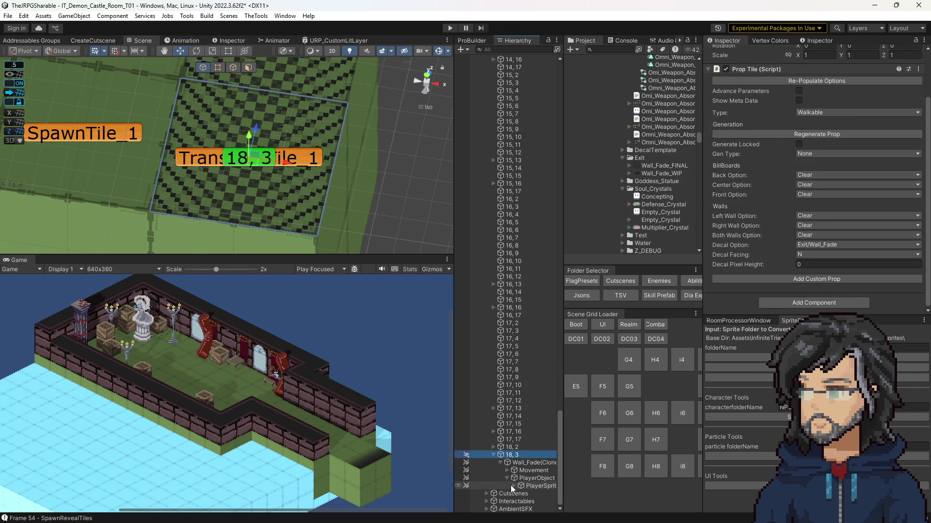
left_click(531, 493)
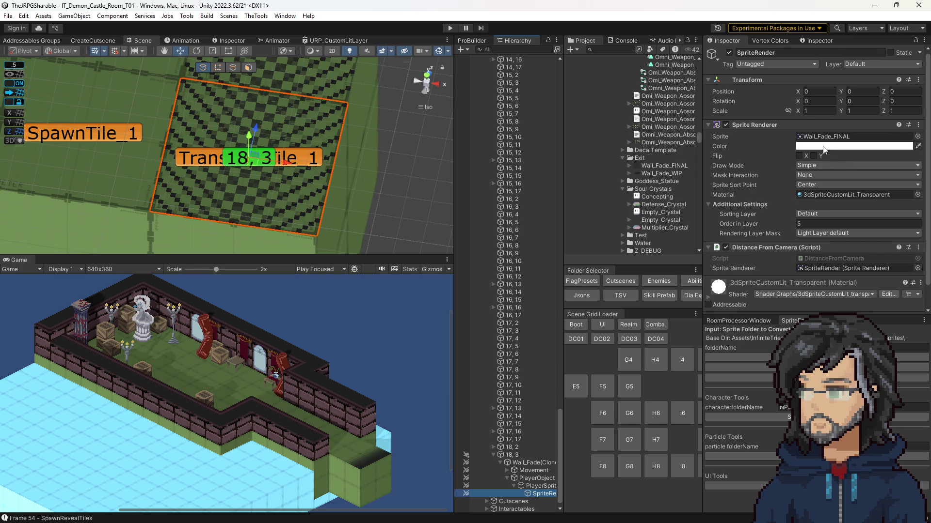
Step: Step back up the Hierarchy to tile 18, 3 and open its Prop Tile script for editing
scroll(812, 168, "down", 2)
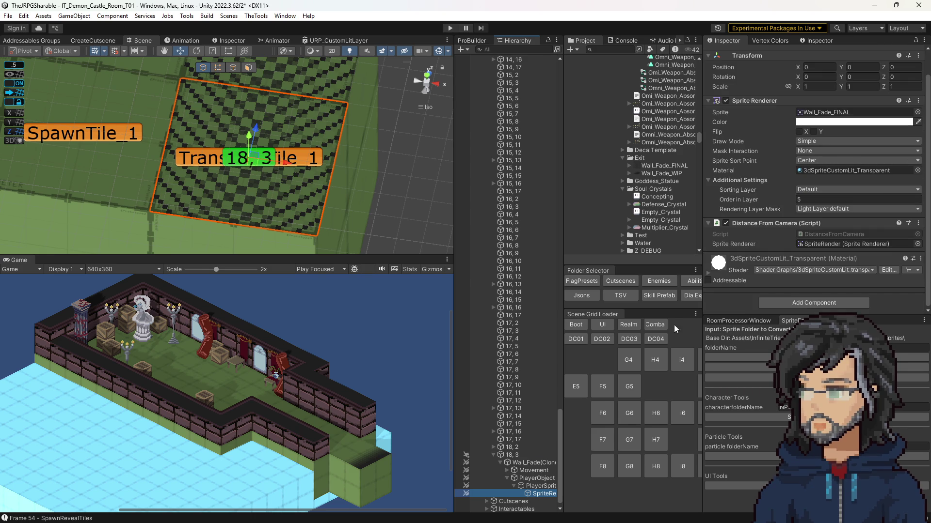
left_click(515, 478)
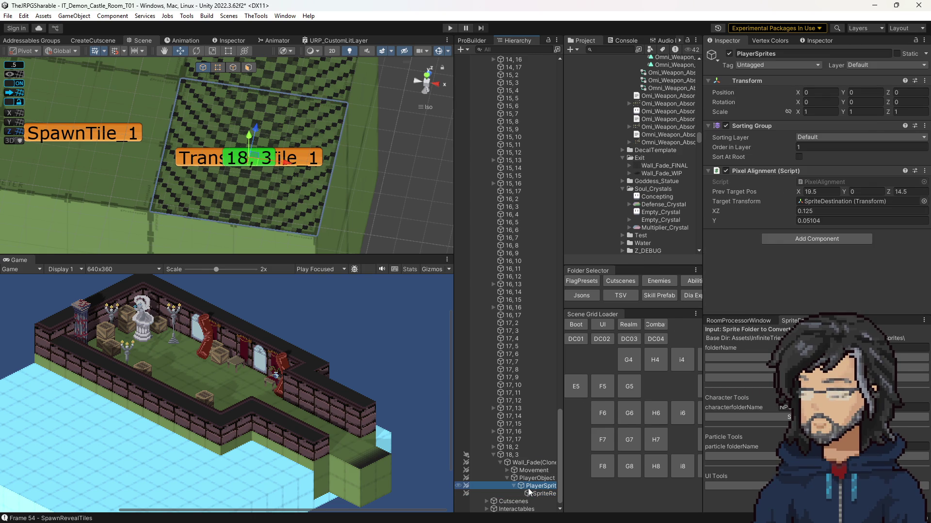
key("Up")
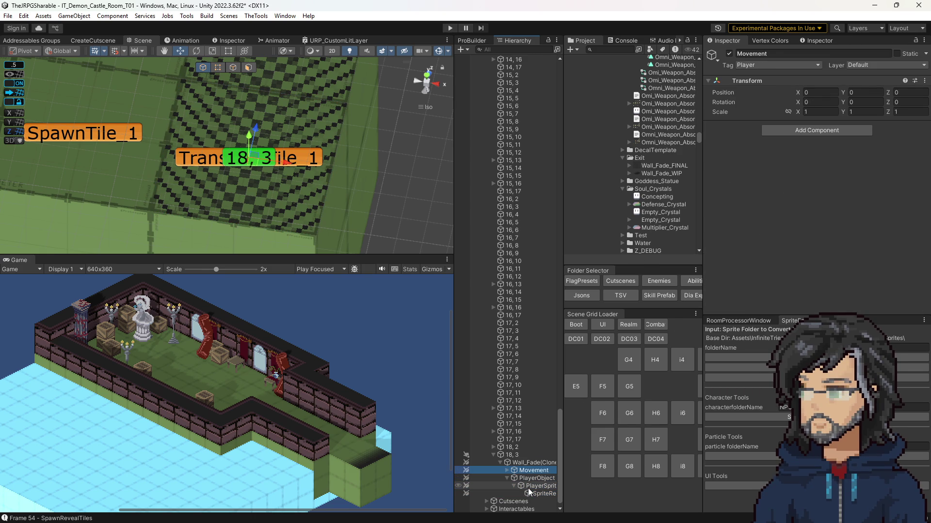
key("Up")
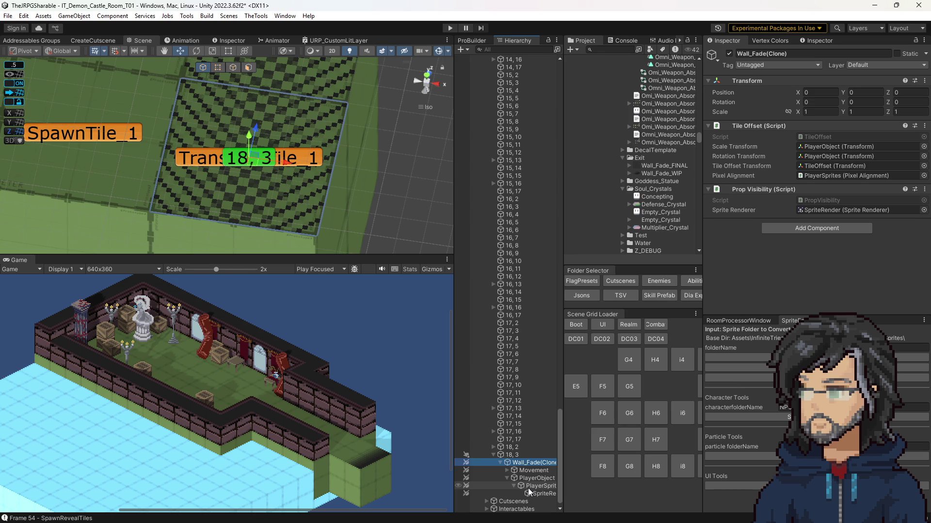
key("Up")
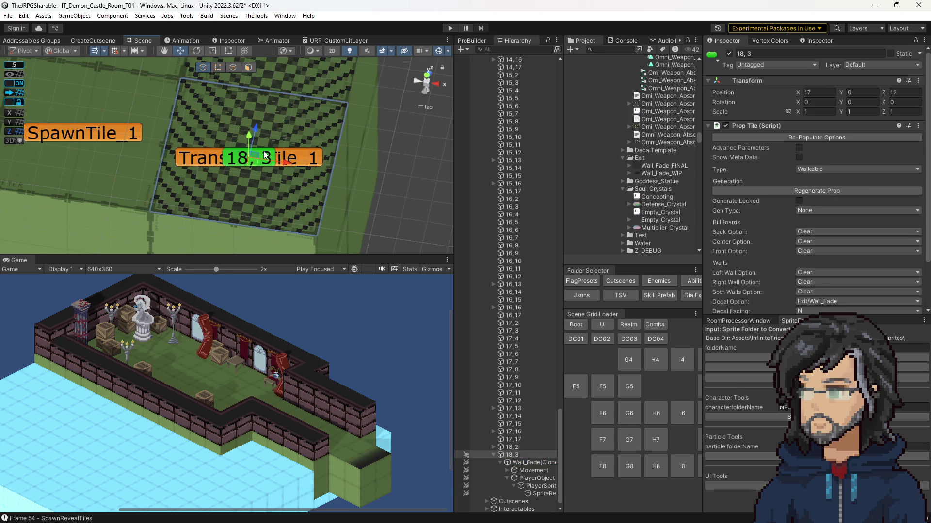
scroll(856, 189, "down", 2)
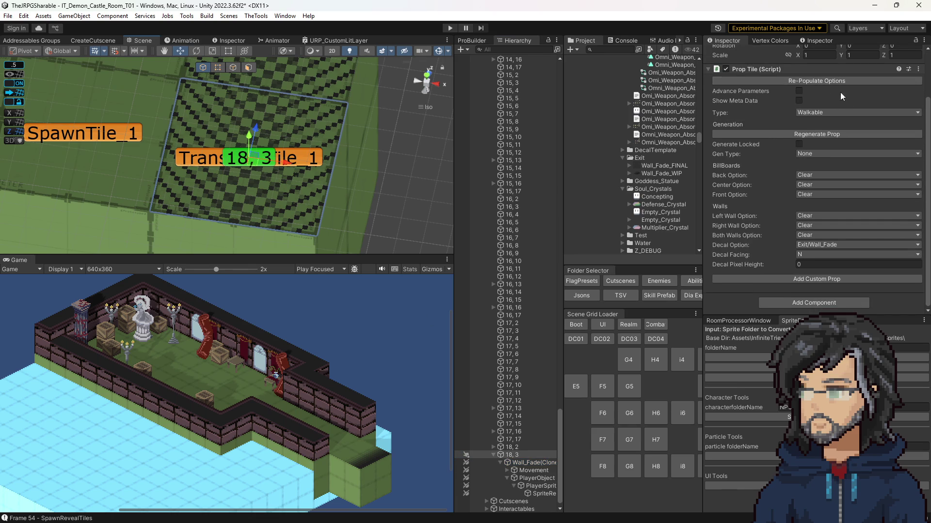
scroll(830, 84, "up", 2)
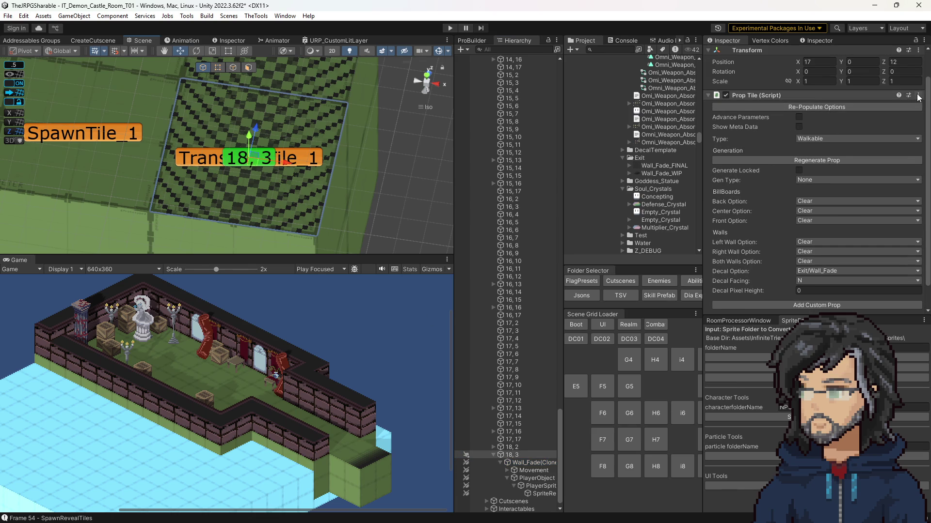
left_click(917, 98)
left_click(844, 216)
Step: Search PropTile.cs for 'decalfa' and jump to the PropLoader class definition
key("ctrl+f")
type("de")
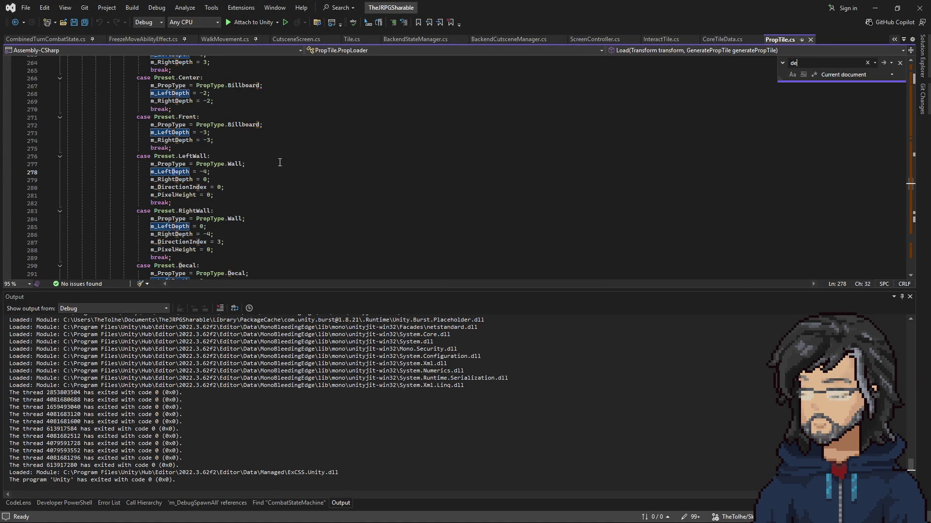
type("calfac")
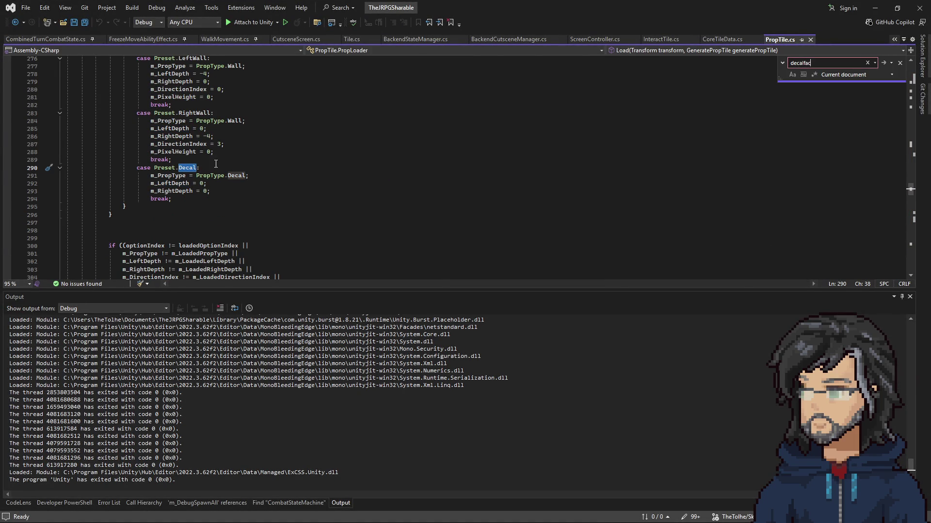
scroll(236, 168, "up", 20)
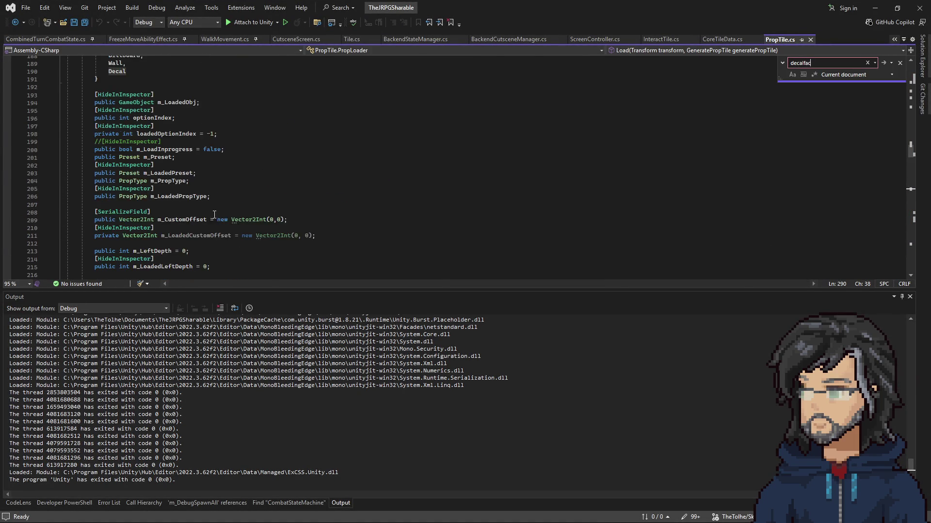
scroll(215, 214, "down", 7)
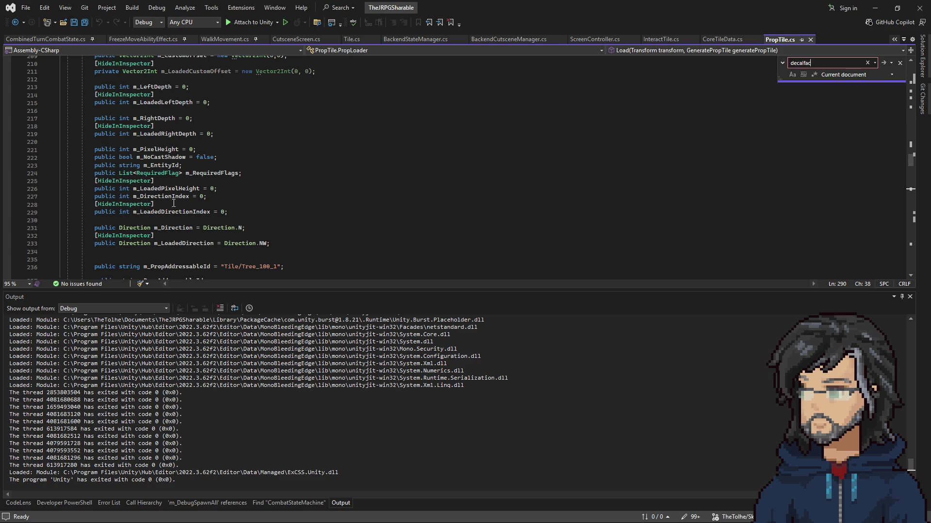
scroll(174, 206, "up", 11)
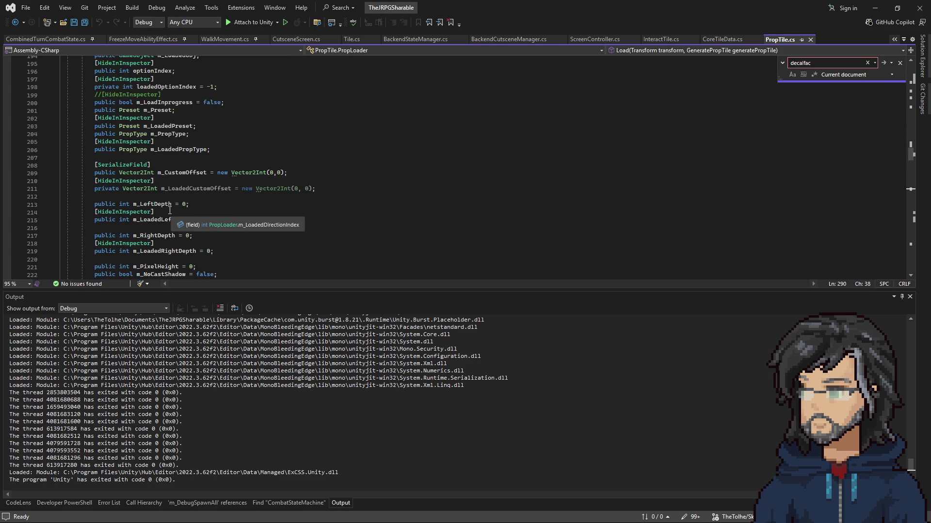
scroll(169, 210, "up", 20)
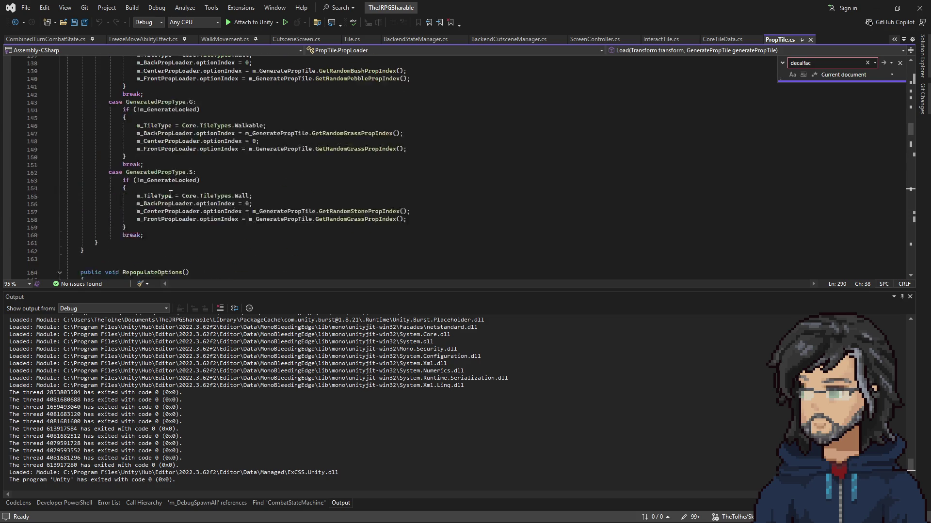
scroll(203, 212, "up", 20)
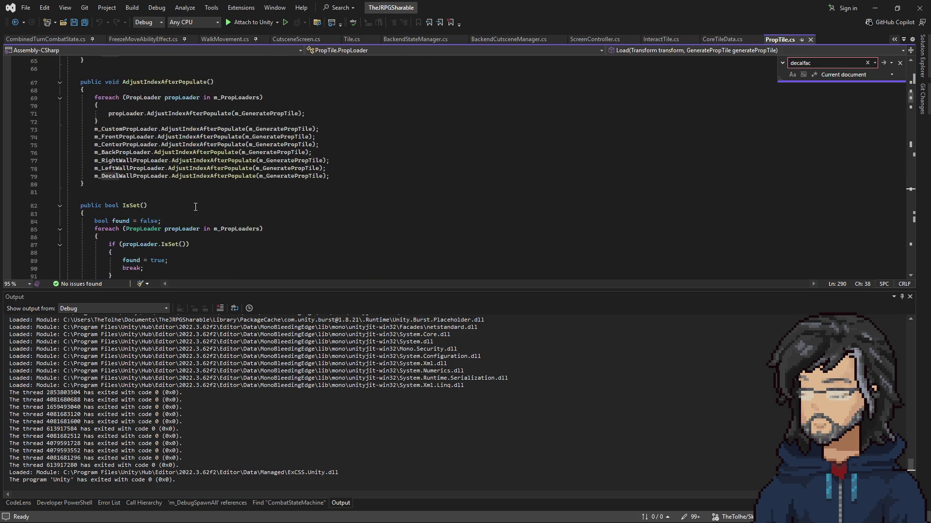
scroll(194, 203, "down", 7)
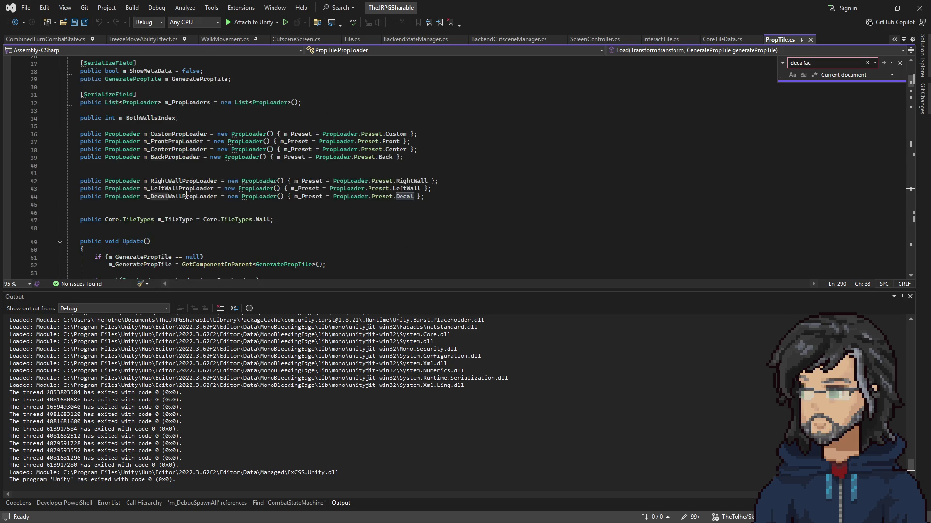
right_click(131, 191)
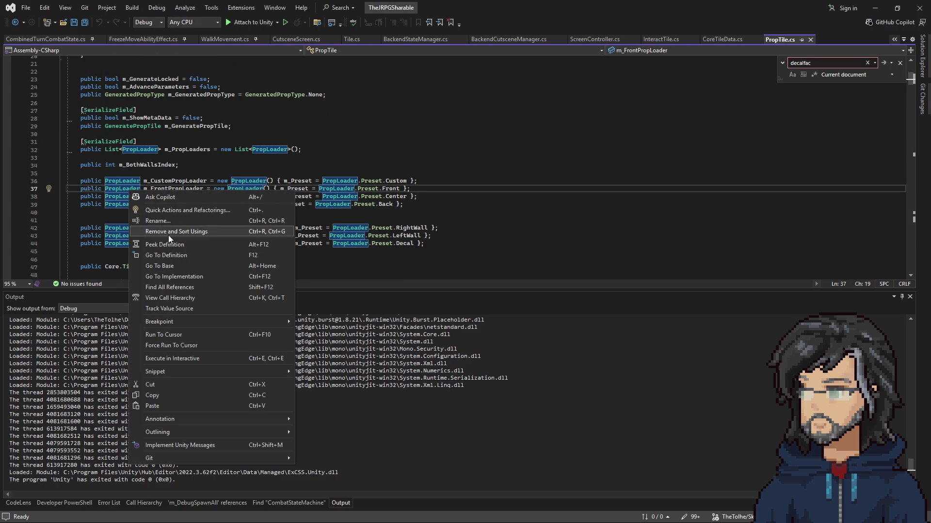
left_click(167, 255)
Step: Select m_Direction and step through its matches to the assignment on line 323
scroll(191, 247, "down", 9)
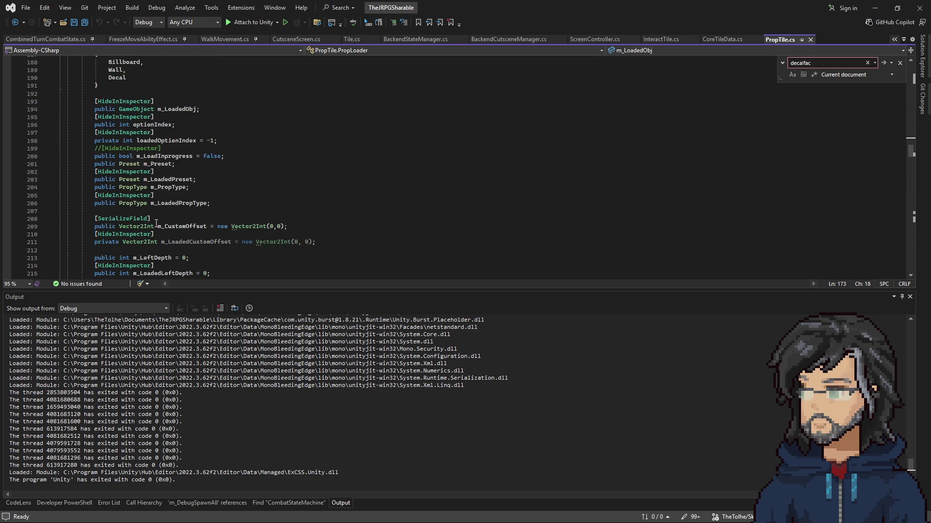
scroll(156, 223, "down", 7)
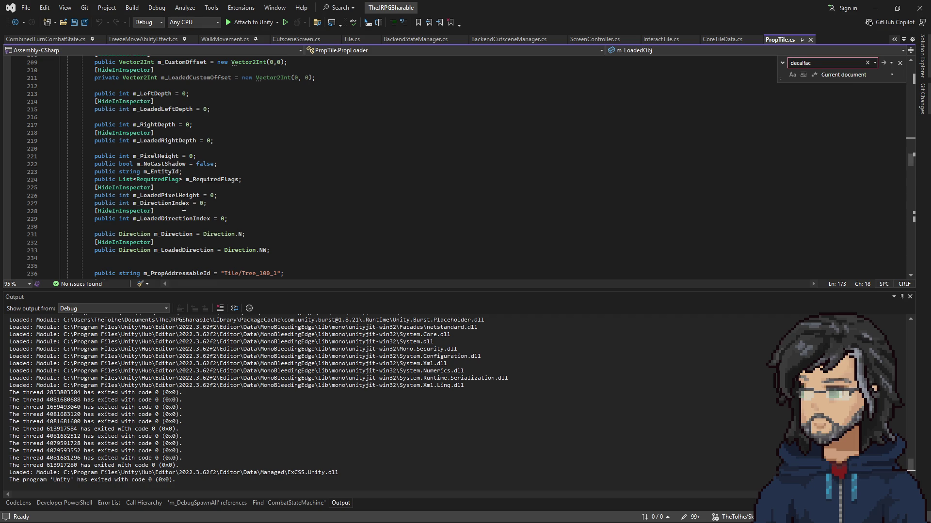
double_click(174, 235)
scroll(243, 225, "down", 4)
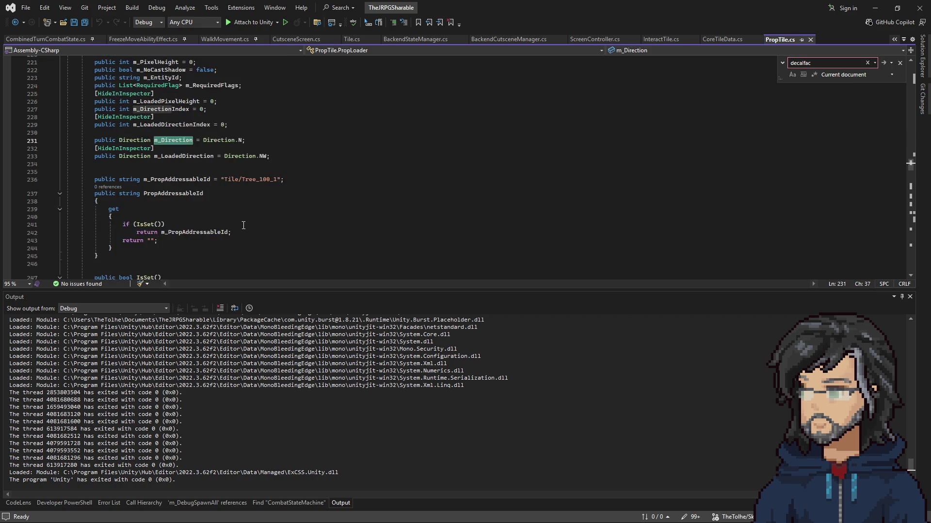
key("ctrl+f")
key("Return")
key("Return")
key("Return")
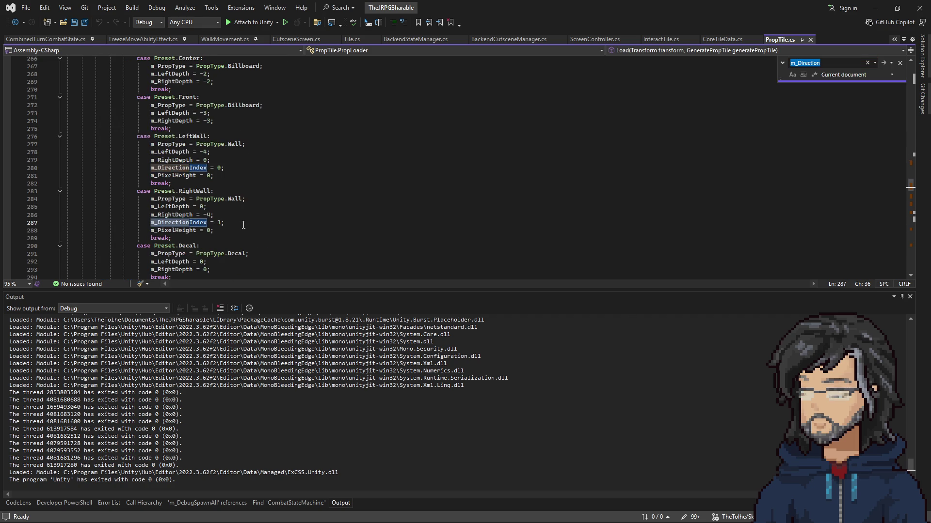
key("Return")
key("Return")
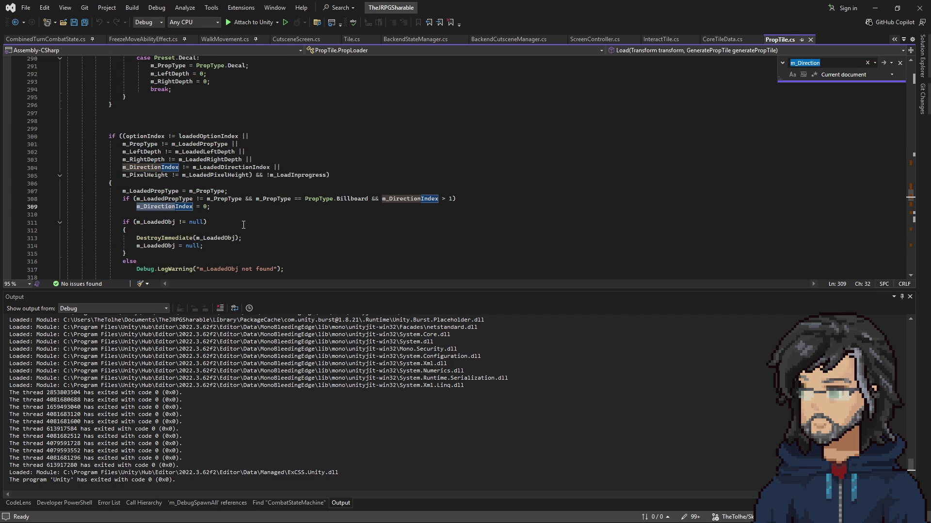
scroll(265, 224, "down", 2)
key("Return")
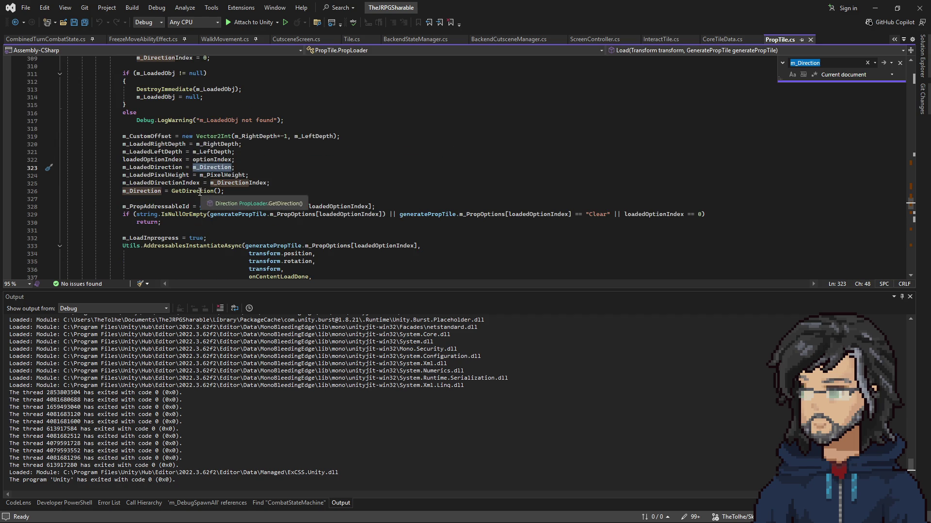
Step: Find all references to m_Direction across the solution
scroll(256, 186, "down", 2)
scroll(256, 186, "down", 1)
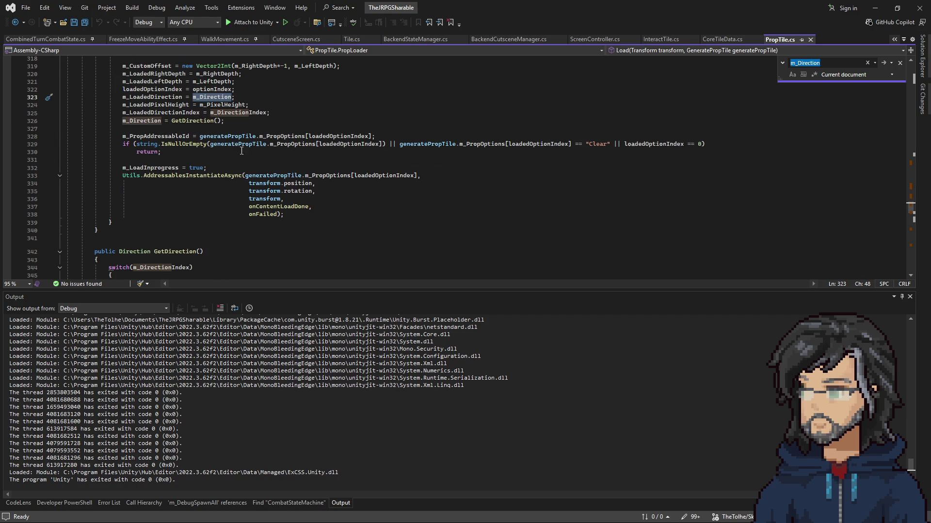
right_click(142, 125)
left_click(191, 221)
scroll(221, 225, "down", 5)
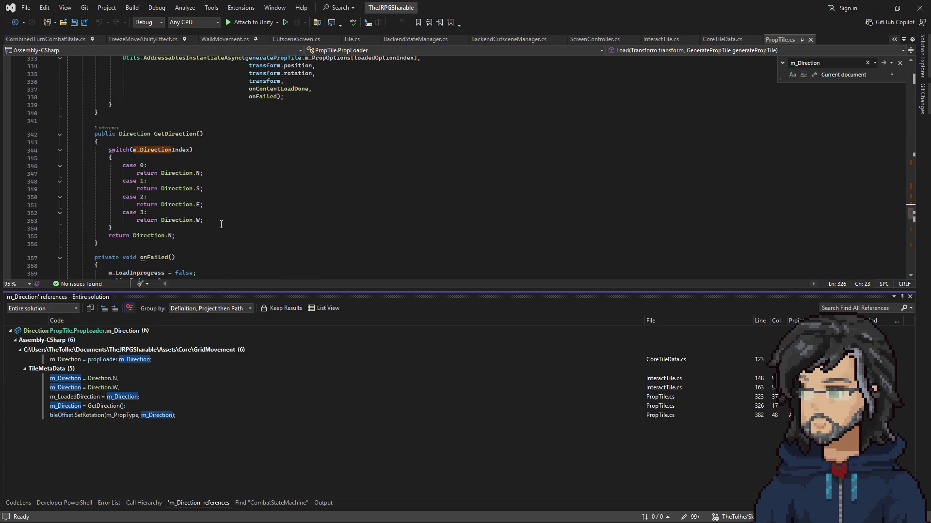
Step: Go to the GetDirection definition and mark its m_DirectionIndex switch argument
scroll(189, 205, "up", 1)
mouse_move(124, 126)
left_mouse_down()
mouse_move(194, 127)
mouse_move(201, 204)
left_mouse_up()
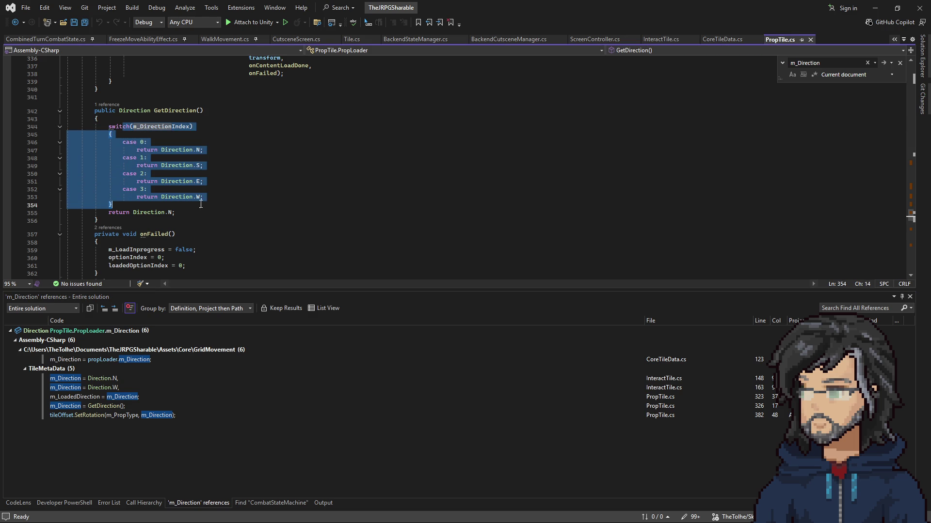
double_click(109, 405)
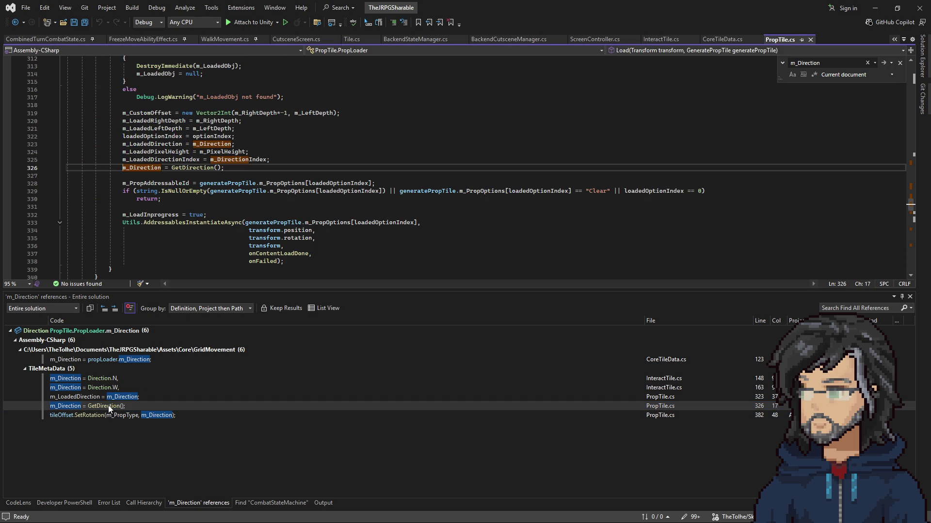
right_click(190, 166)
left_click(226, 237)
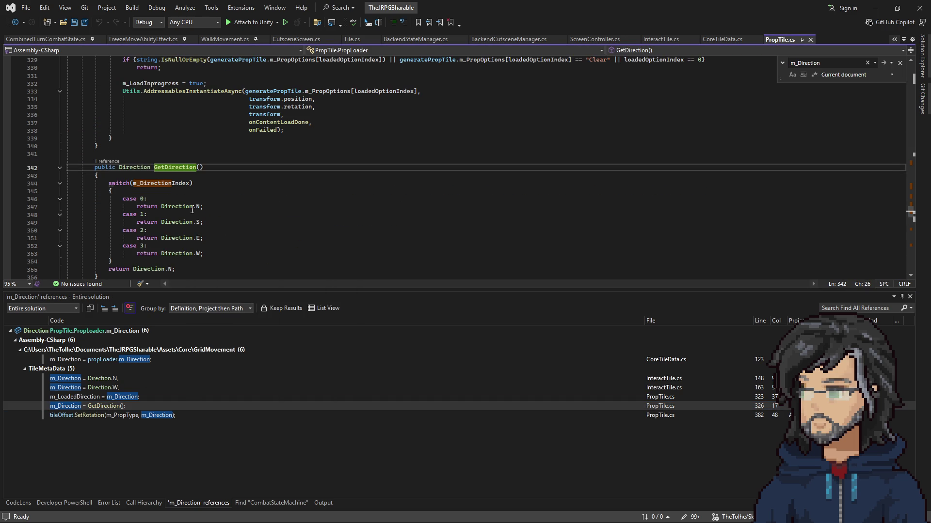
left_click_drag(133, 183, 209, 187)
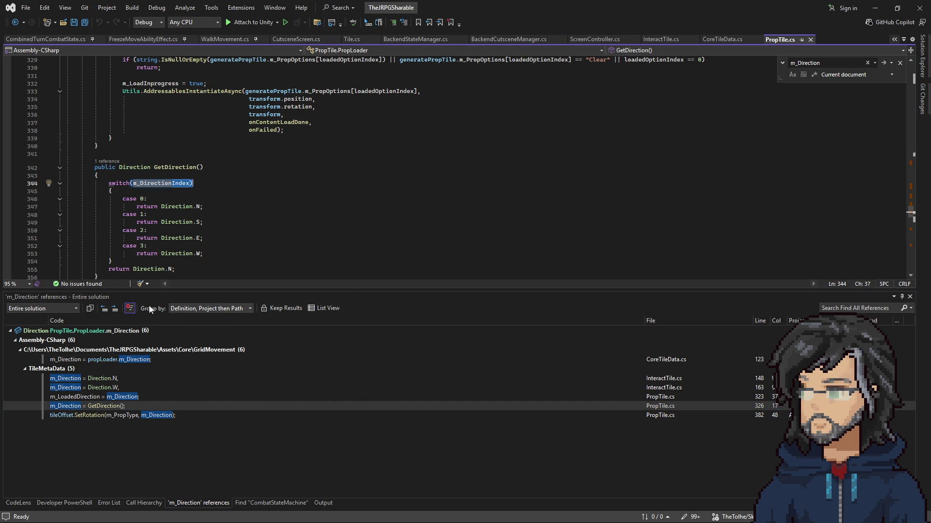
Step: Jump back to the m_LoadedDirection assignment on line 323 and select it
double_click(122, 397)
double_click(143, 168)
scroll(165, 189, "down", 5)
scroll(188, 202, "up", 3)
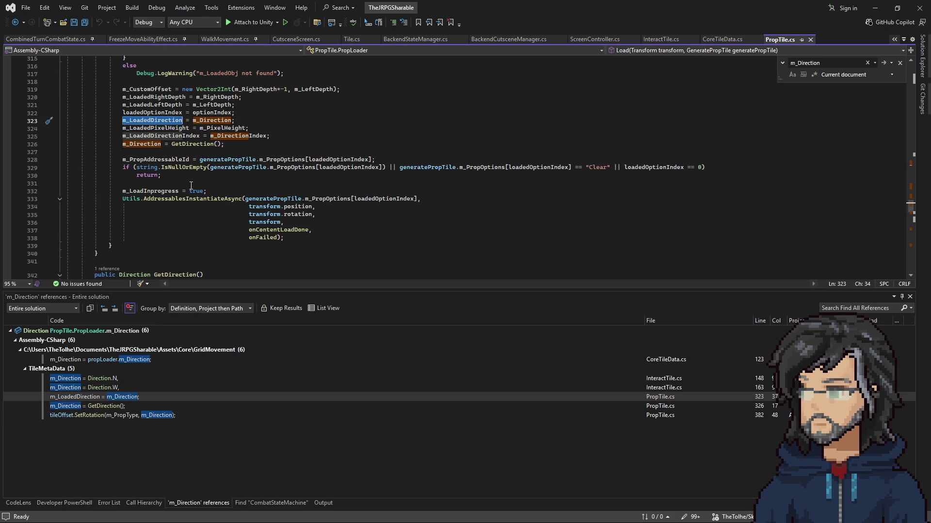
scroll(189, 188, "down", 4)
scroll(228, 203, "up", 4)
Step: Read the SetRotation definition in TileOffset.cs from the line 382 call, then return to Unity
double_click(96, 416)
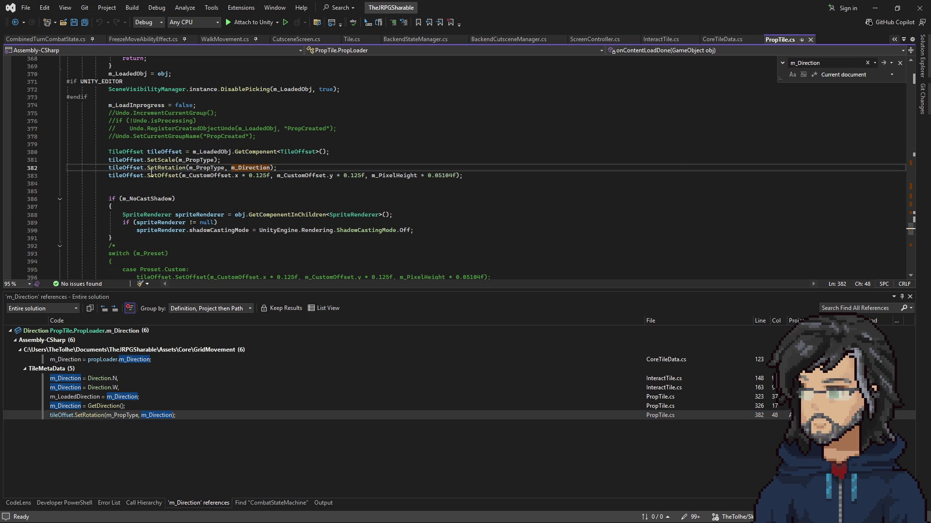
right_click(167, 168)
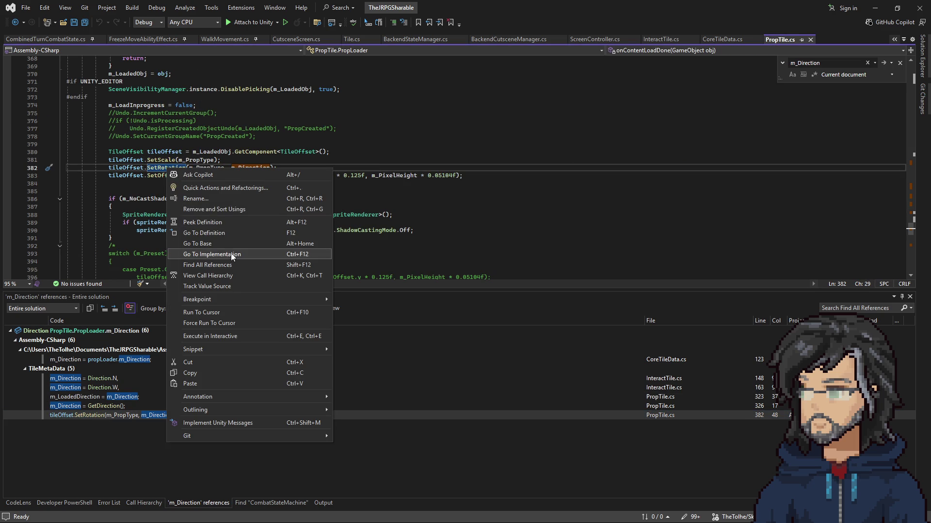
left_click(213, 232)
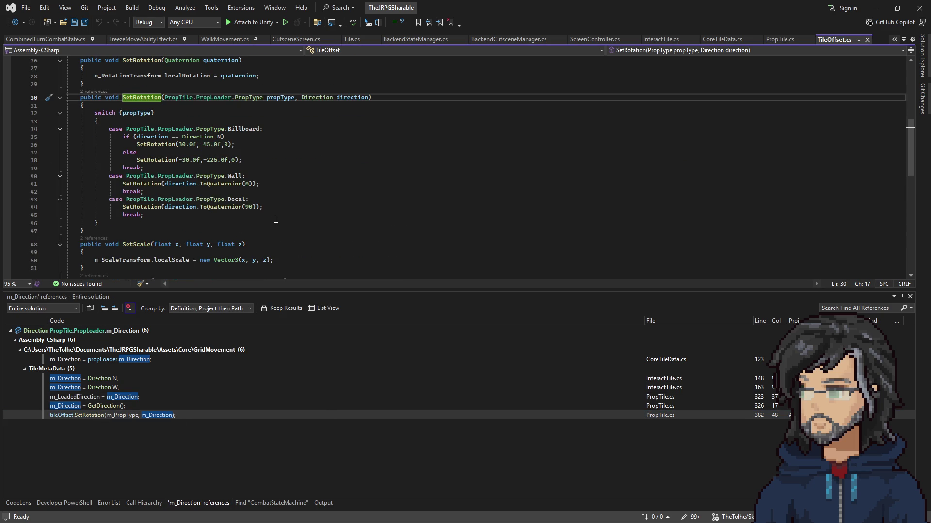
right_click(160, 144)
left_click(202, 214)
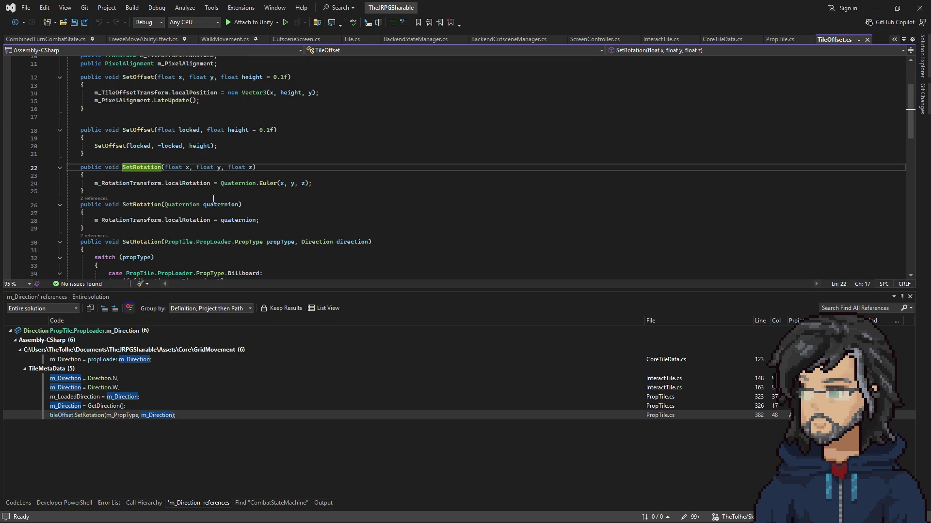
left_click(15, 22)
left_click(867, 10)
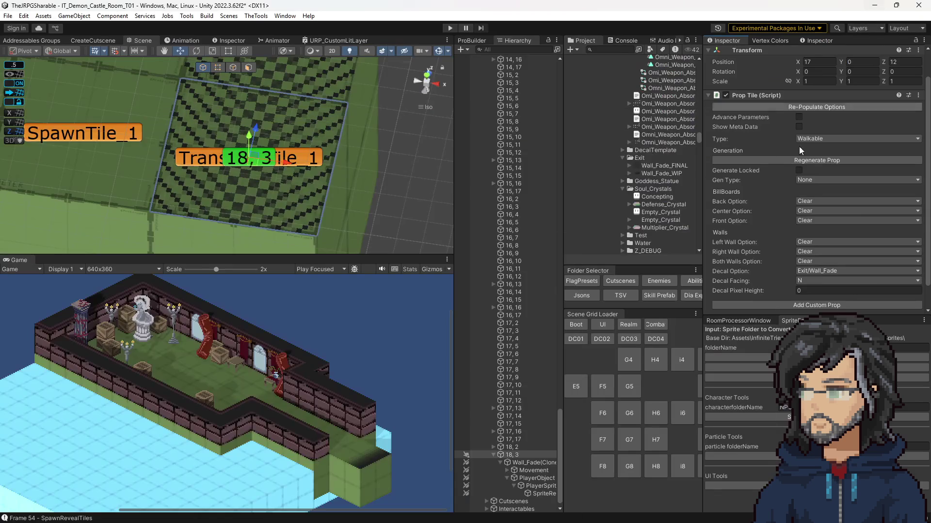
Step: Select Wall_Fade(Clone) and check its PlayerObject's rotation
left_click(534, 464)
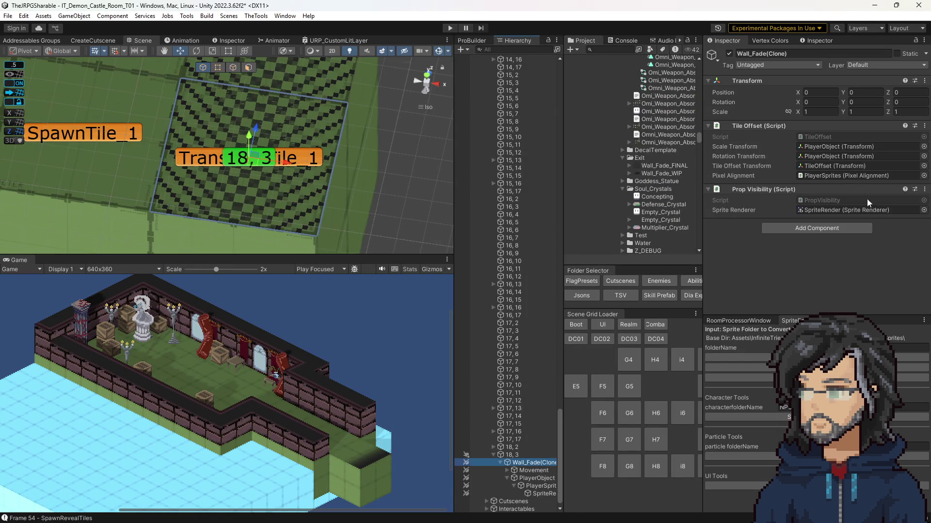
left_click(820, 157)
left_click(540, 478)
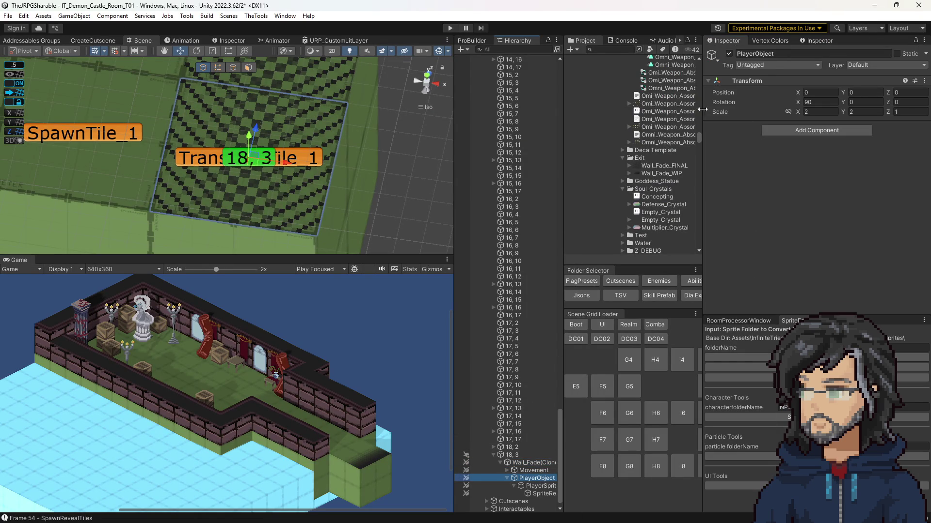
Step: Set tile 18,3's Decal Facing to S and recheck PlayerObject's rotation under Wall_Fade(Clone)
left_click(316, 162)
scroll(830, 257, "down", 2)
left_click(813, 257)
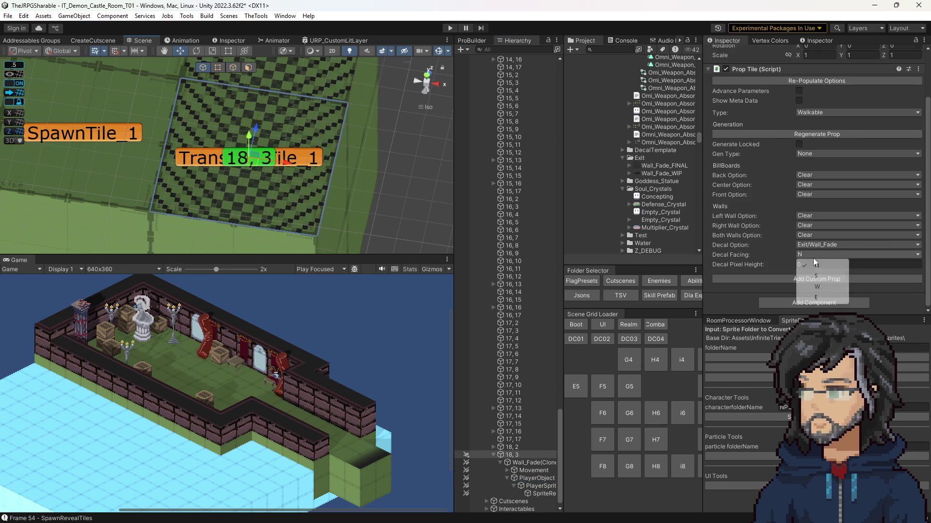
left_click(819, 282)
left_click(525, 486)
left_click(500, 486)
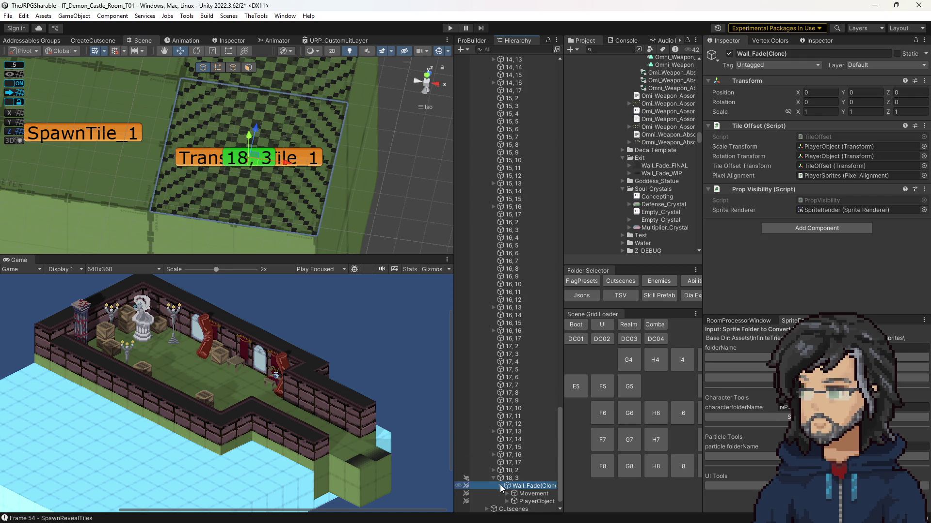
left_click(536, 502)
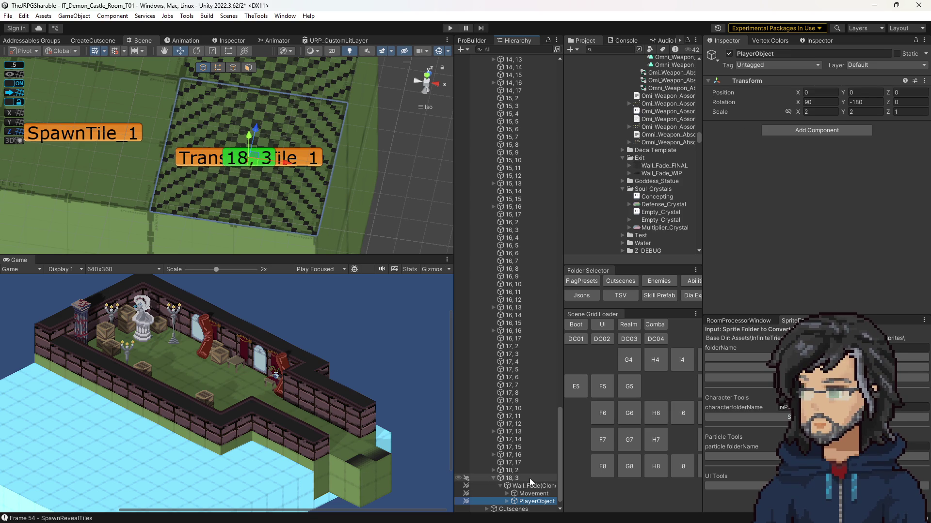
Step: Change tile 18,3's Decal Facing to E, inspect PlayerSprite and PlayerObject, then bring up URP_CustomLitLayer
left_click(513, 478)
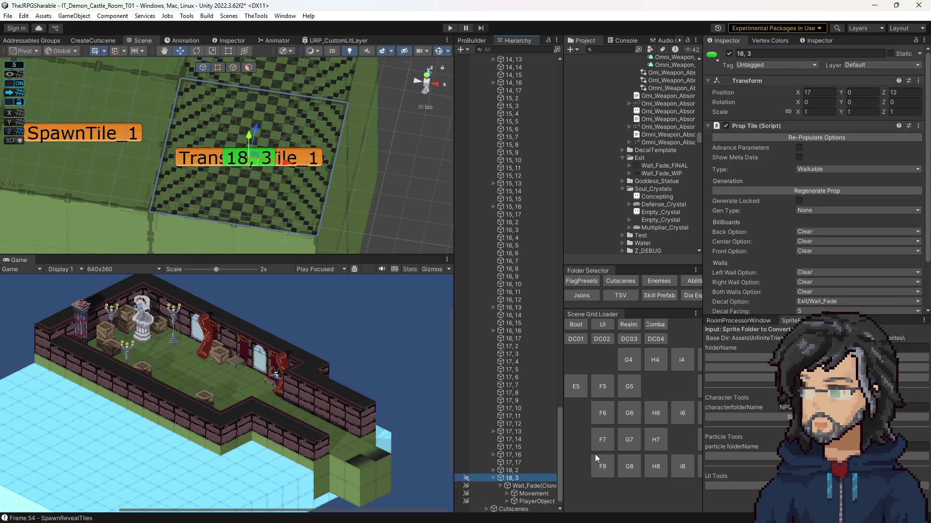
scroll(821, 289, "down", 2)
left_click(813, 254)
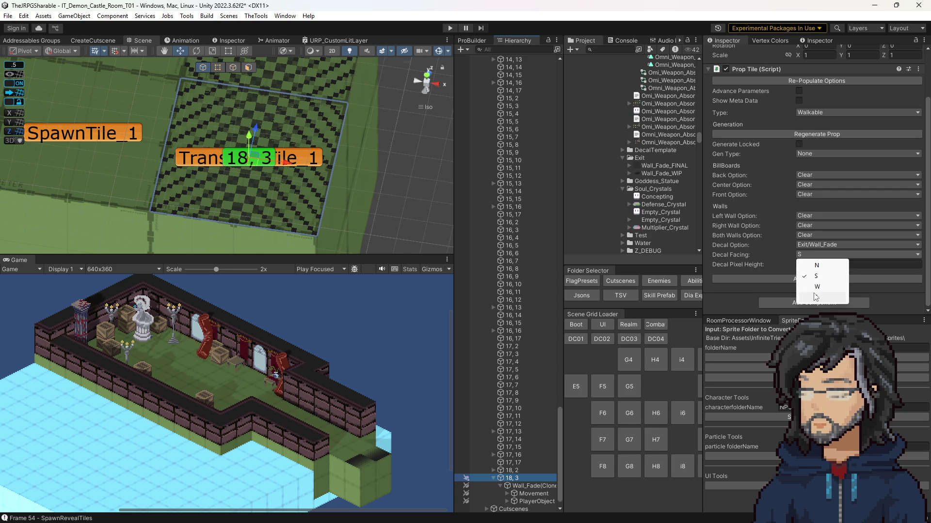
left_click(816, 298)
left_click(526, 486)
left_click(499, 485)
left_click(507, 486)
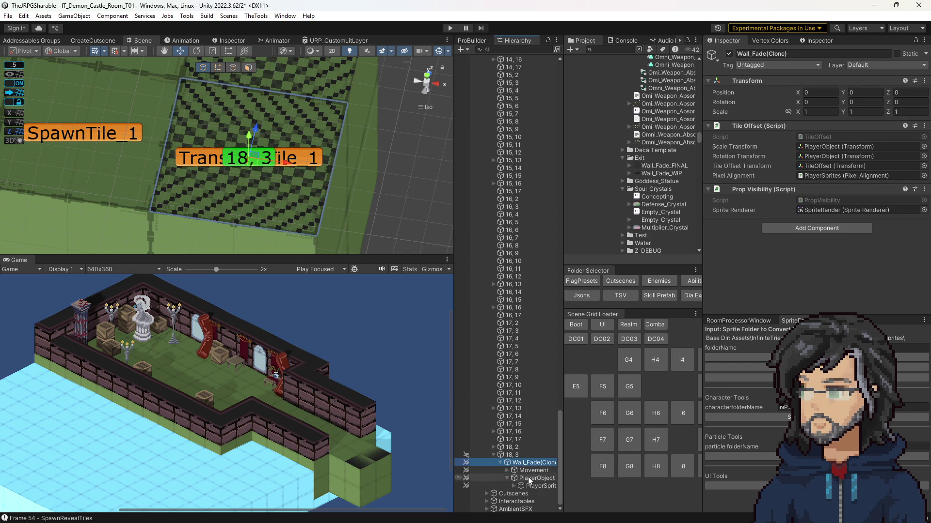
left_click(530, 487)
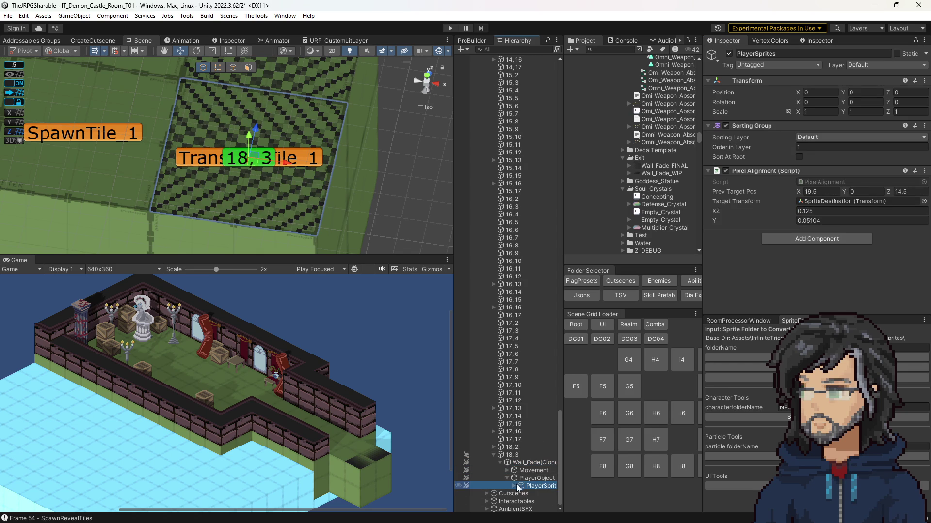
left_click(514, 486)
left_click(525, 479)
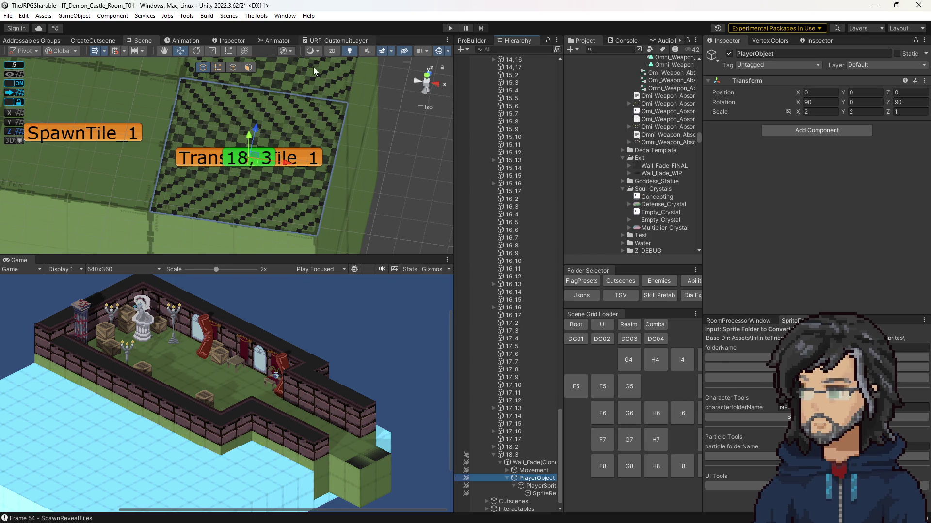
left_click(335, 41)
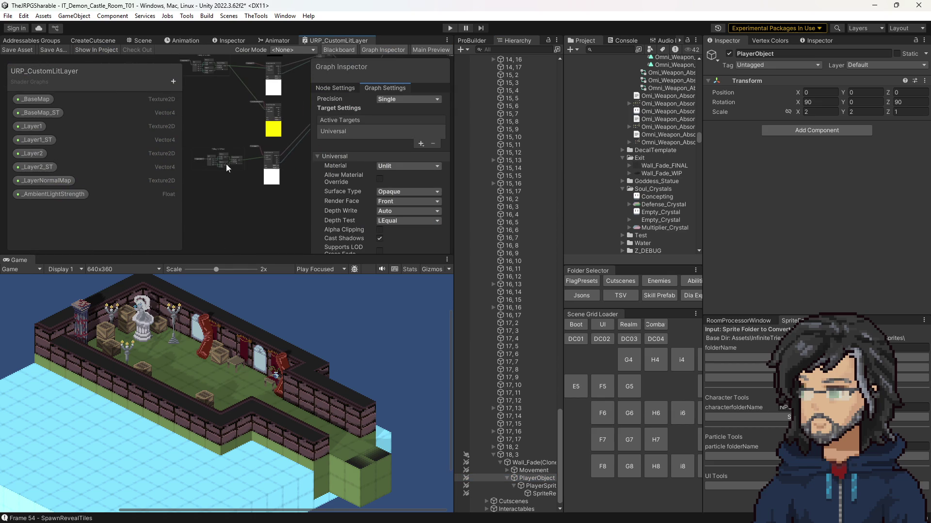
Step: Maximize the URP_CustomLitLayer graph, centre on the Tilling & Offset group, and select _Layer2_ST
scroll(227, 162, "up", 8)
scroll(242, 194, "up", 2)
scroll(252, 223, "down", 6)
left_click(207, 195)
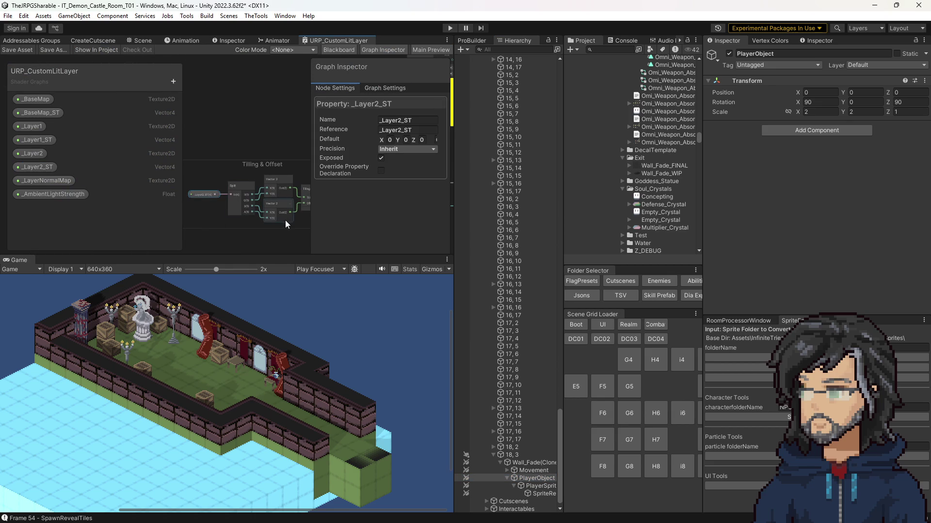
left_click_drag(285, 220, 251, 208)
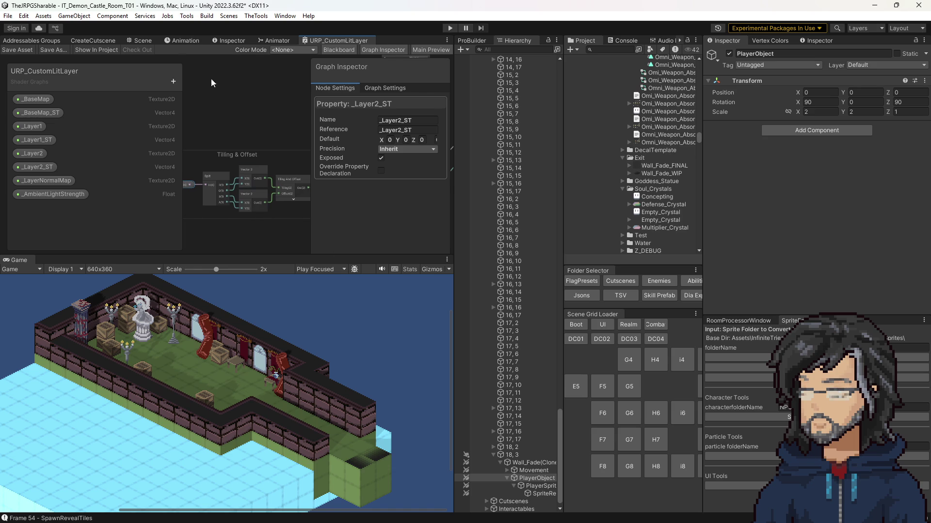
double_click(324, 43)
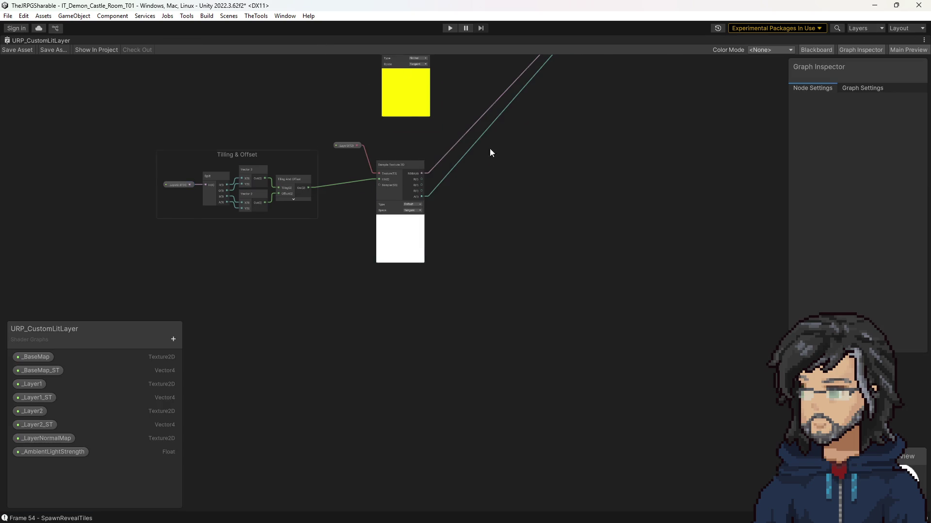
left_click_drag(482, 137, 523, 256)
scroll(272, 333, "up", 5)
left_click(211, 247)
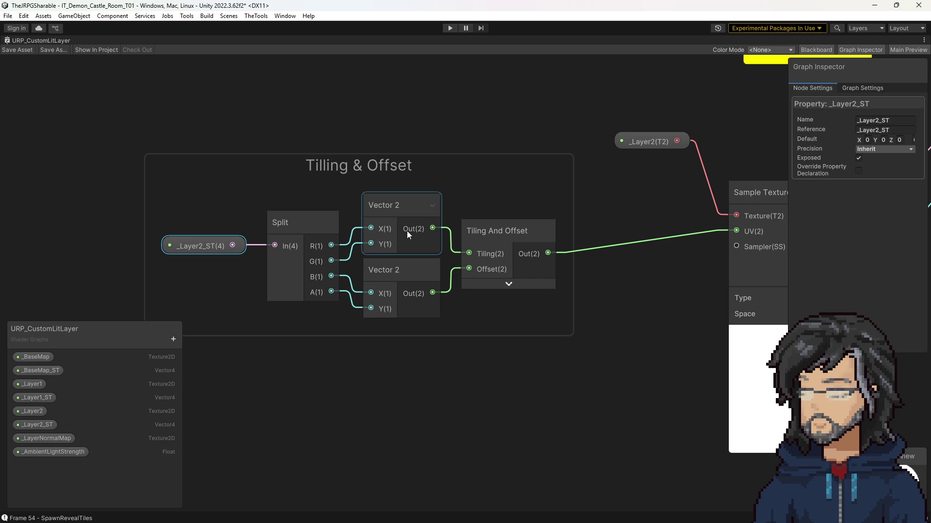
Step: Inspect the lower Vector 2 node, the Sample Texture 2D node and the Split node
left_click(408, 274)
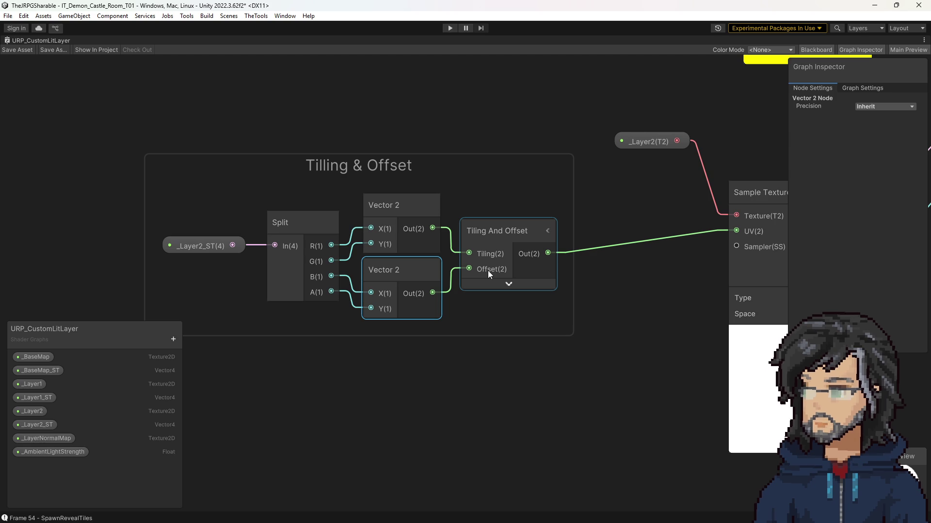
left_click_drag(630, 304, 451, 300)
scroll(452, 304, "down", 3)
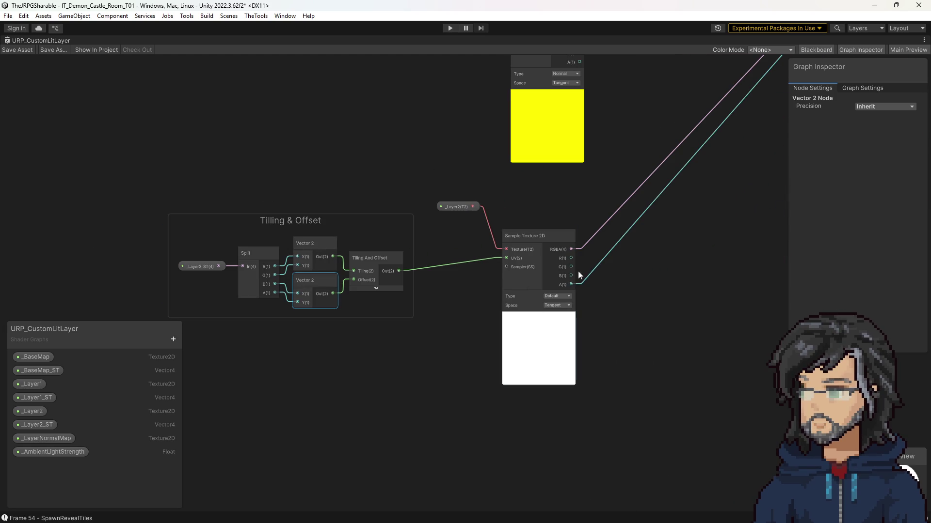
scroll(567, 264, "up", 3)
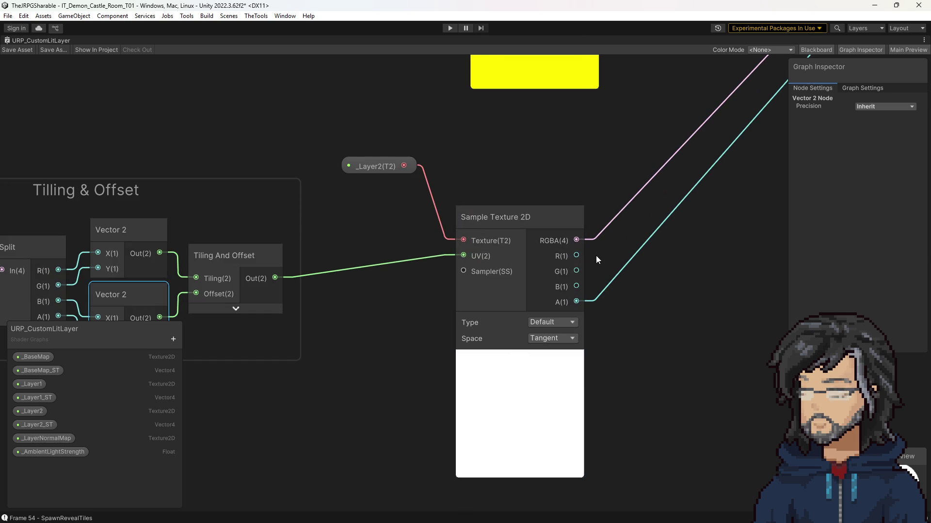
left_click_drag(335, 276, 464, 262)
scroll(455, 269, "down", 3)
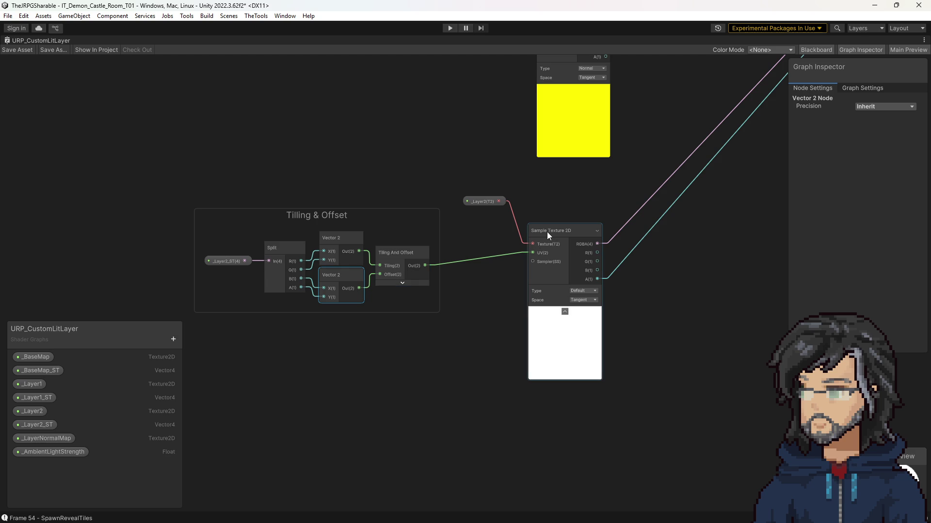
scroll(411, 274, "up", 3)
Step: Inspect the Tiling And Offset node's preview and bring _Layer2_ST back into view
left_click(400, 281)
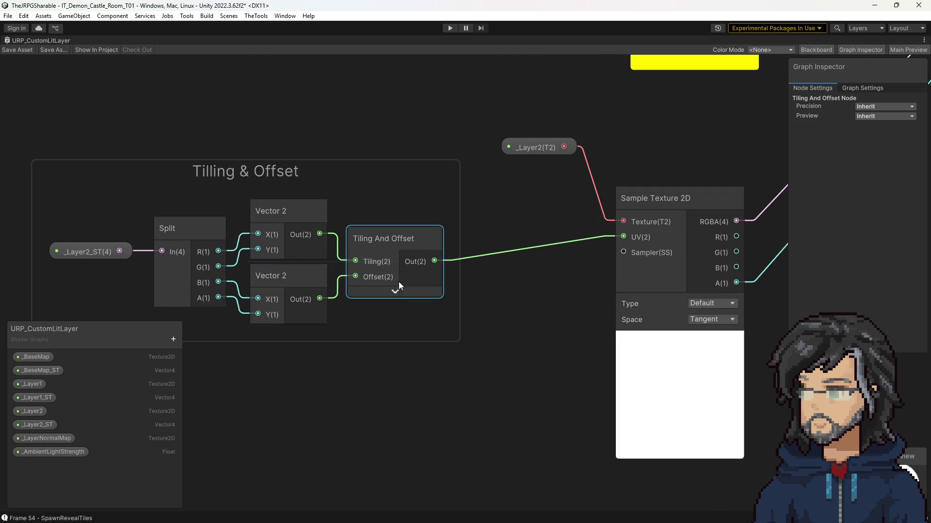
left_click(395, 293)
left_click(412, 295)
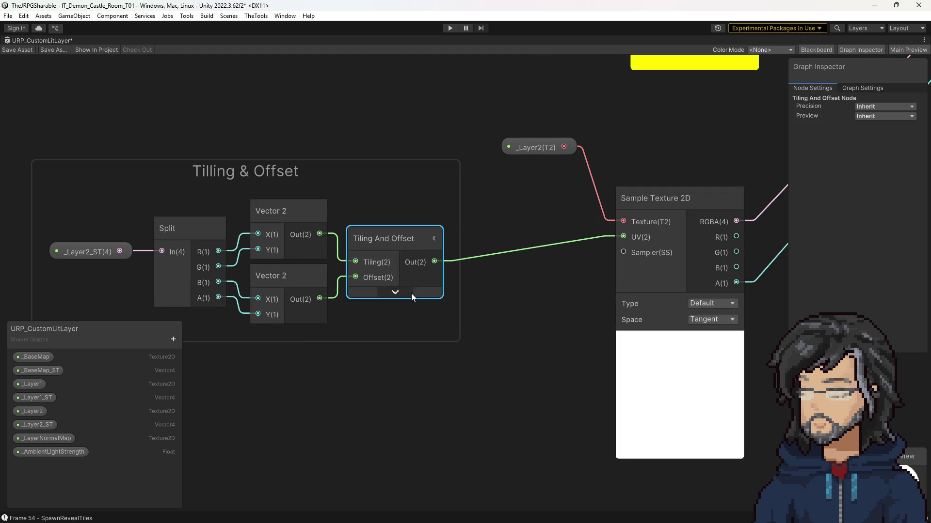
scroll(487, 274, "right", 5)
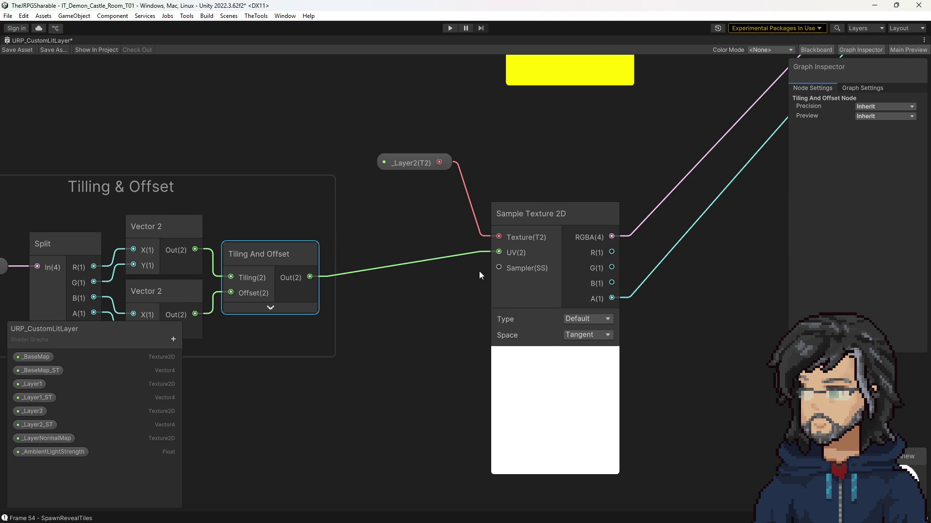
left_click_drag(413, 274, 509, 240)
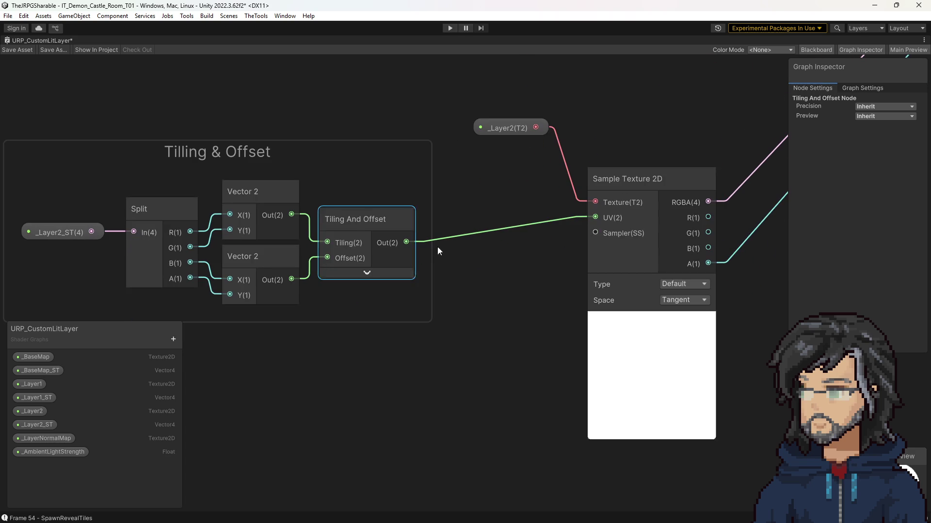
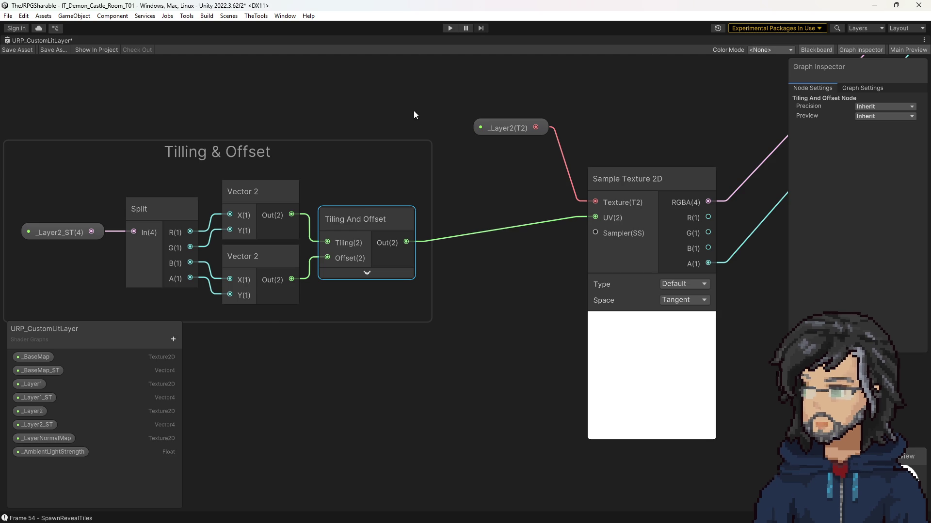
Step: Restore the full editor layout around the Shader Graph and select floor tile 18, 3
double_click(51, 40)
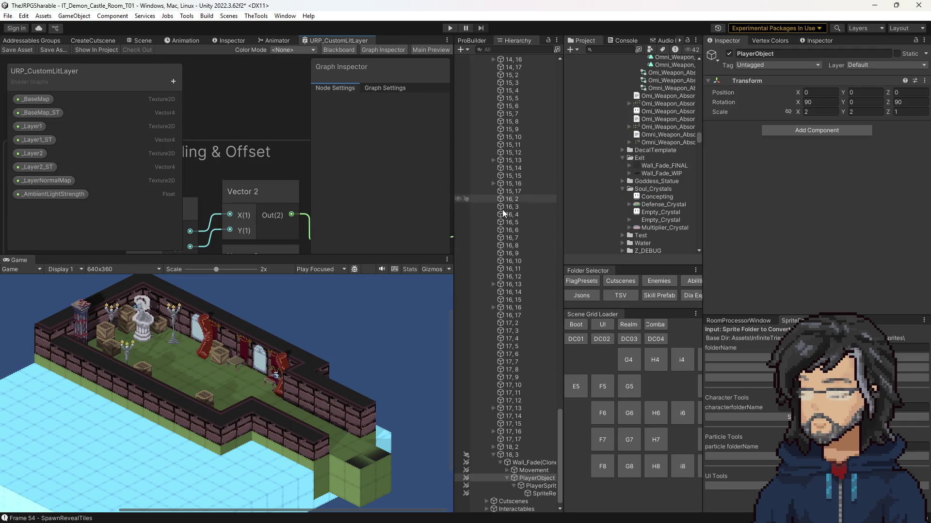
scroll(268, 67, "down", 3)
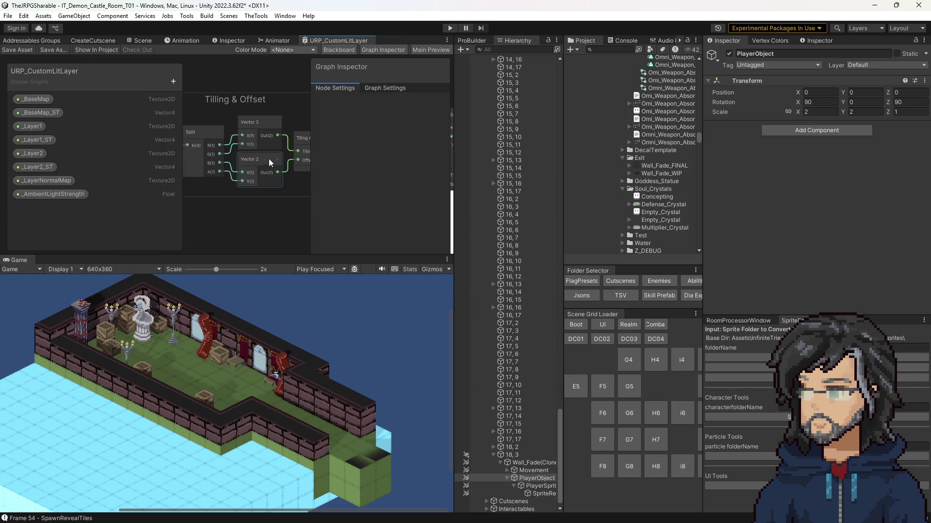
left_click(529, 455)
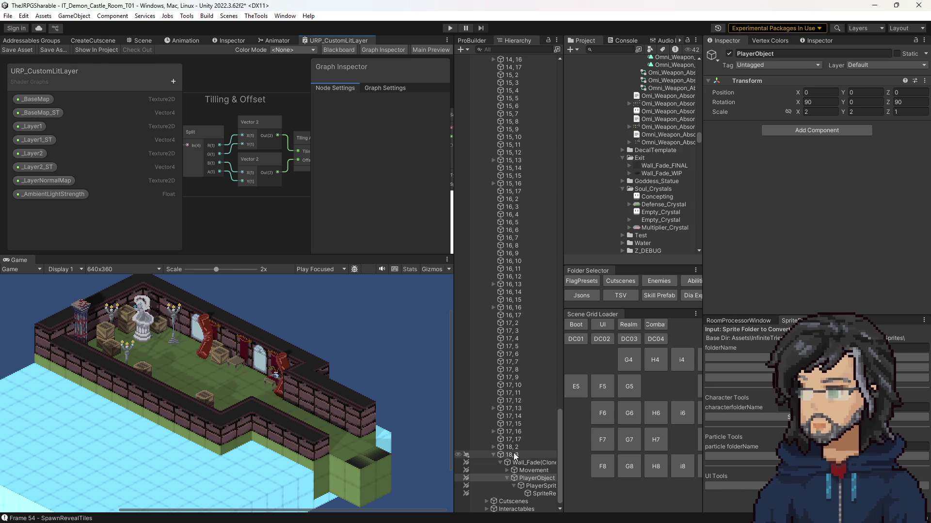
Step: Load the IT_Woods_Room_F7 scene from the Scene Grid Loader, answering the save-changes prompt
scroll(812, 237, "down", 3)
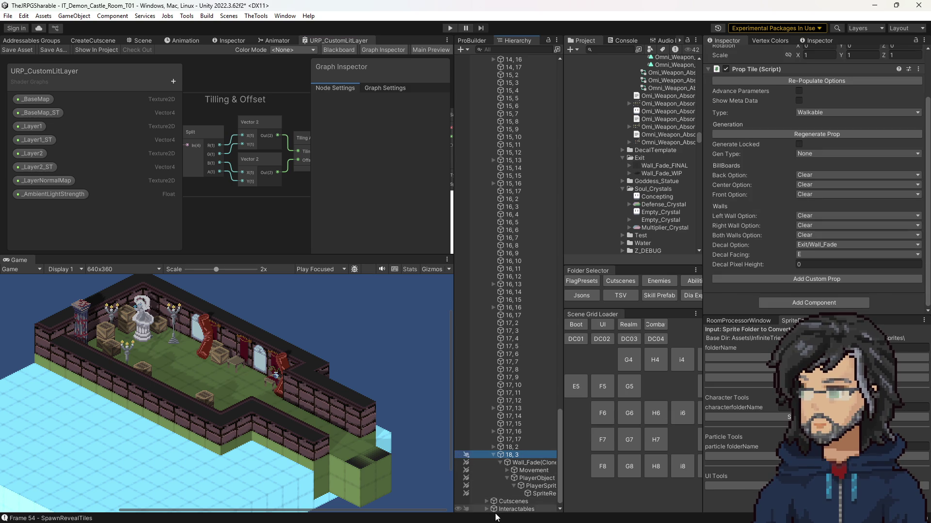
left_click(607, 441)
left_click(493, 287)
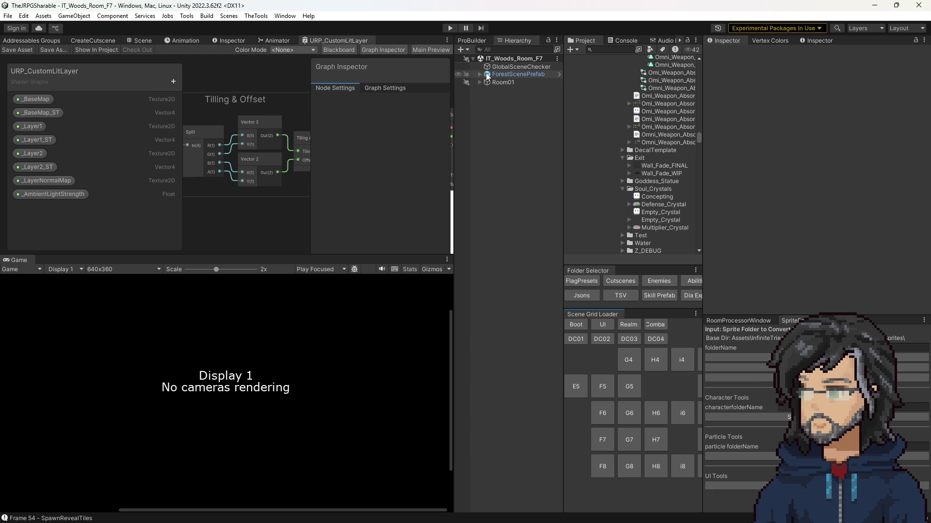
Step: Expand ForestScenePrefab, check the Wall_Fade_FINAL texture, then search project assets for 'base flo'
left_click(478, 74)
left_click(479, 74)
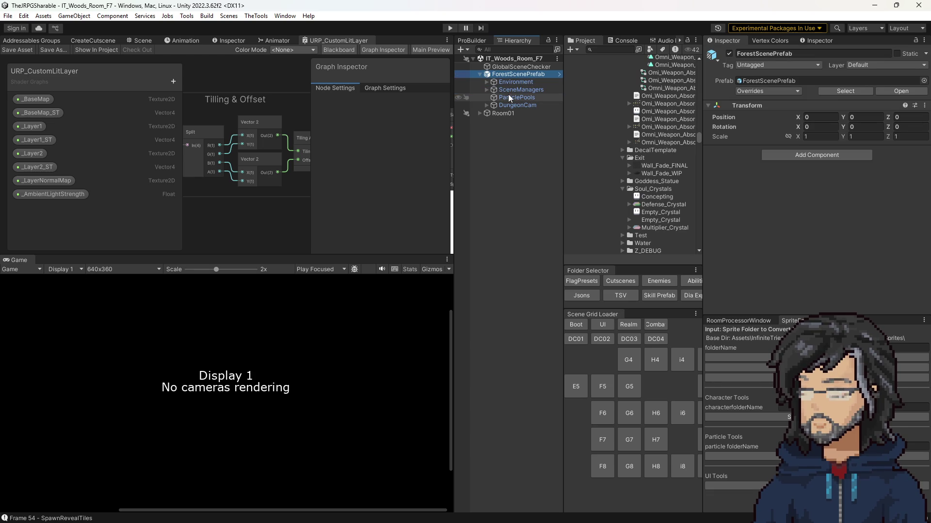
left_click(646, 166)
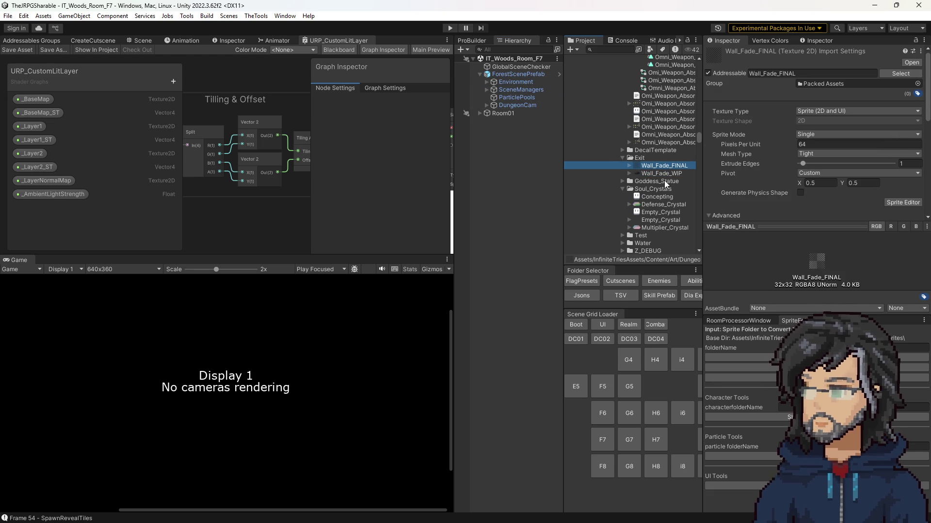
left_click(666, 172)
left_click(662, 166)
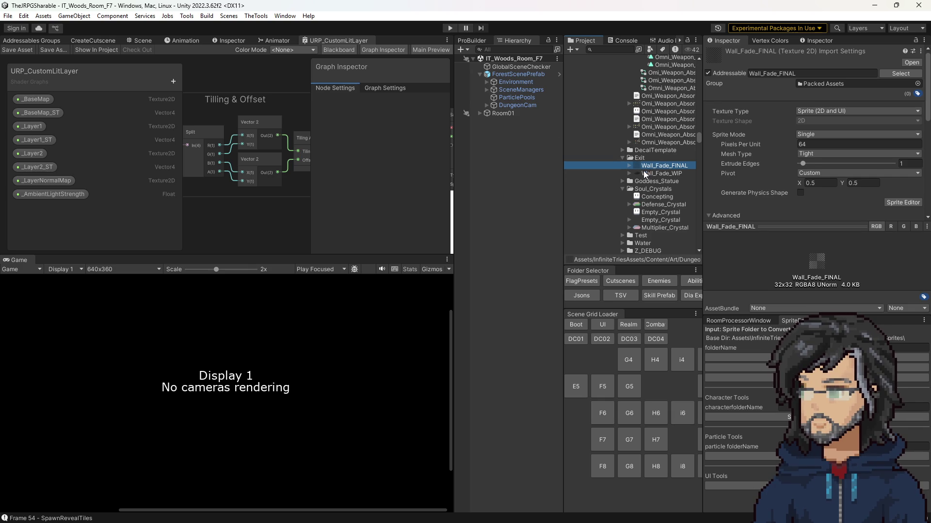
left_click(610, 50)
type("ase flo")
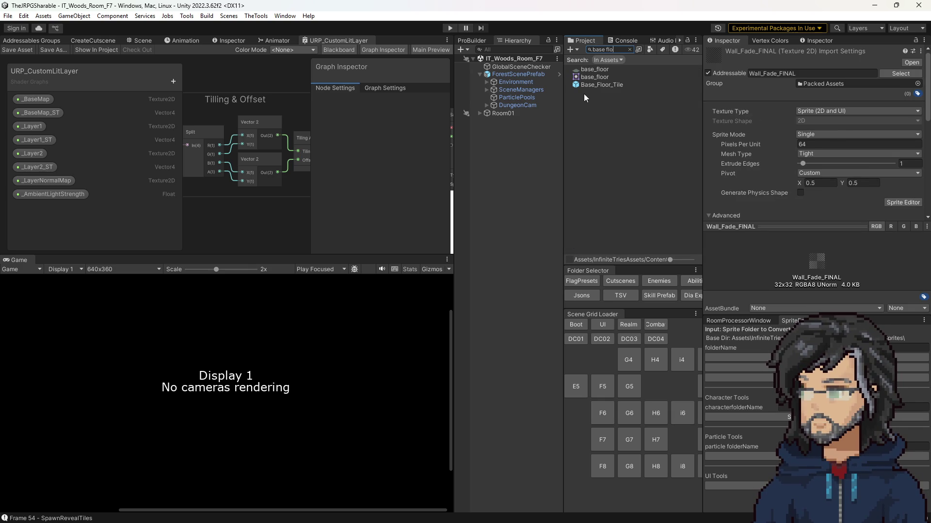
Step: Open the Base_Floor_Tile prefab and browse TempFloorProps to the Wall_Fade_FINAL texture
double_click(586, 84)
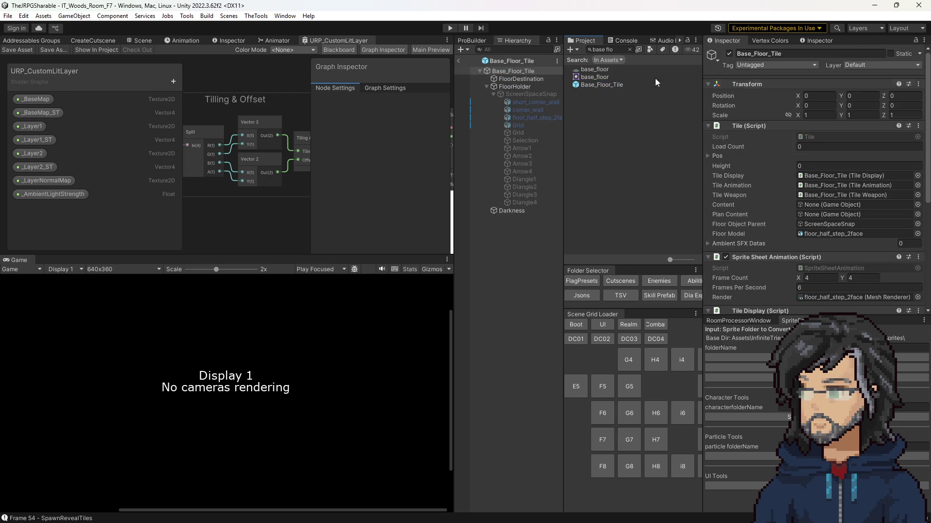
left_click(499, 61)
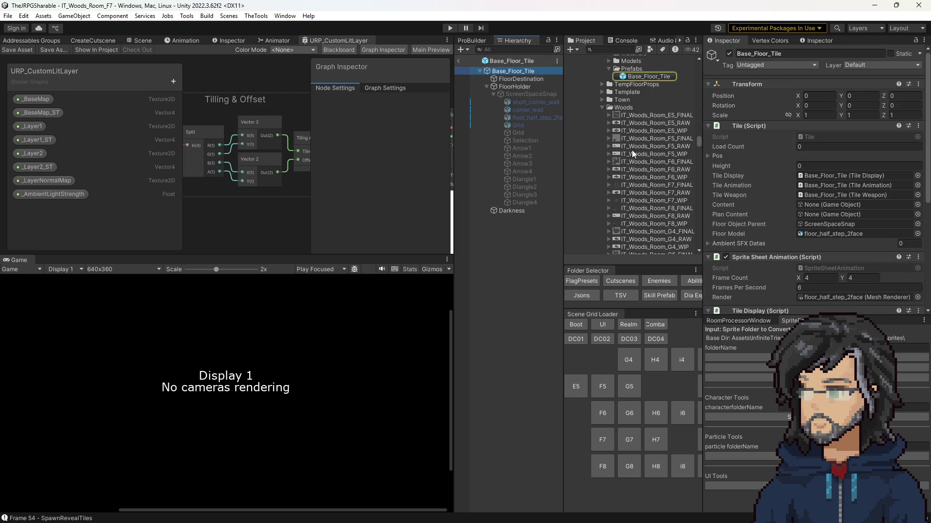
scroll(630, 189, "down", 10)
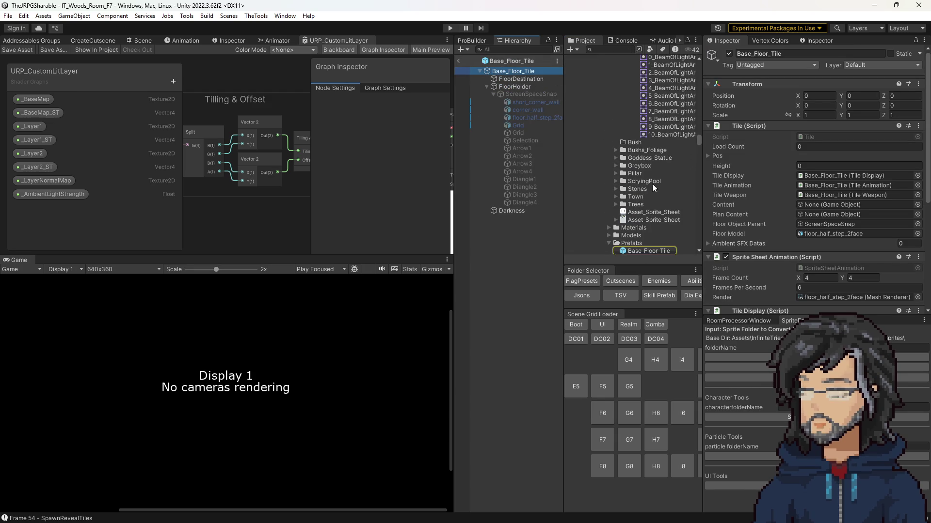
scroll(639, 189, "up", 6)
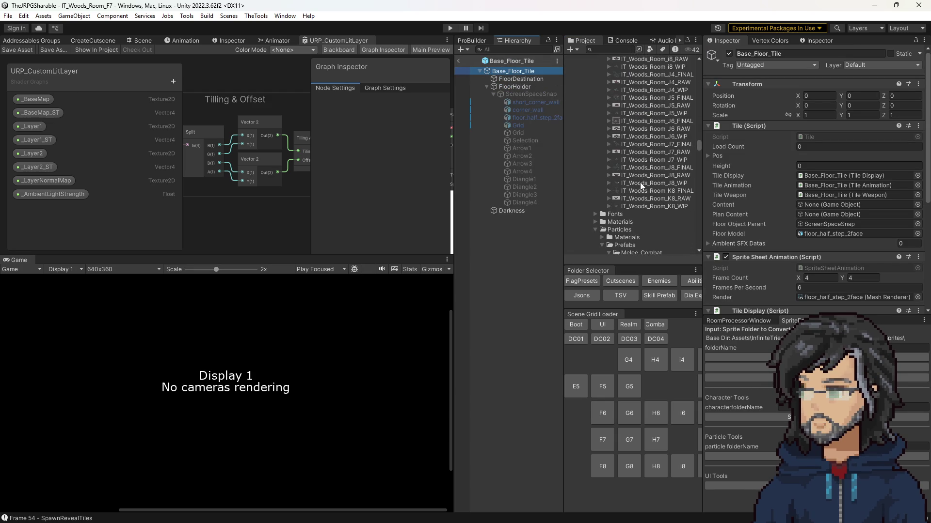
scroll(639, 182, "up", 3)
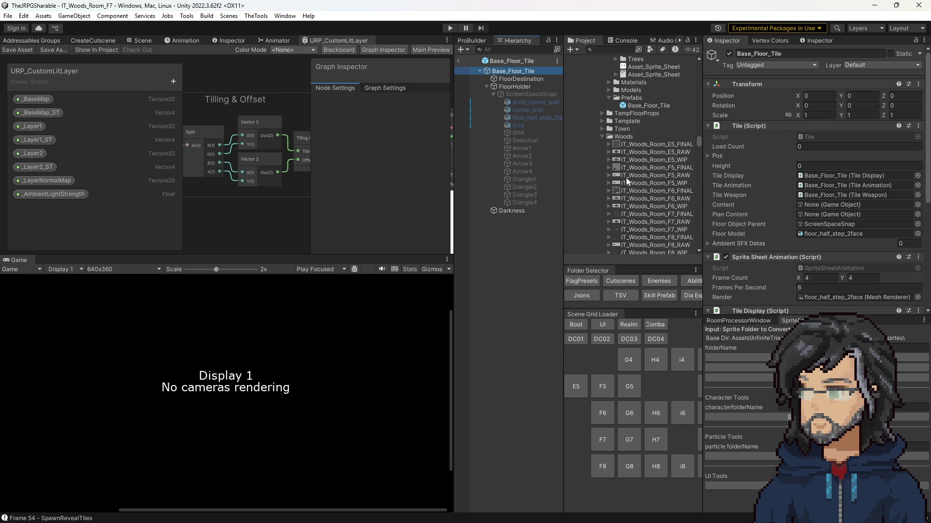
left_click(601, 121)
left_click(601, 121)
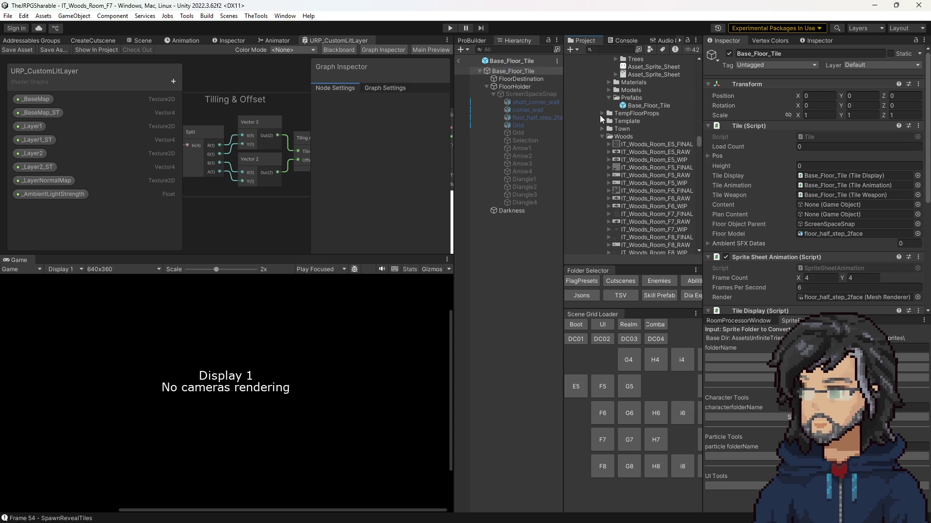
left_click(600, 115)
scroll(610, 133, "down", 5)
scroll(606, 149, "down", 5)
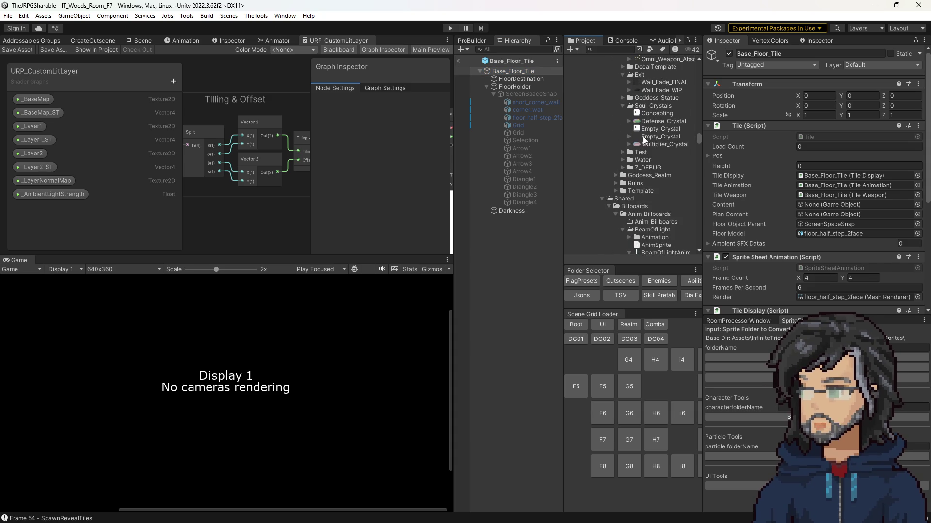
left_click(650, 87)
left_click(650, 86)
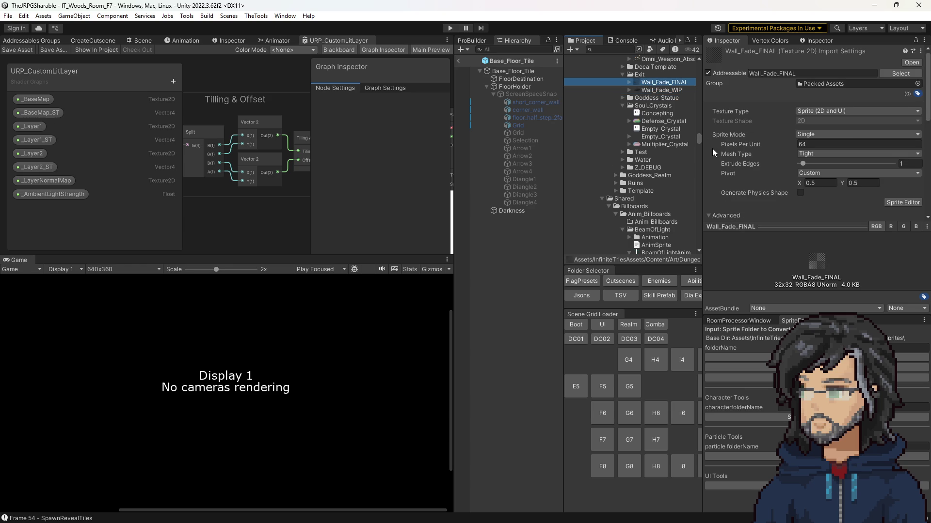
Step: Tidy the Project tree by collapsing the Characters, Demon_Castle, Props and Shared folders
scroll(648, 156, "up", 7)
scroll(650, 168, "down", 10)
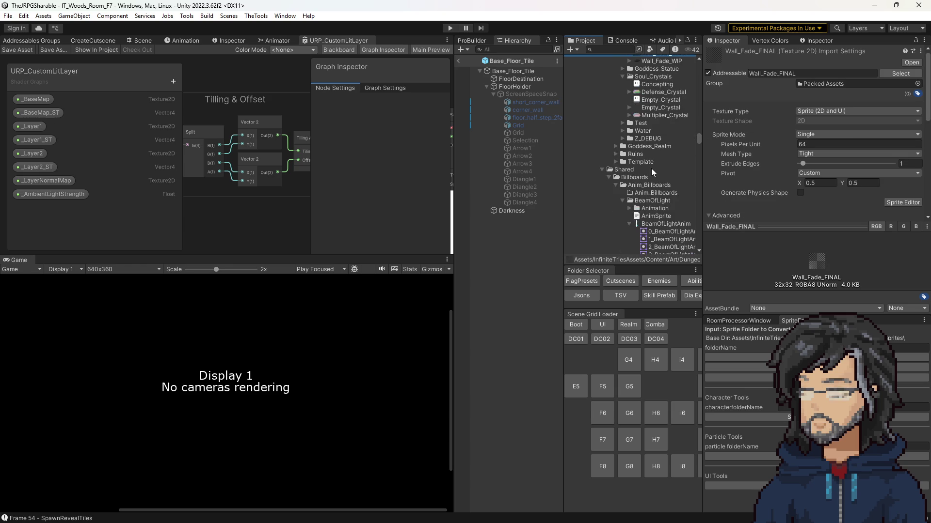
scroll(649, 162, "up", 10)
scroll(648, 155, "down", 10)
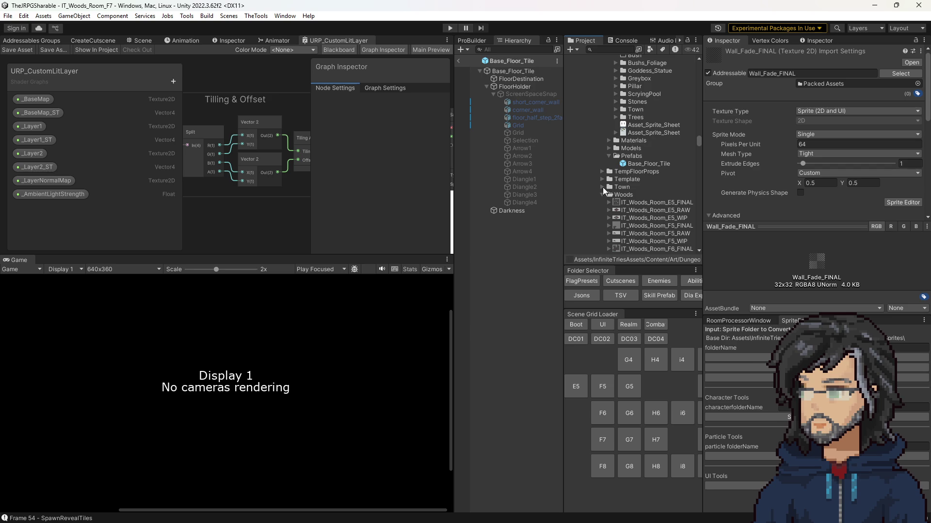
scroll(599, 180, "up", 10)
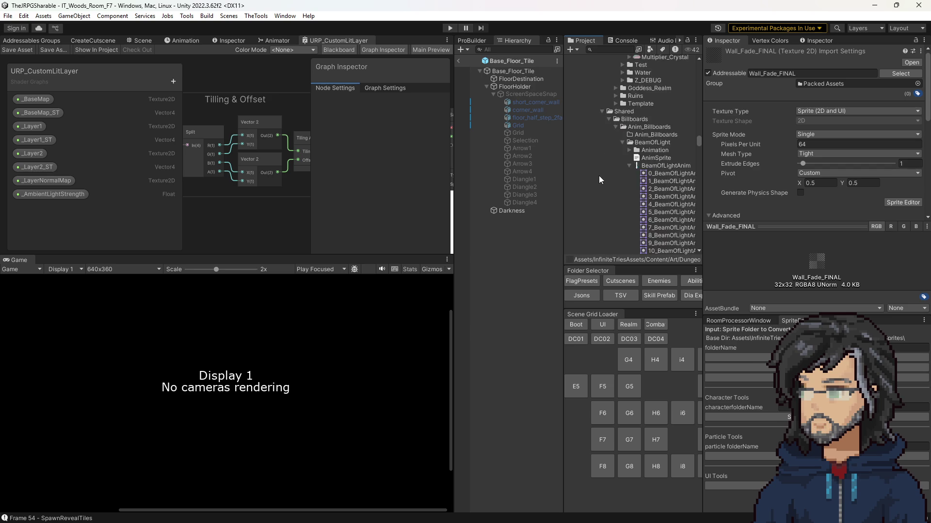
scroll(600, 175, "up", 10)
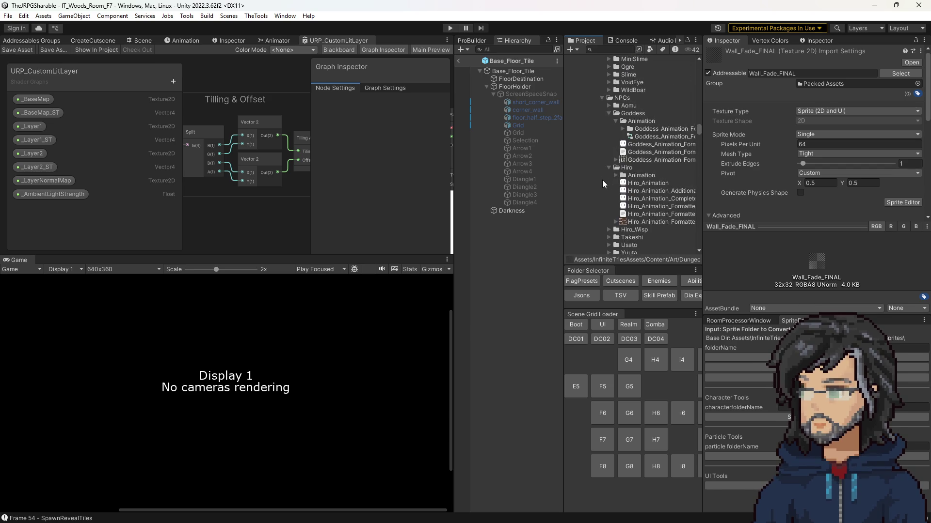
left_click(592, 202)
scroll(601, 233, "down", 4)
left_click(603, 146)
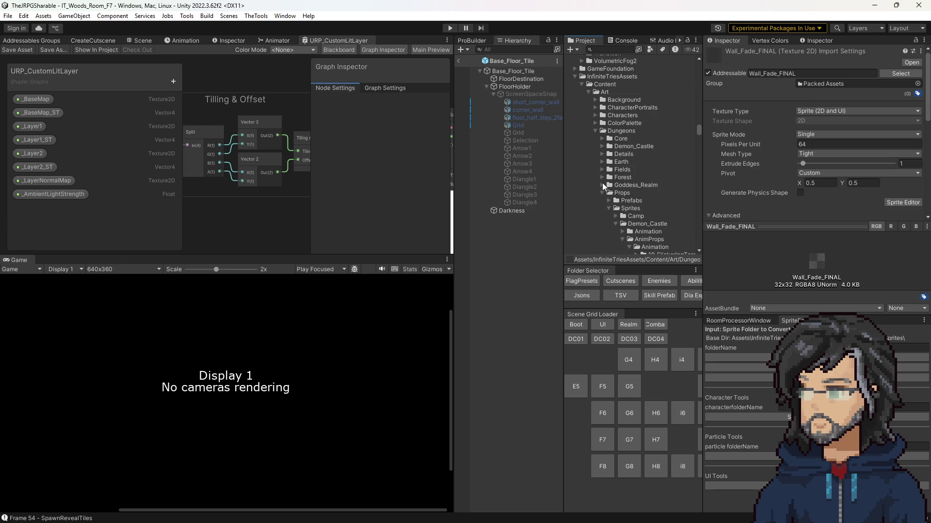
left_click(602, 192)
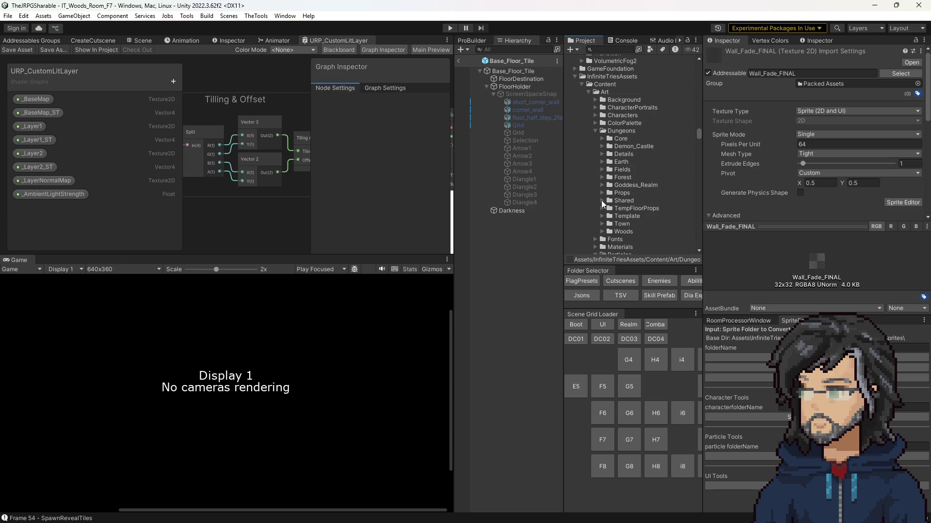
left_click(602, 200, "alt")
left_click(616, 129)
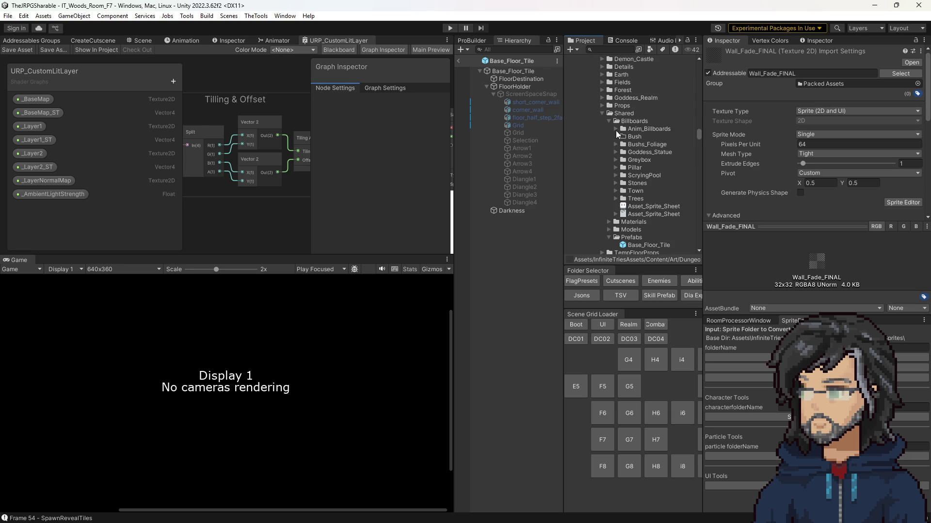
left_click(614, 183)
left_click(614, 183)
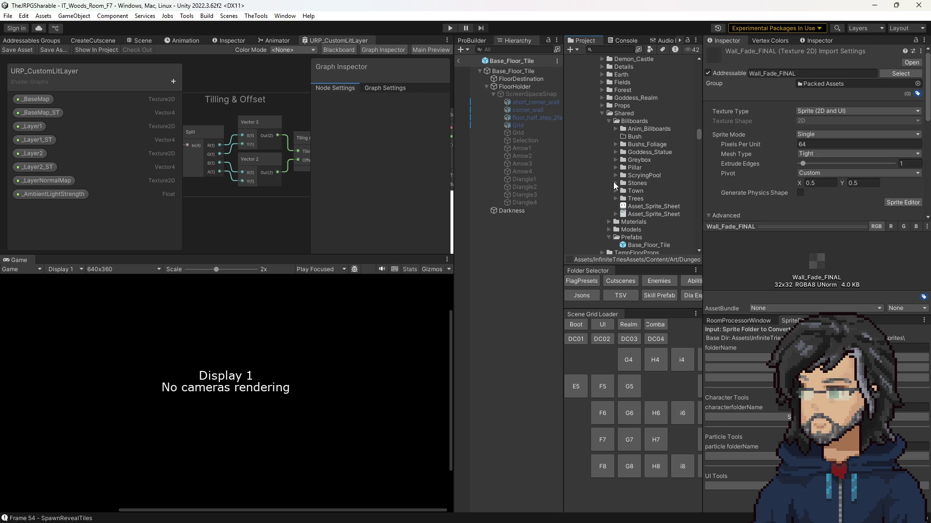
left_click(602, 113)
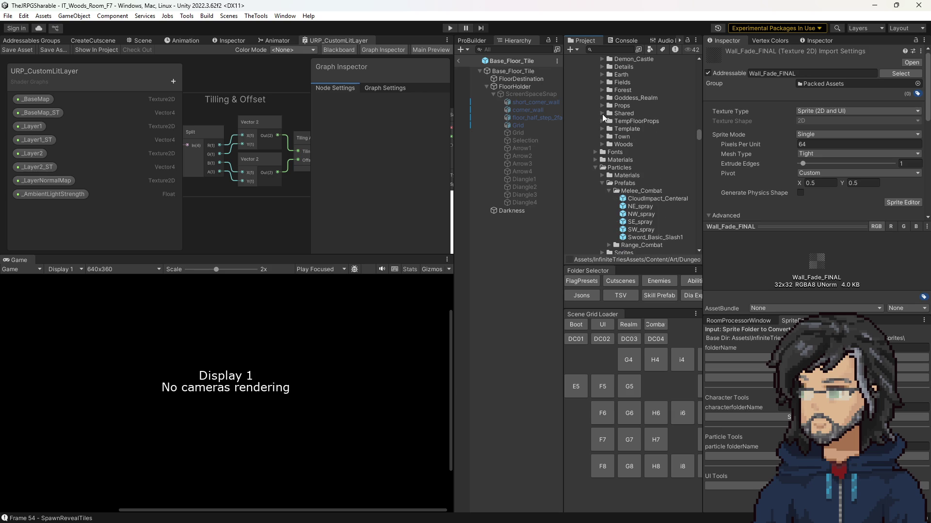
Step: Expand the Dungeons Template folder and select it
scroll(600, 119, "up", 2)
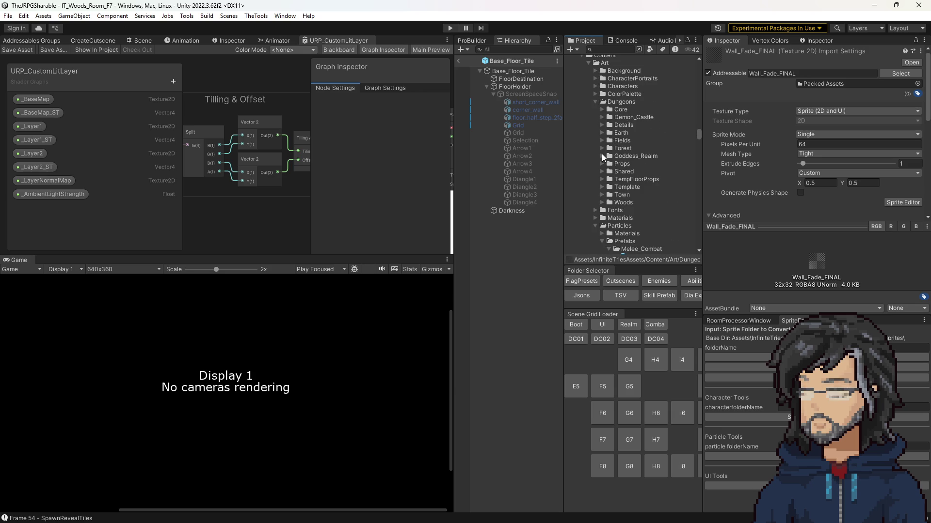
left_click(601, 108)
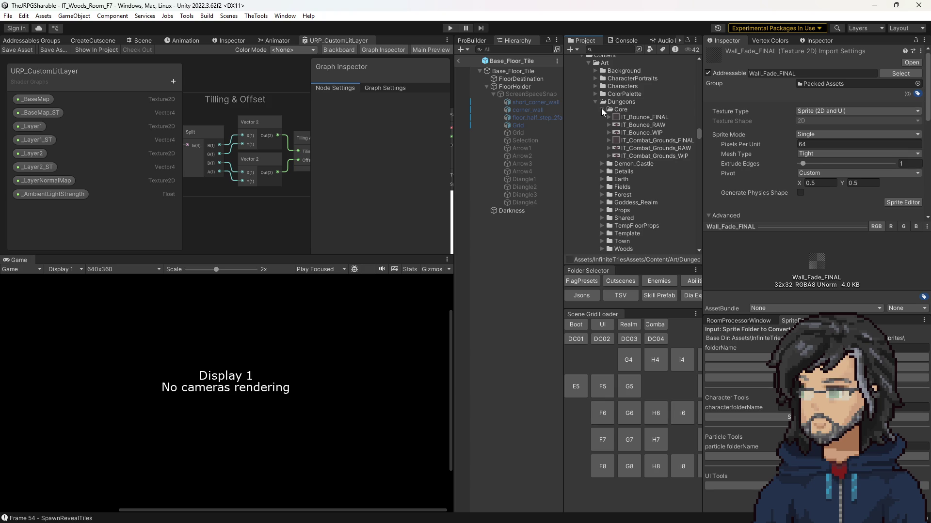
left_click(602, 109)
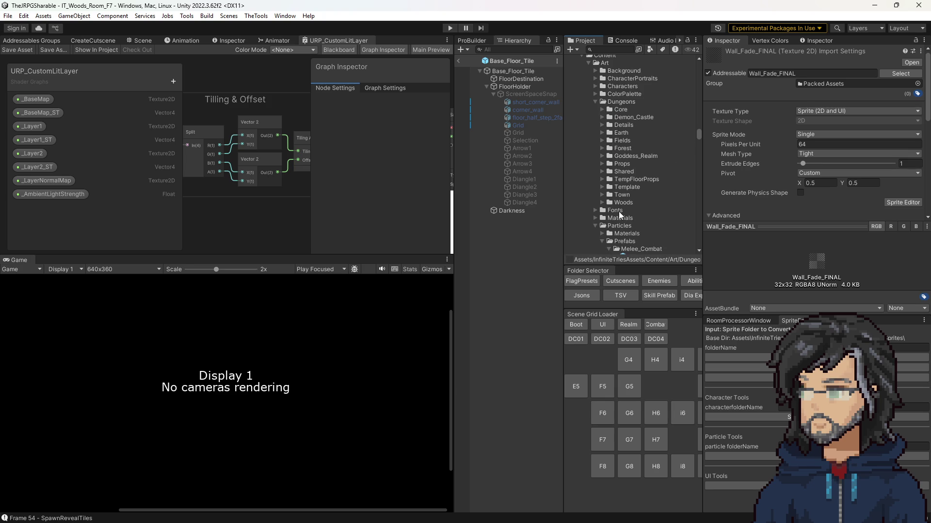
left_click(602, 187)
left_click(626, 187)
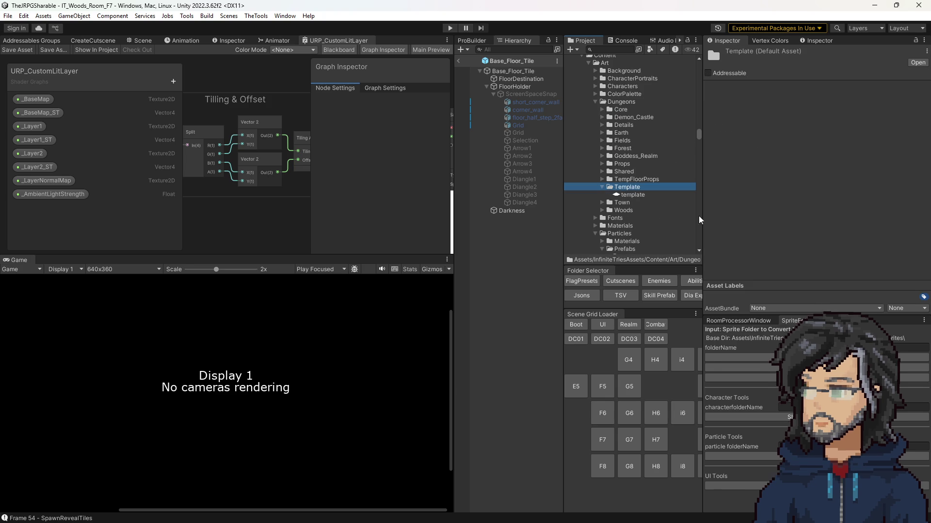
Step: Select Base_Floor_Tile and ping its Tile references, eight direction objects and animated renderer
left_click(645, 202)
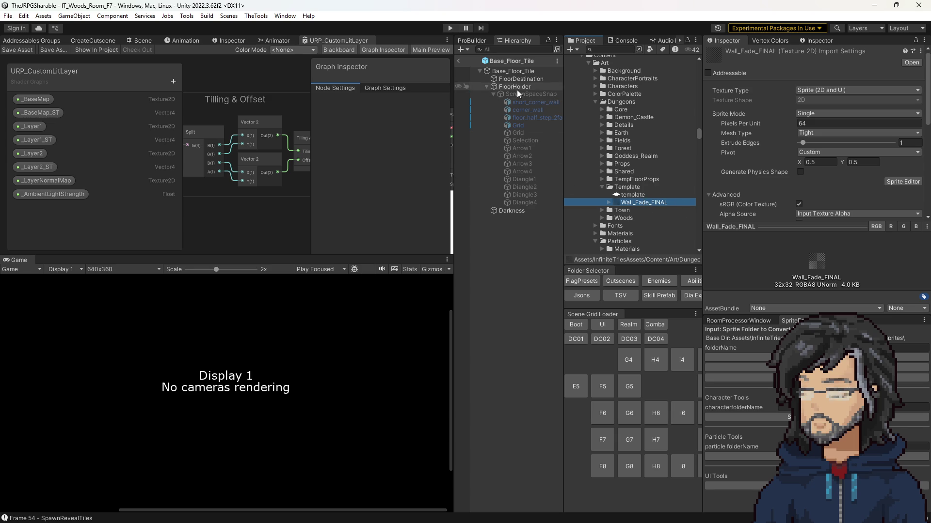
left_click(513, 71)
scroll(819, 167, "down", 5)
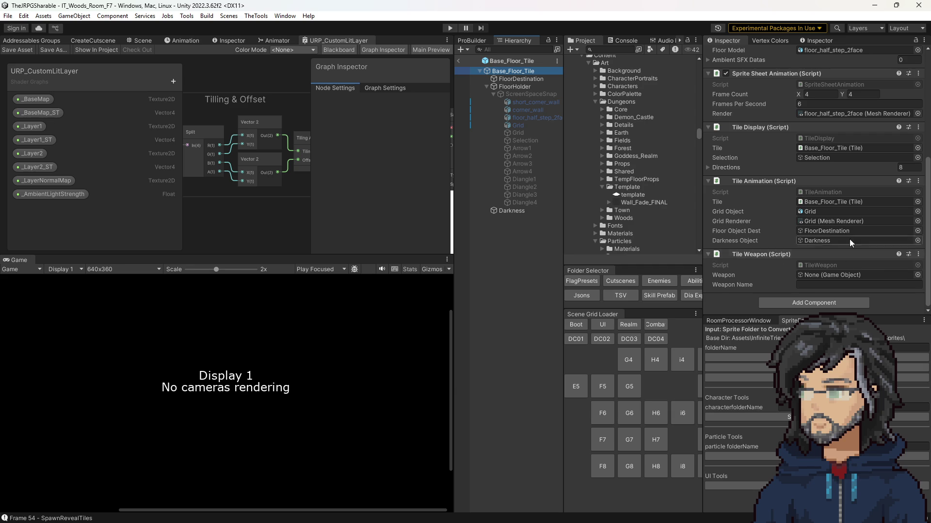
left_click(807, 203)
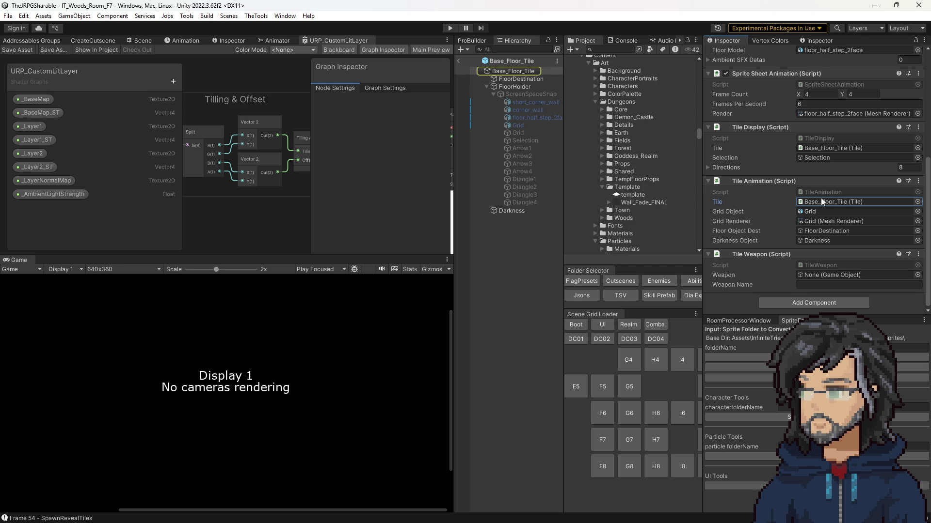
left_click(810, 149)
left_click(727, 167)
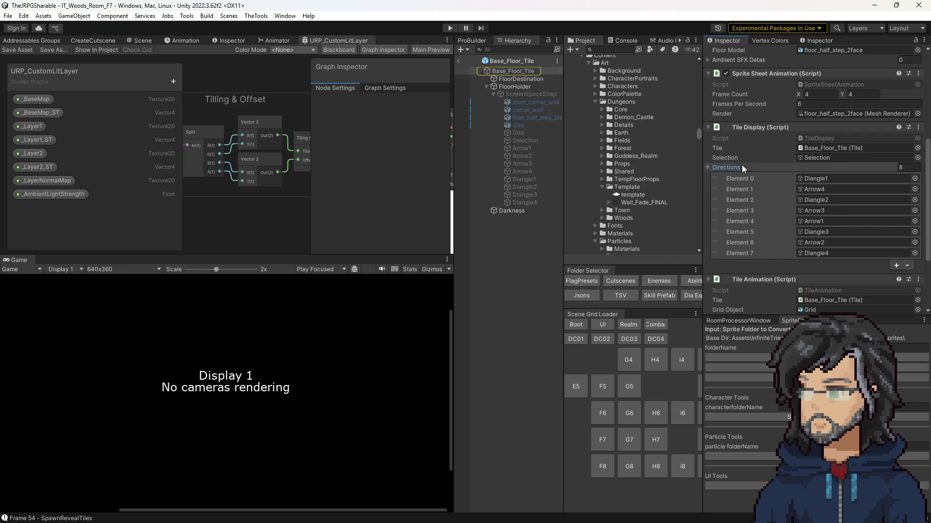
left_click(788, 168)
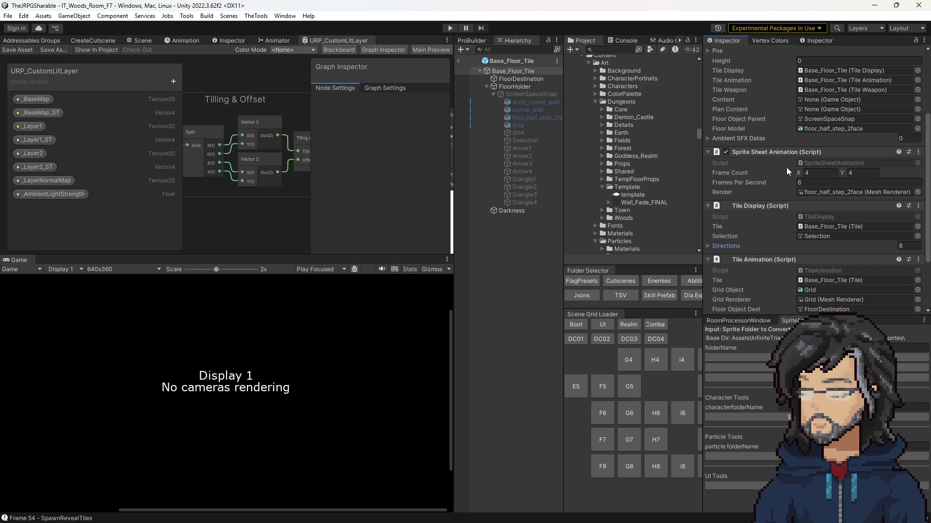
left_click(826, 192)
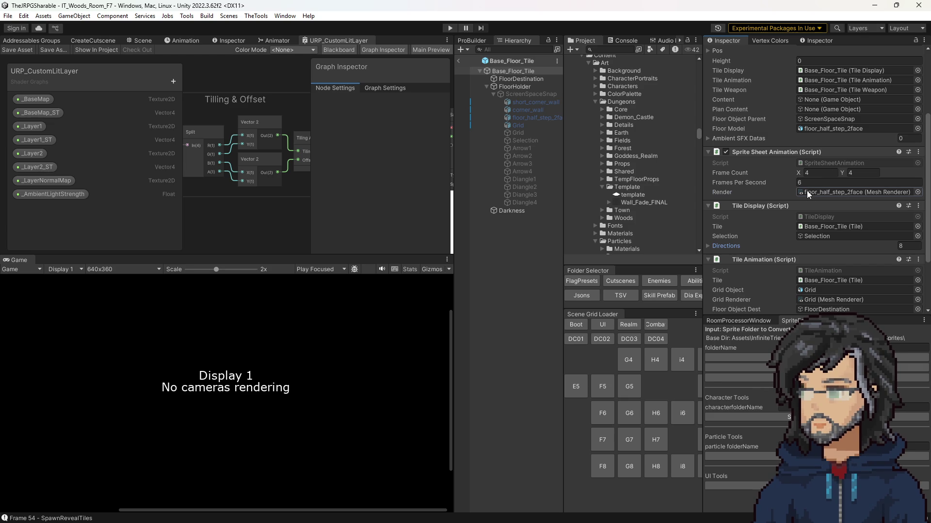
double_click(812, 162)
scroll(217, 210, "down", 7)
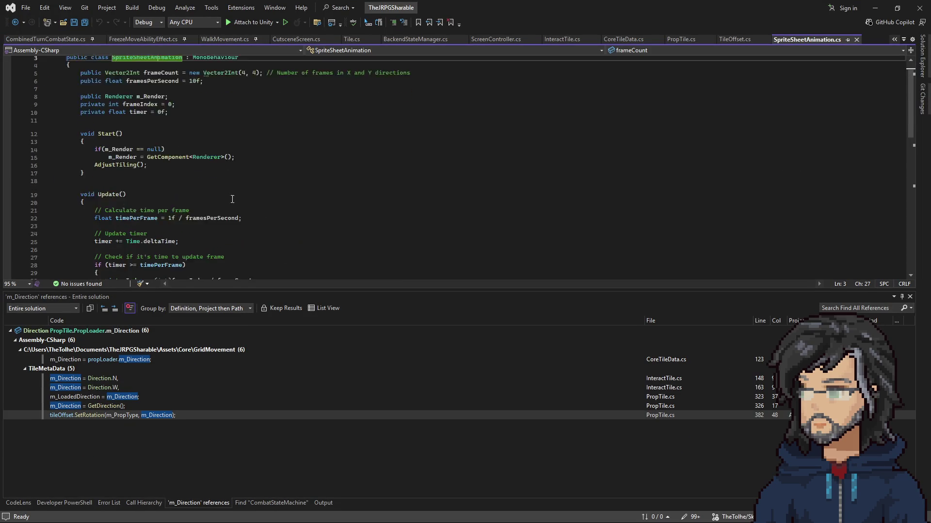
double_click(248, 163)
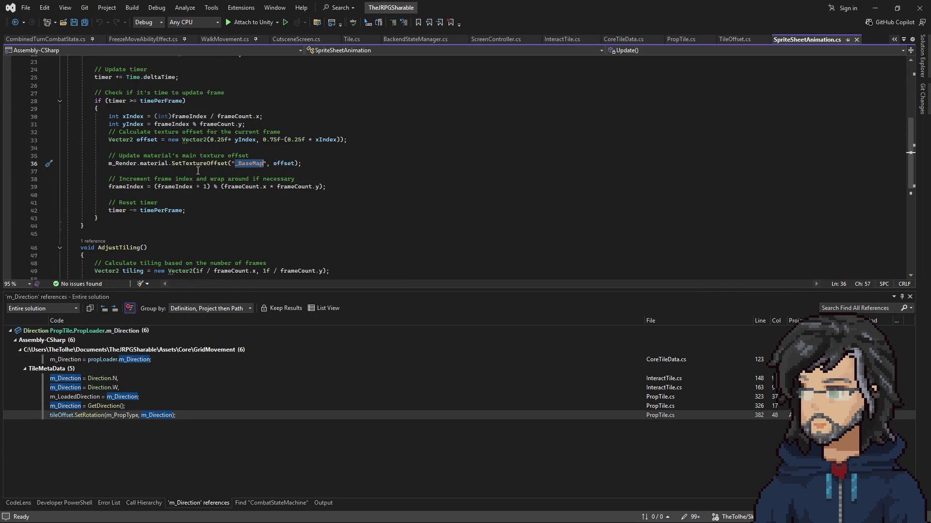
left_click(874, 8)
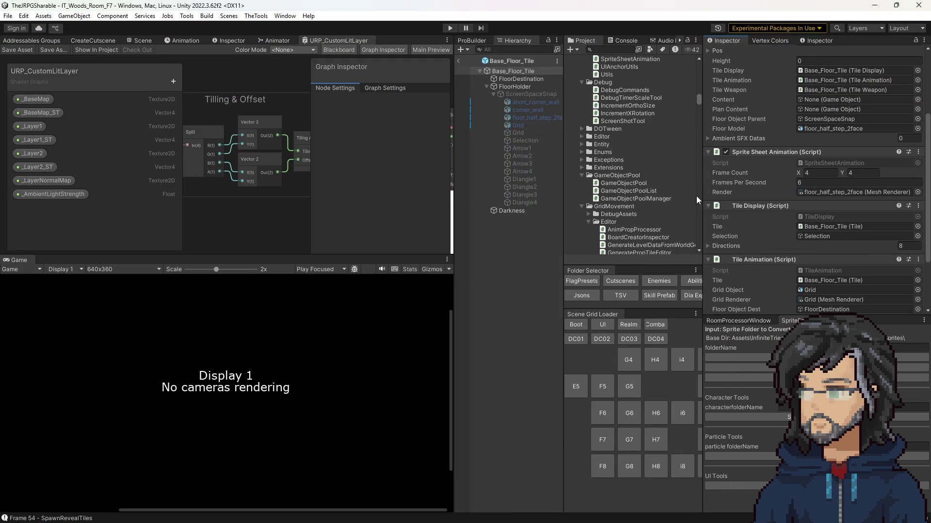
left_click(811, 194)
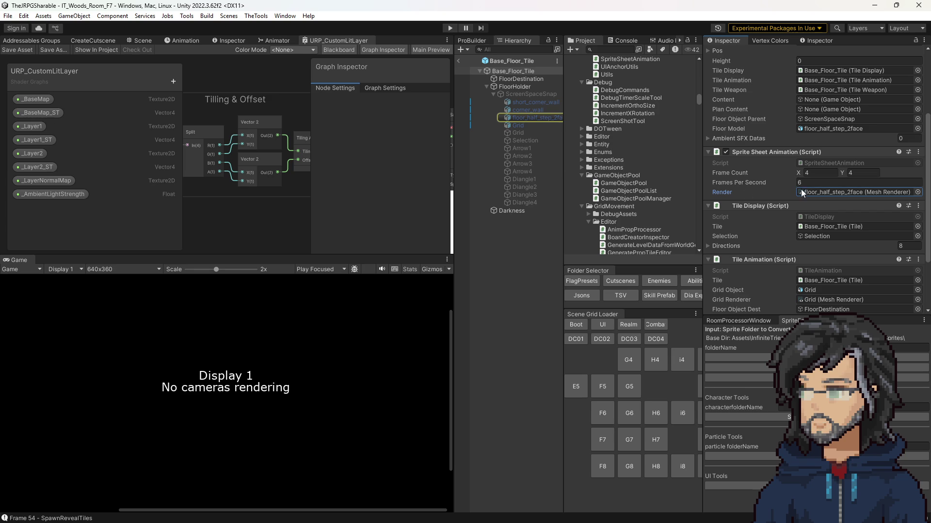
left_click(818, 164)
double_click(816, 163)
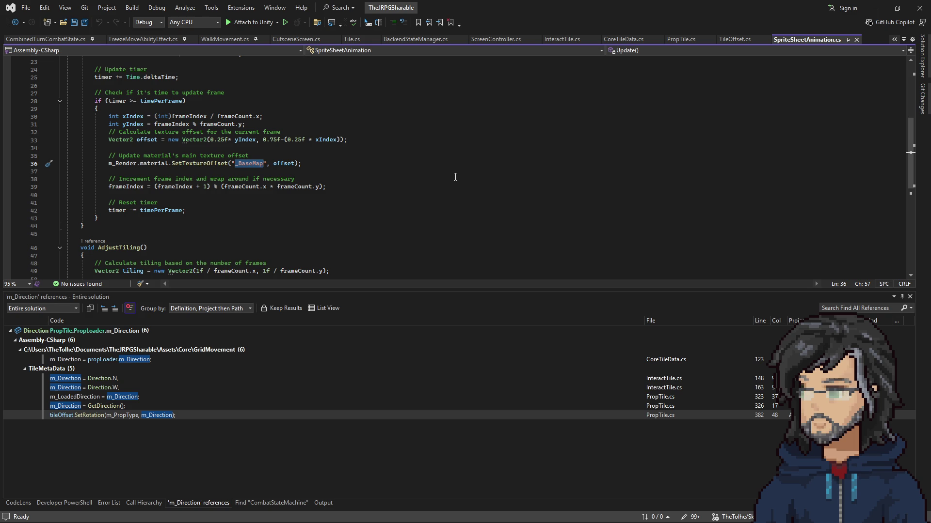
Step: Select lines 31–41 holding the texture offset and frame-advance code in SpriteSheetAnimation.cs
scroll(243, 234, "up", 2)
mouse_move(247, 172)
left_mouse_down()
mouse_move(256, 264)
mouse_move(238, 247)
left_mouse_up()
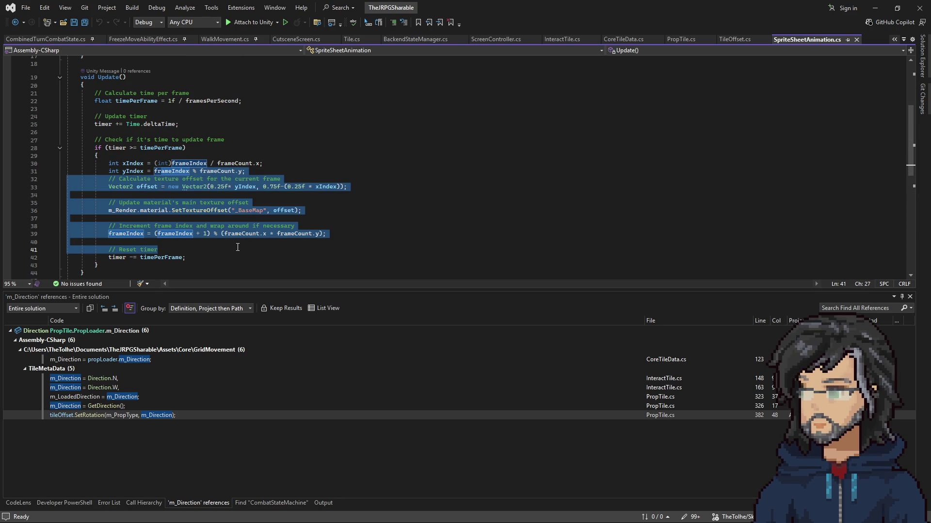
scroll(238, 247, "up", 6)
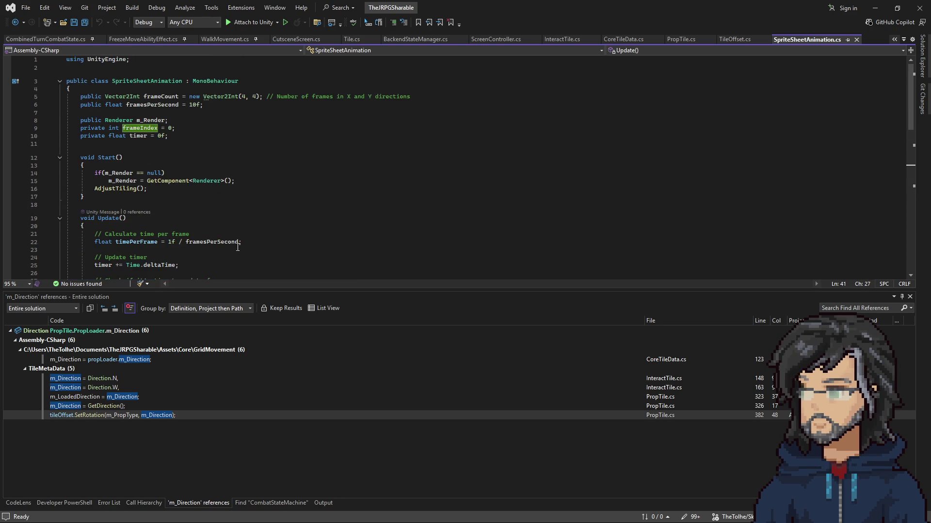
scroll(238, 247, "down", 3)
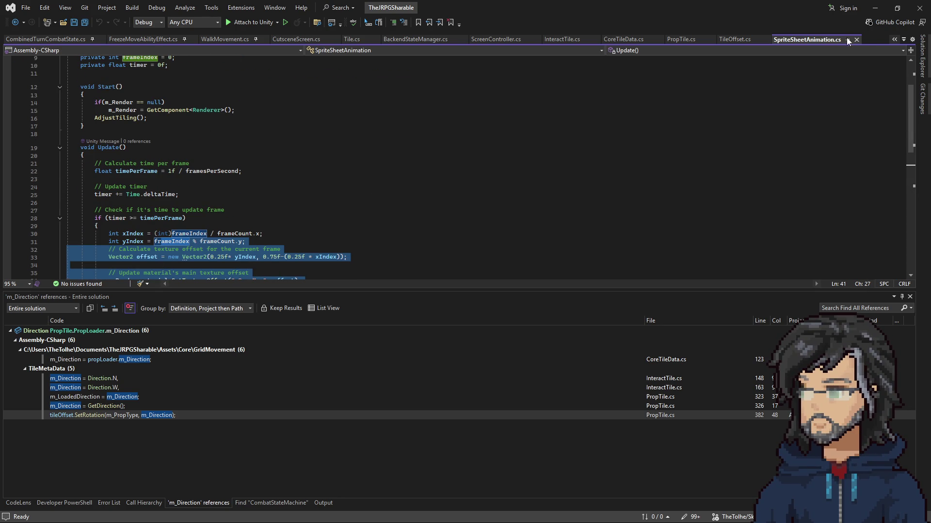
Step: Open Solution Explorer and pin it beside the code
left_click(922, 56)
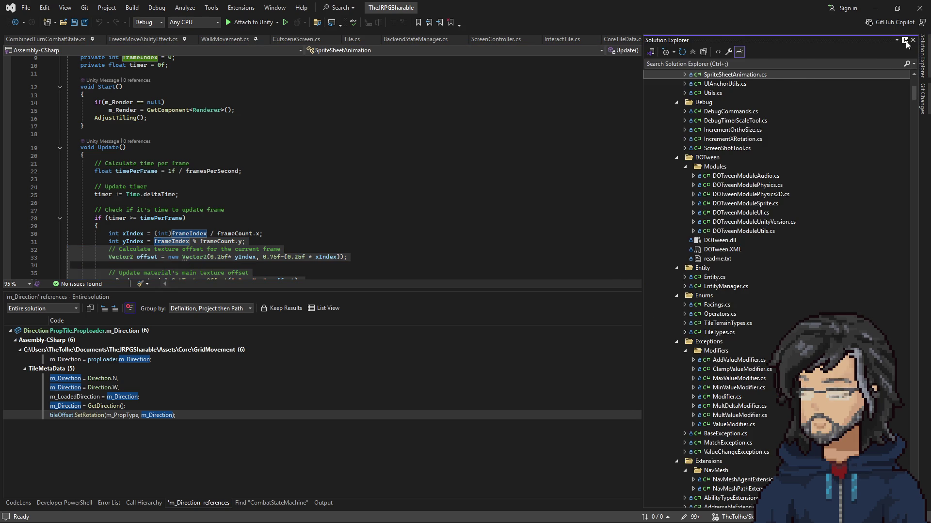
left_click(904, 40)
scroll(779, 301, "up", 3)
scroll(777, 326, "up", 4)
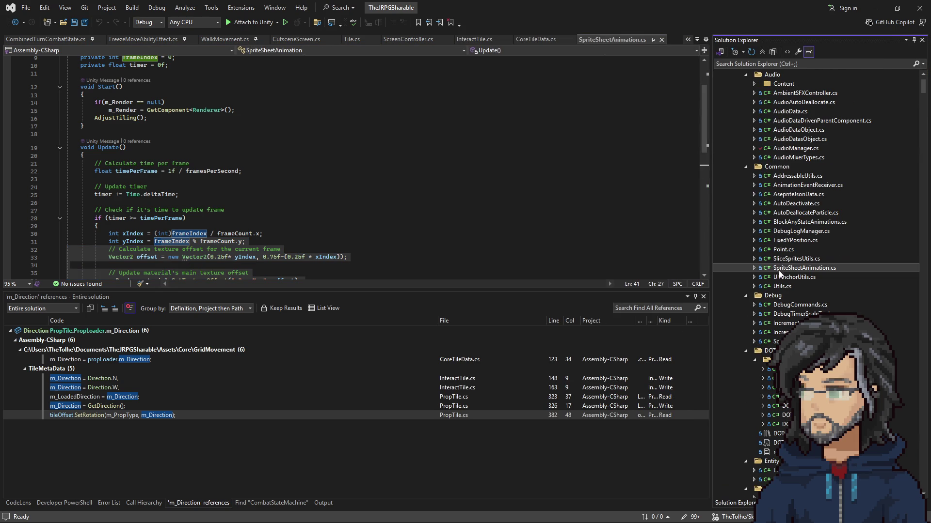
Step: Duplicate SpriteSheetAnimation.cs and rename the copy FloorSpriteOffsetManager.cs
left_click(785, 259)
left_click(793, 268)
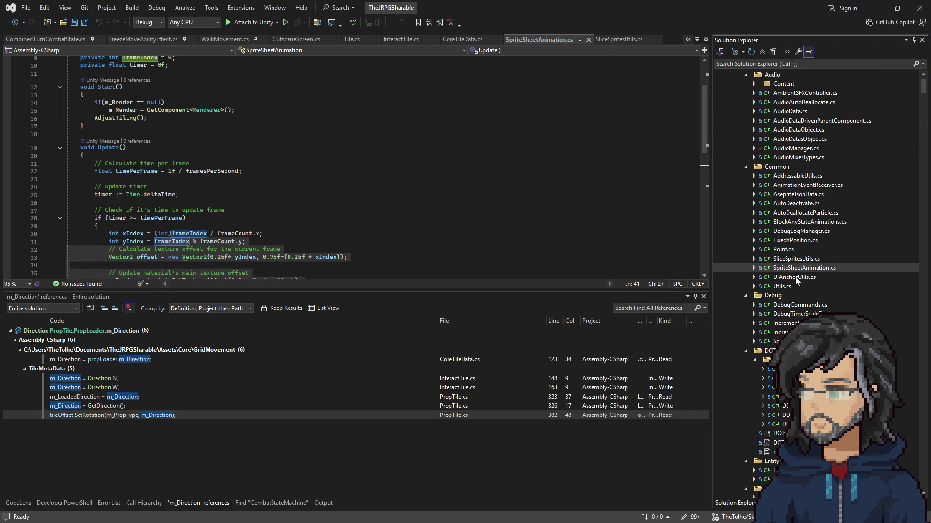
key("ctrl+c")
key("ctrl+v")
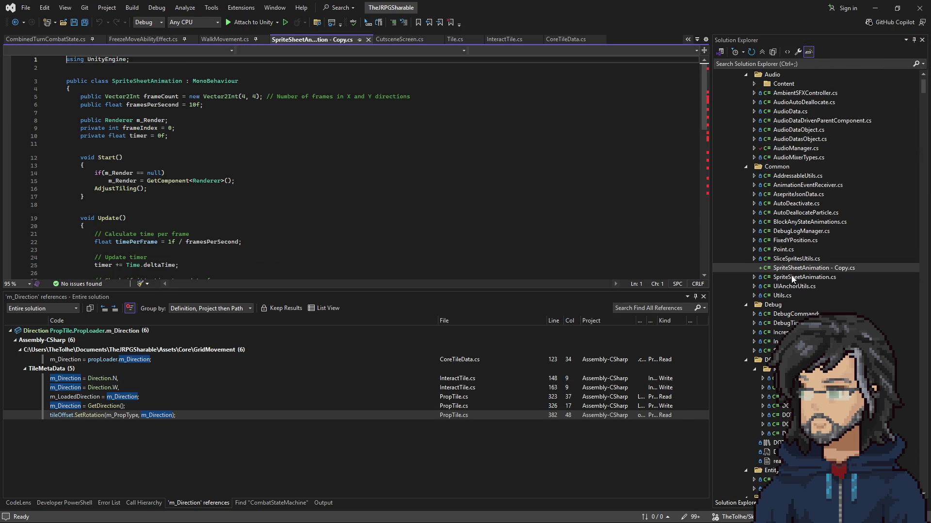
left_click(802, 267)
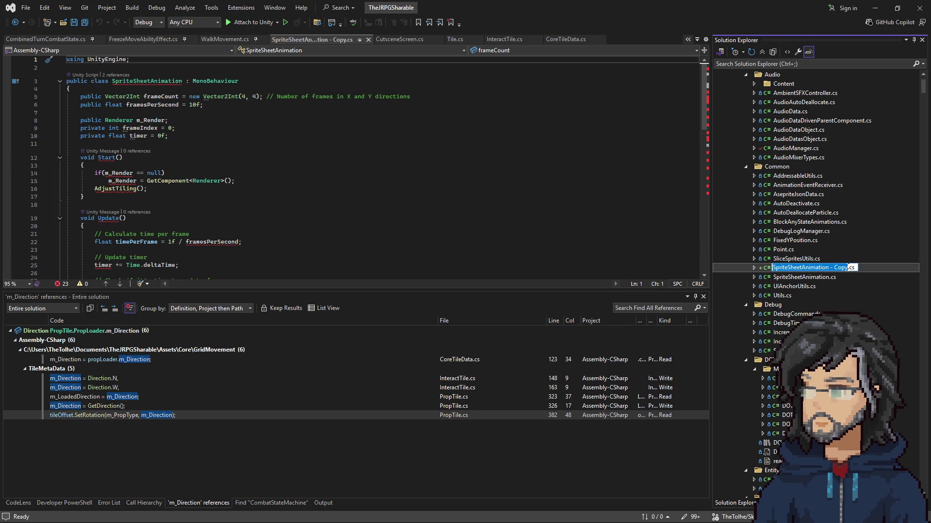
type("Floot")
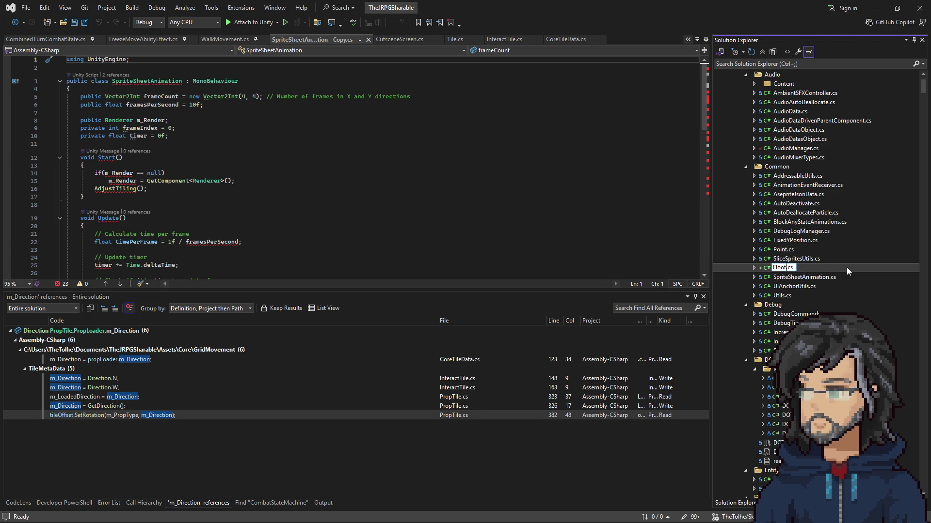
type("Sprite")
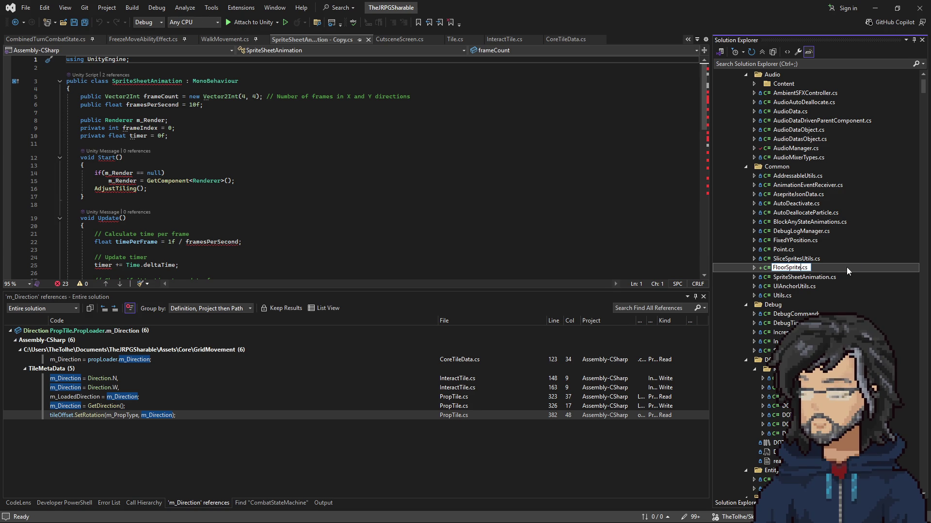
type("OffsetM")
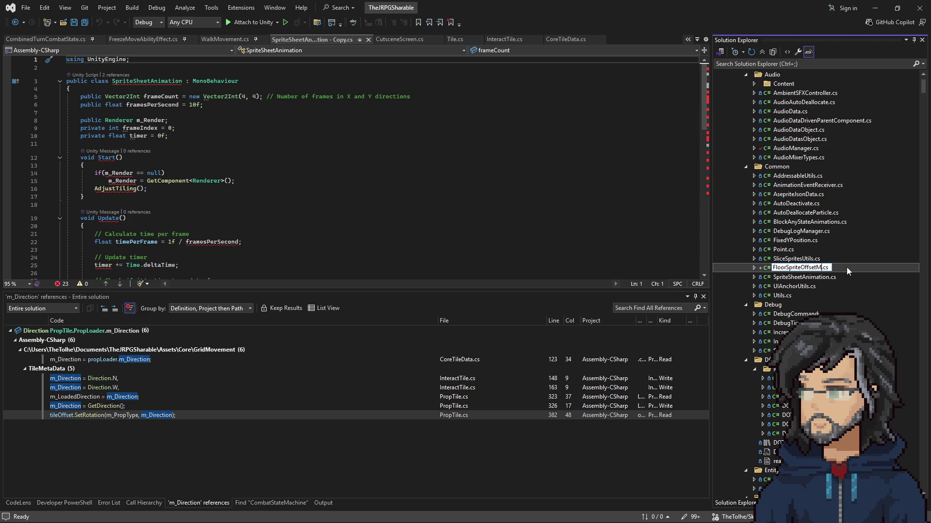
type("nager")
key("Return")
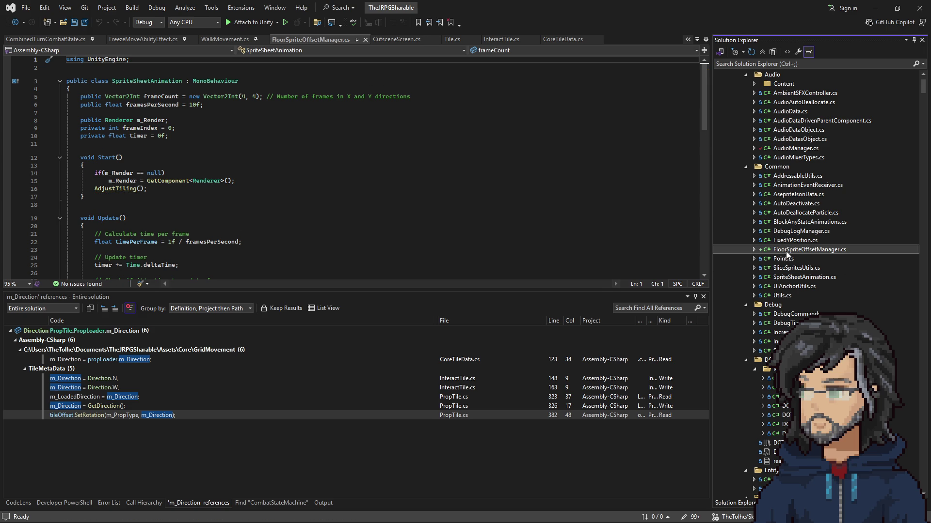
Step: Open FloorSpriteOffsetManager.cs, select _BaseMap on line 36, and return to Unity to recompile
double_click(786, 252)
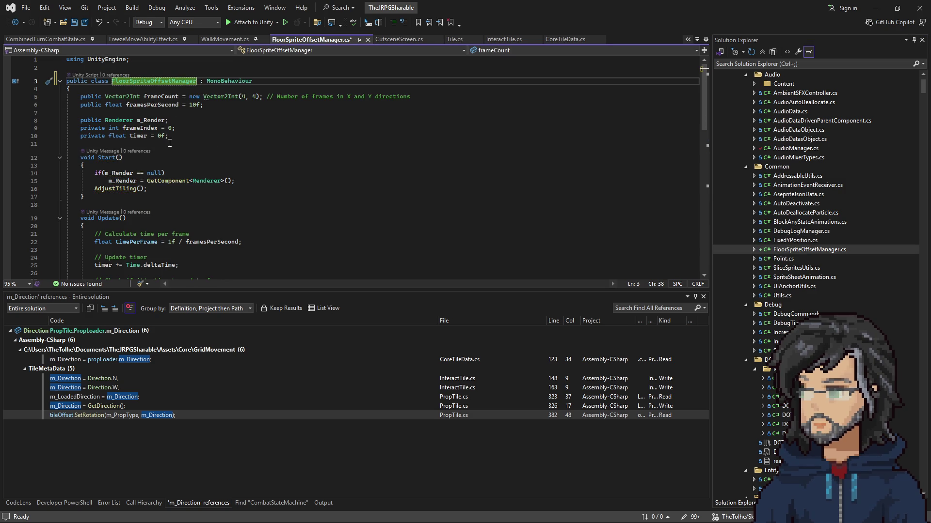
scroll(169, 139, "down", 6)
double_click(248, 186)
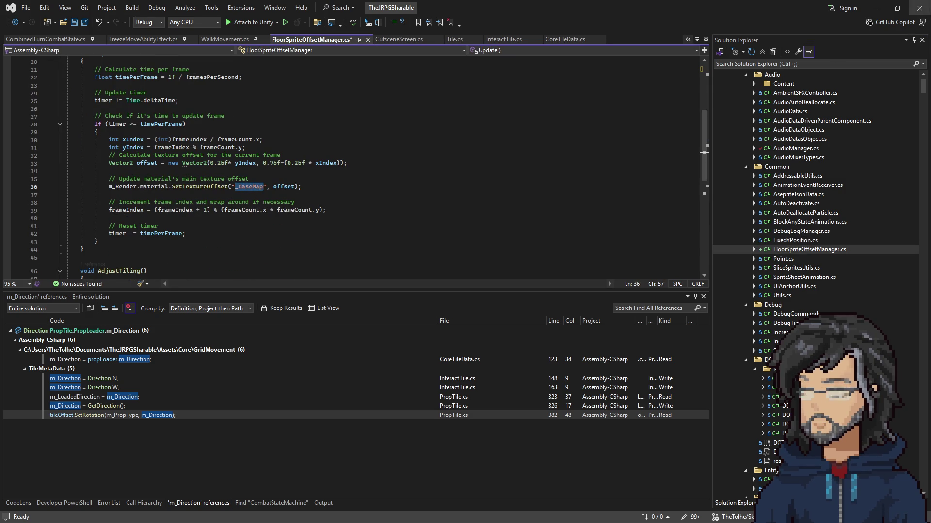
left_click(875, 8)
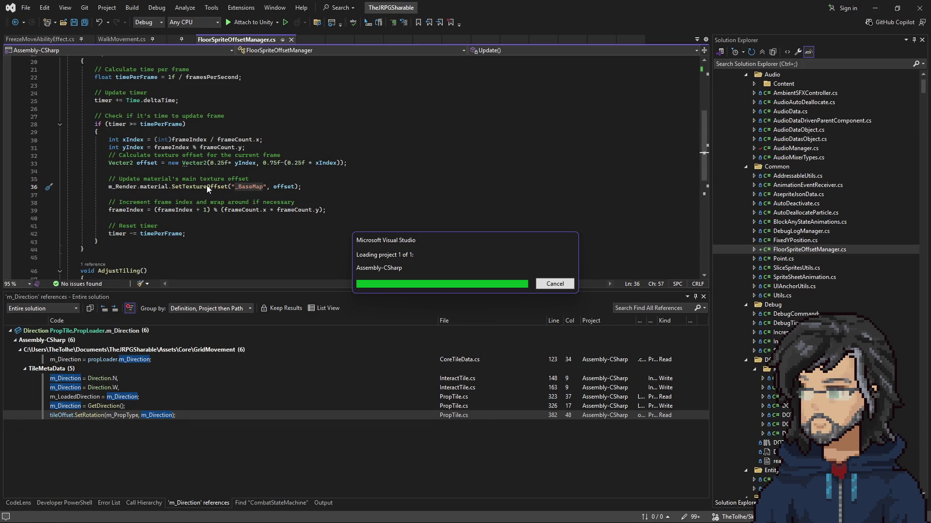
left_click(875, 9)
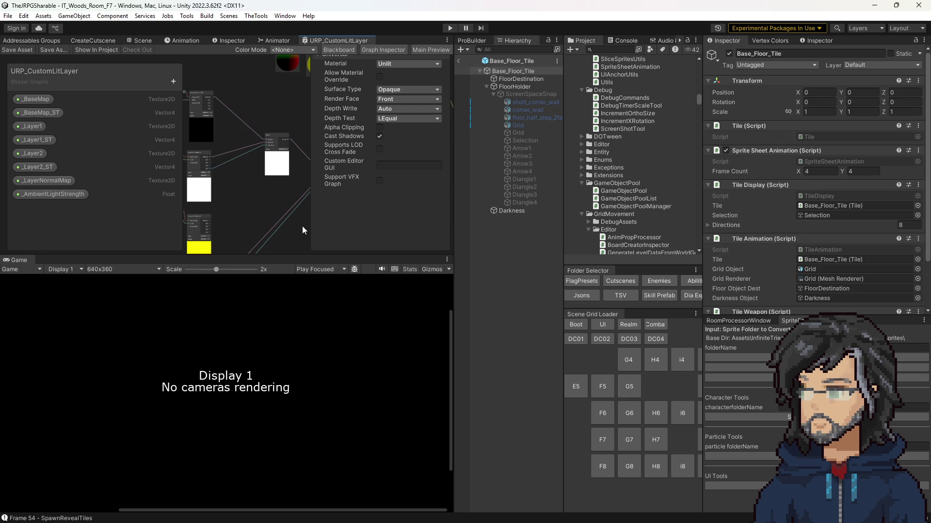
Step: Rearrange the Shader Graph view around the Tiling & Offset group and open the _Layer2 property settings
scroll(243, 201, "up", 8)
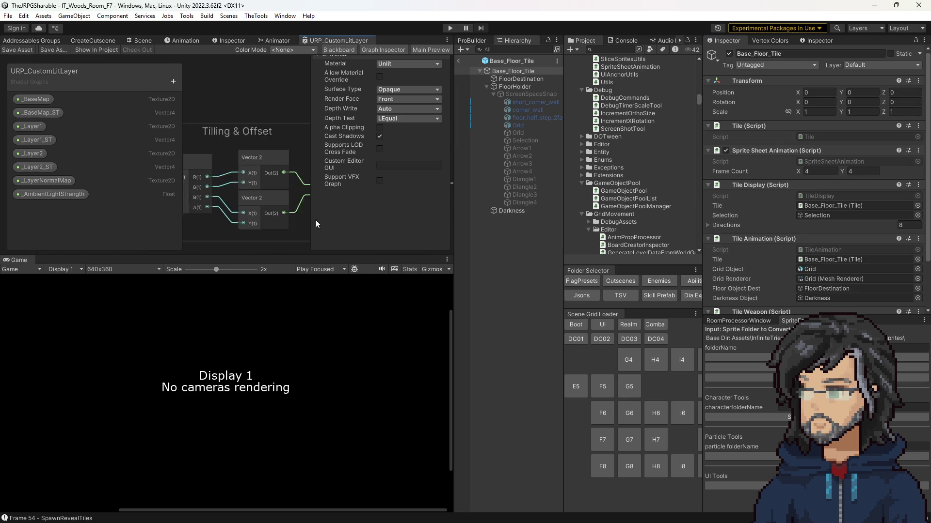
mouse_move(230, 198)
left_mouse_down()
mouse_move(271, 146)
mouse_move(105, 183)
mouse_move(241, 183)
mouse_move(209, 158)
left_mouse_up()
left_click(217, 151)
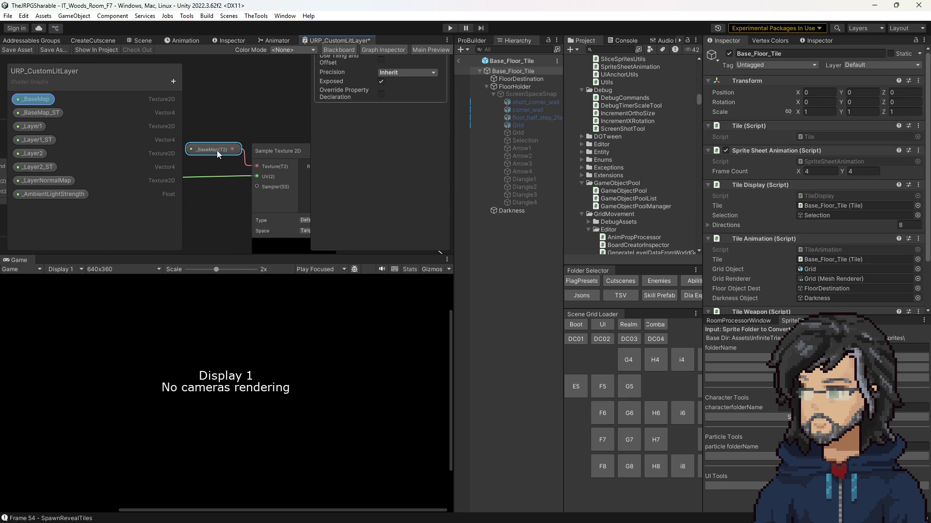
left_click(224, 159)
mouse_move(212, 192)
left_mouse_down()
mouse_move(264, 103)
mouse_move(364, 118)
left_mouse_up()
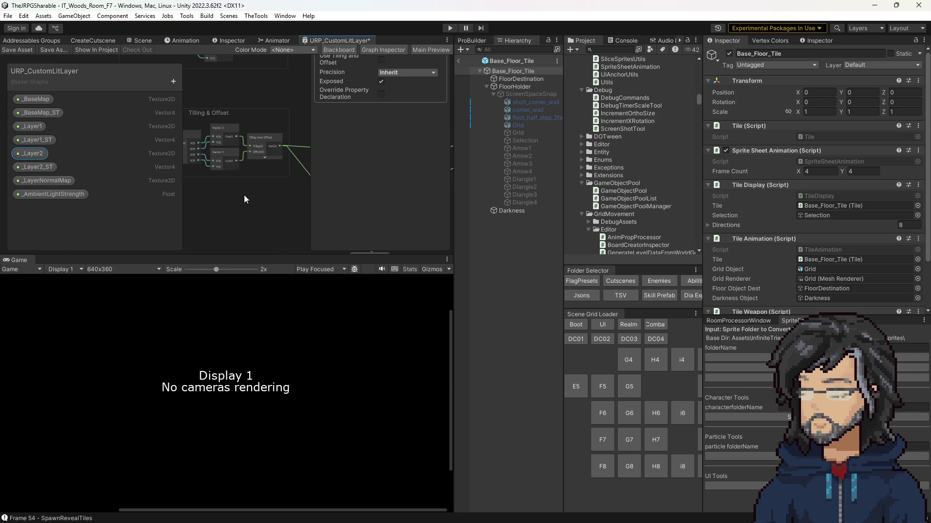
left_click_drag(245, 198, 373, 111)
left_click_drag(288, 253, 288, 351)
left_click(405, 118)
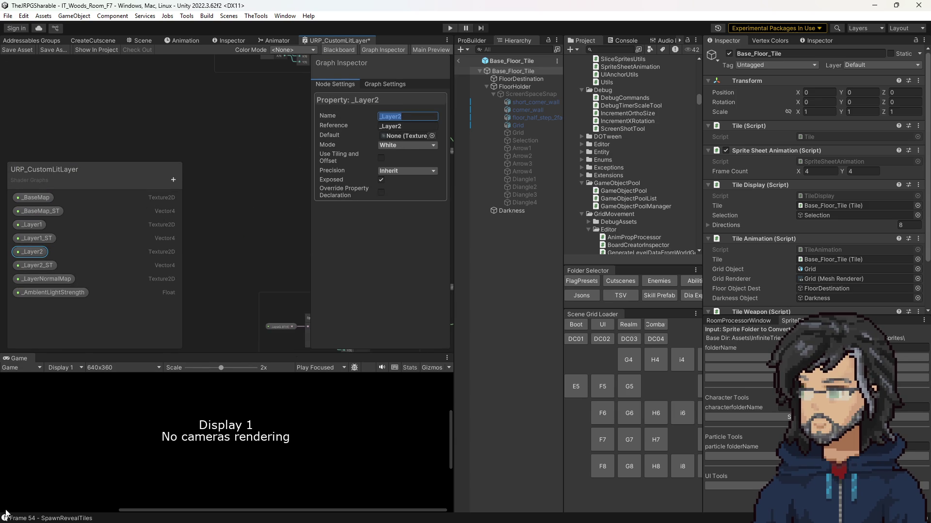
Step: Open FloorSpriteOffsetManager from the Common folder in Visual Studio
key("alt+Tab")
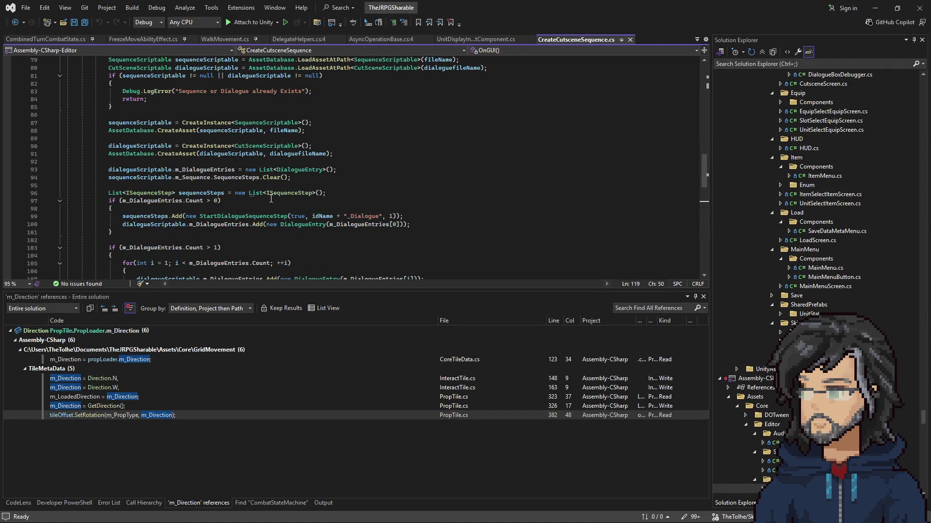
key("ctrl+Tab")
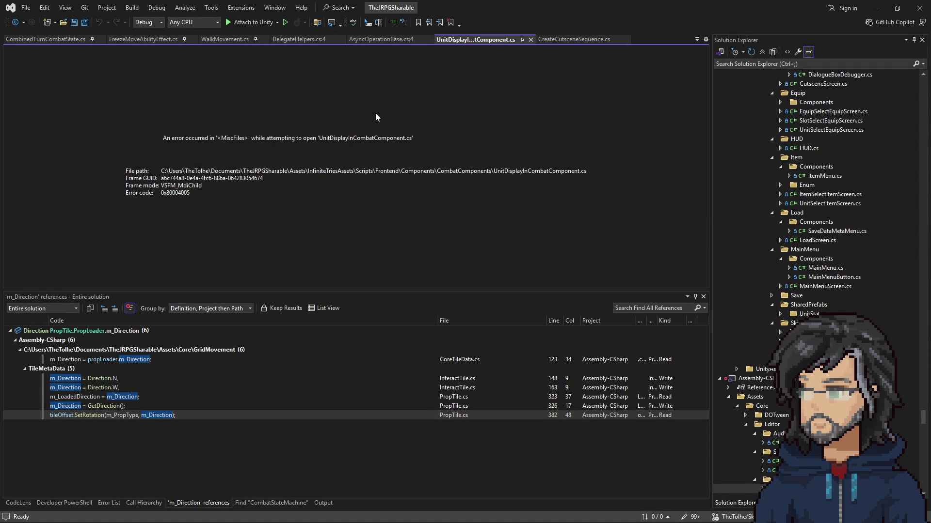
key("ctrl+Tab")
key("alt+Tab")
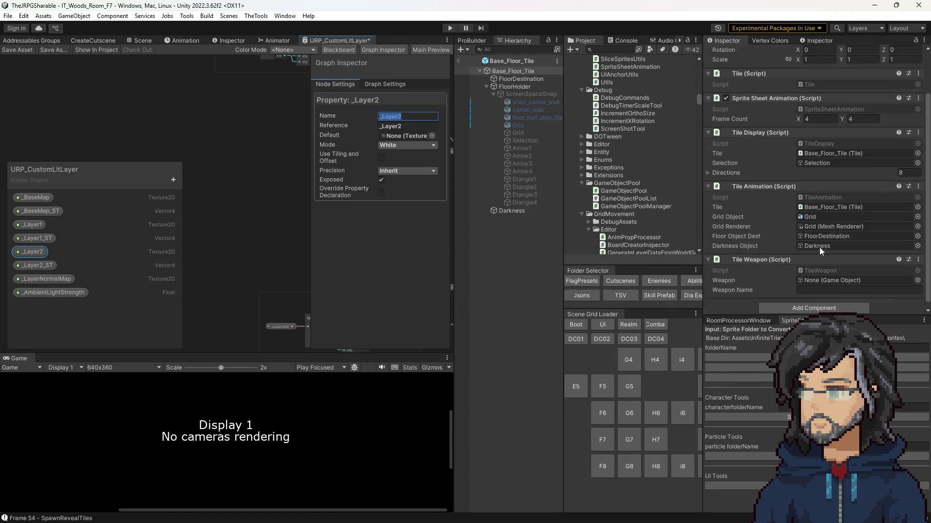
left_click(813, 162)
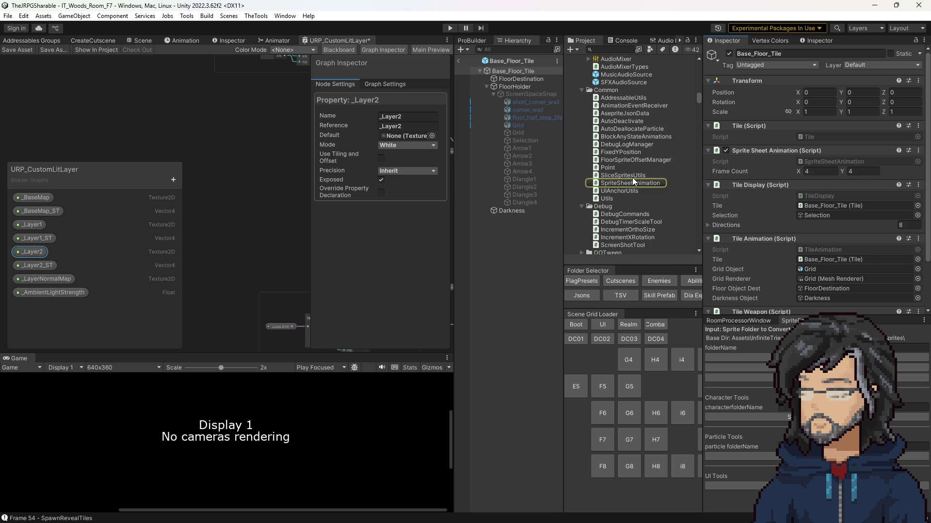
left_click(625, 160)
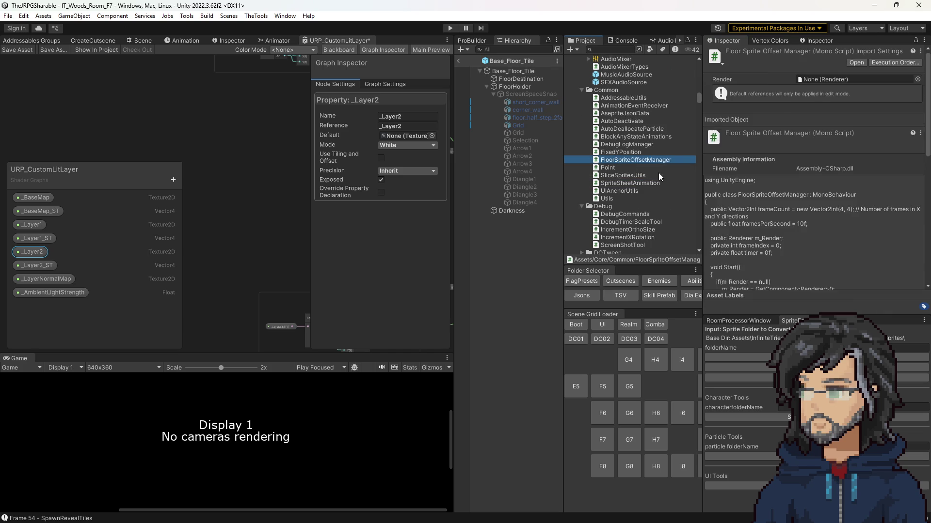
scroll(223, 229, "down", 4)
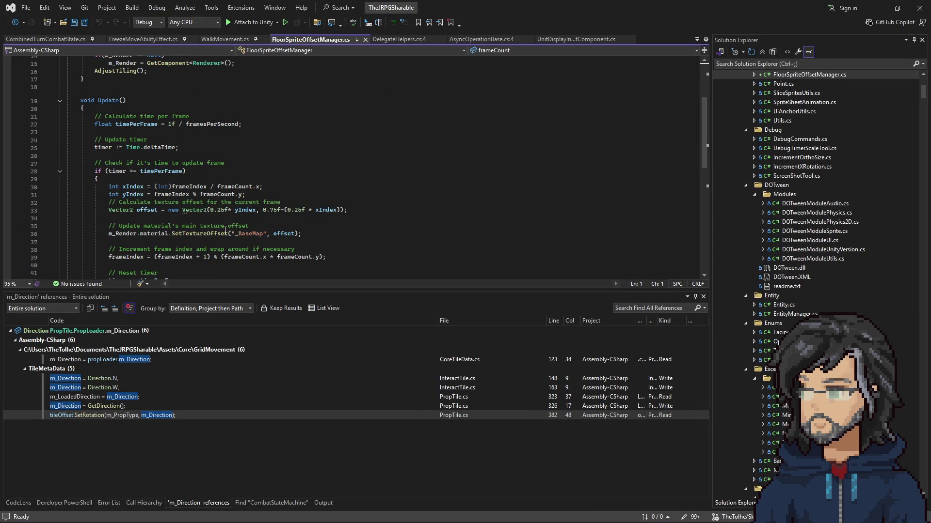
Step: Change the SetTextureOffset texture name from "_BaseMap" to "_Layer2"
double_click(250, 233)
type("_Layer2")
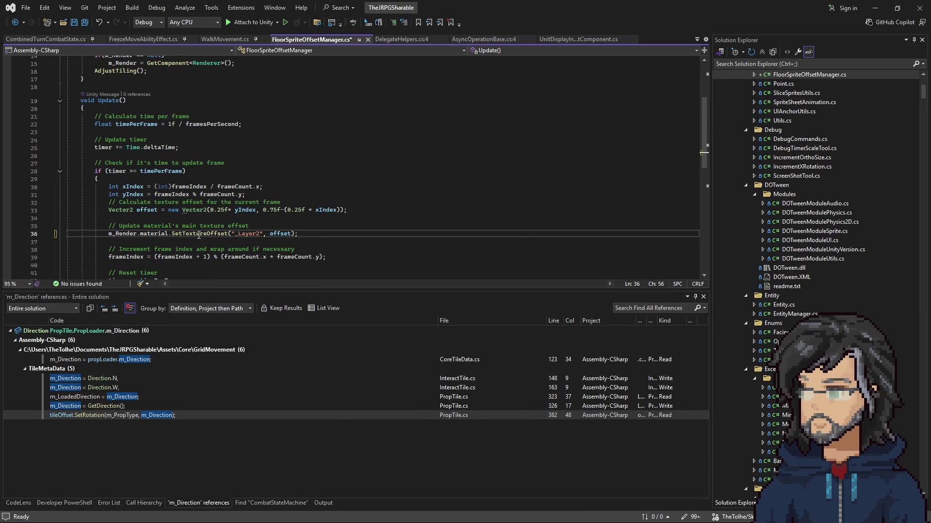
left_click(284, 226)
left_click_drag(238, 234, 281, 235)
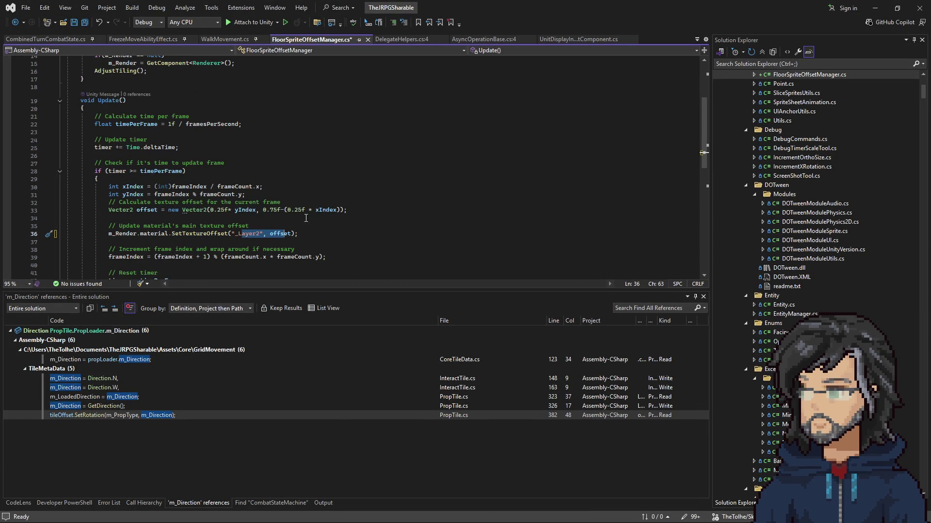
left_click(265, 226)
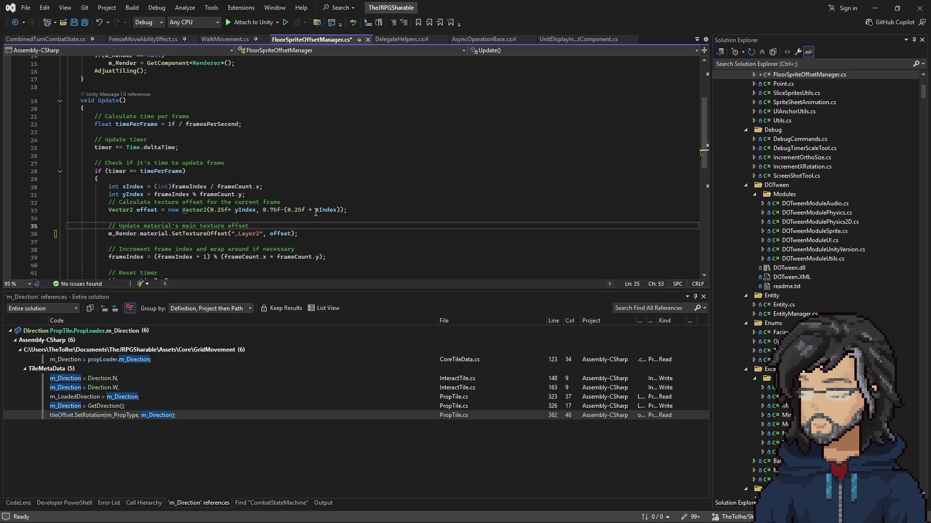
Step: Remove the offset calculation and SetTextureOffset lines from Update
scroll(195, 215, "up", 4)
scroll(207, 215, "down", 3)
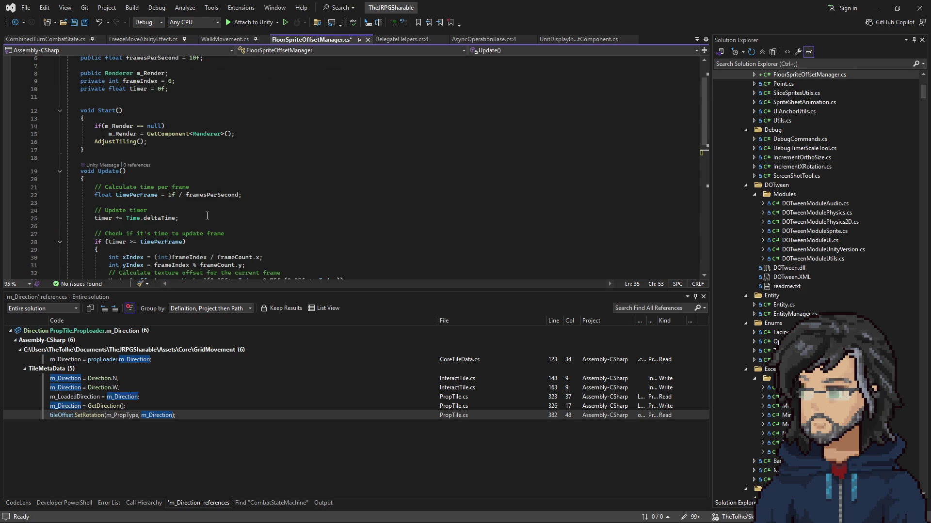
scroll(207, 216, "down", 1)
left_click(146, 234)
left_click_drag(213, 233, 252, 234)
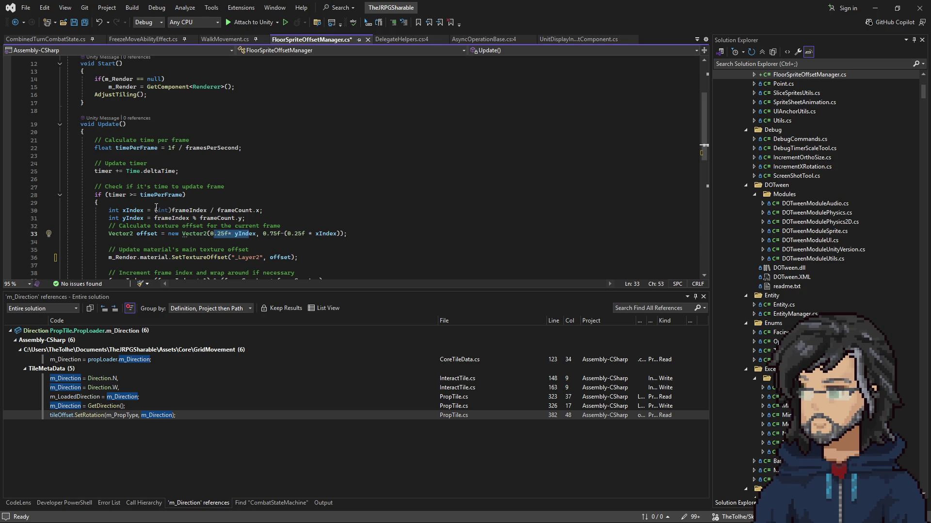
left_click_drag(311, 256, 323, 220)
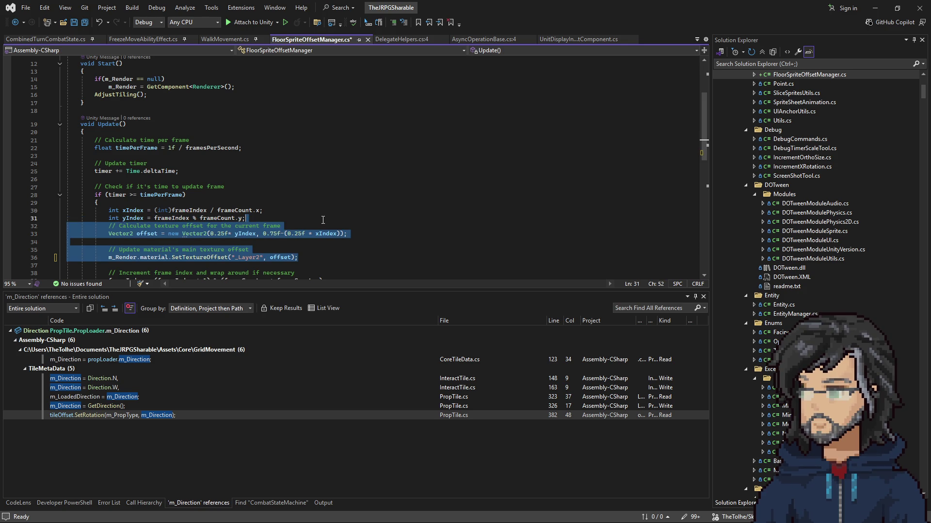
key("Delete")
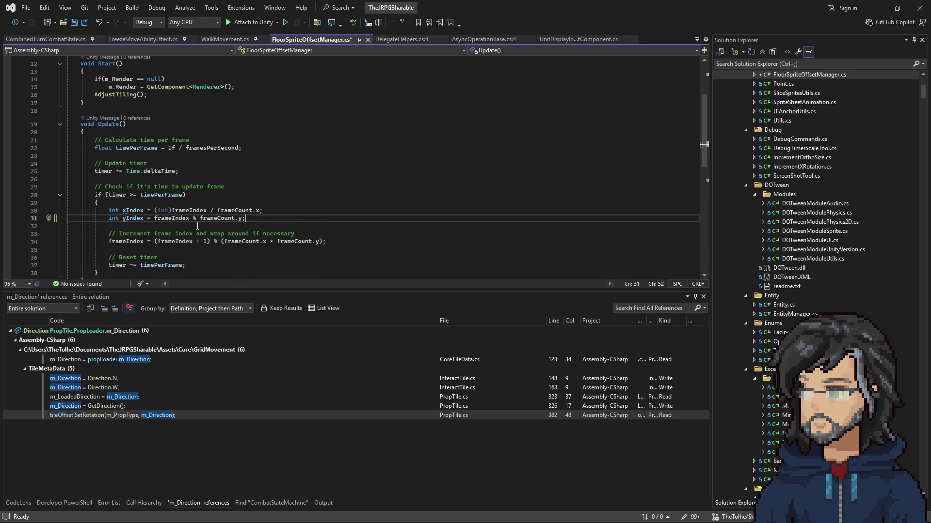
scroll(125, 190, "down", 5)
Step: Add a public UpdateOffset method below AdjustTiling containing the removed offset code
left_click(102, 240)
key("Return")
key("Return")
type("pub")
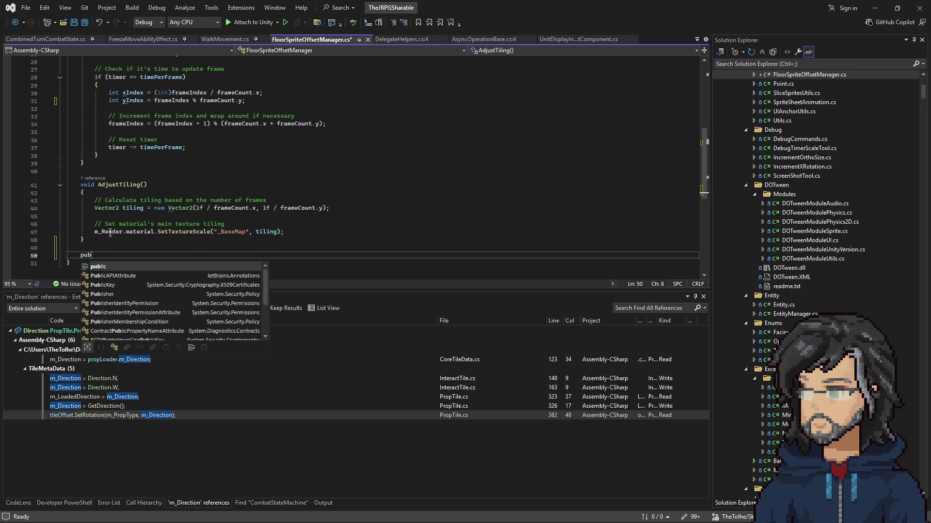
type("lic vo")
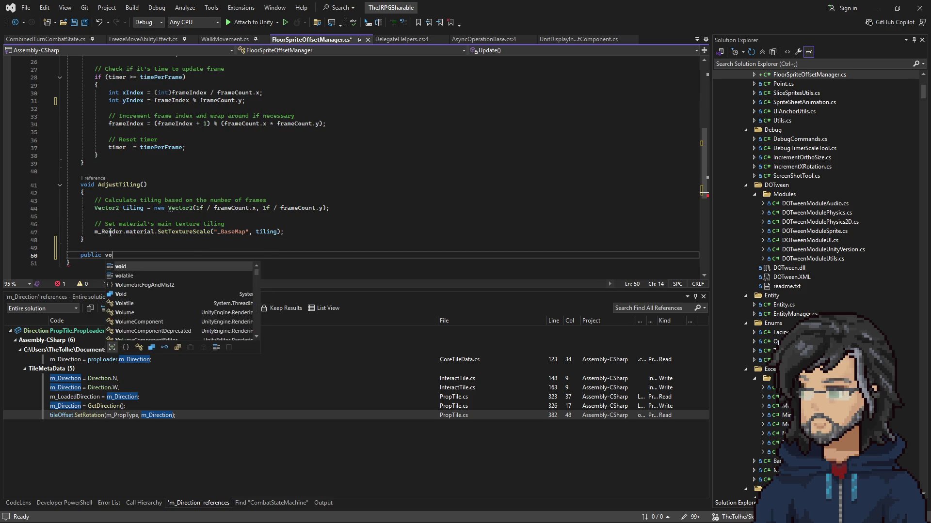
type("id Upd")
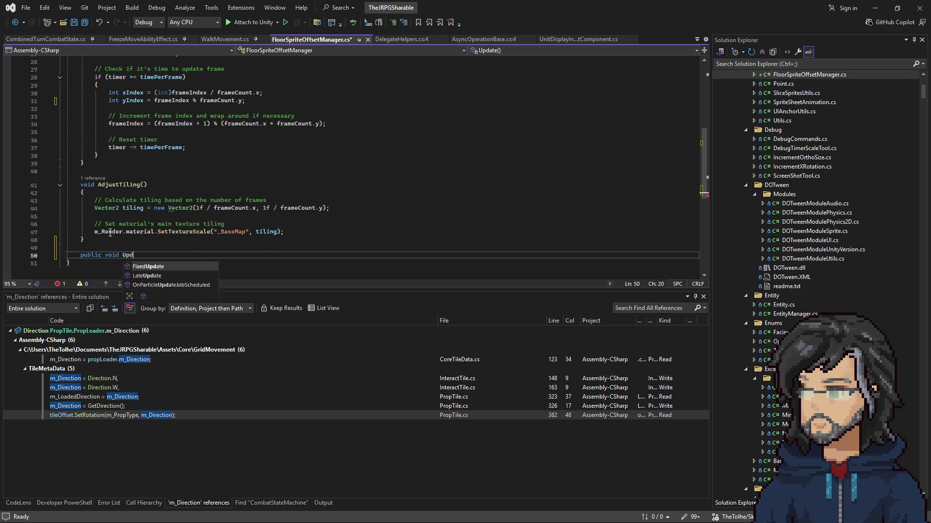
type("ate(f")
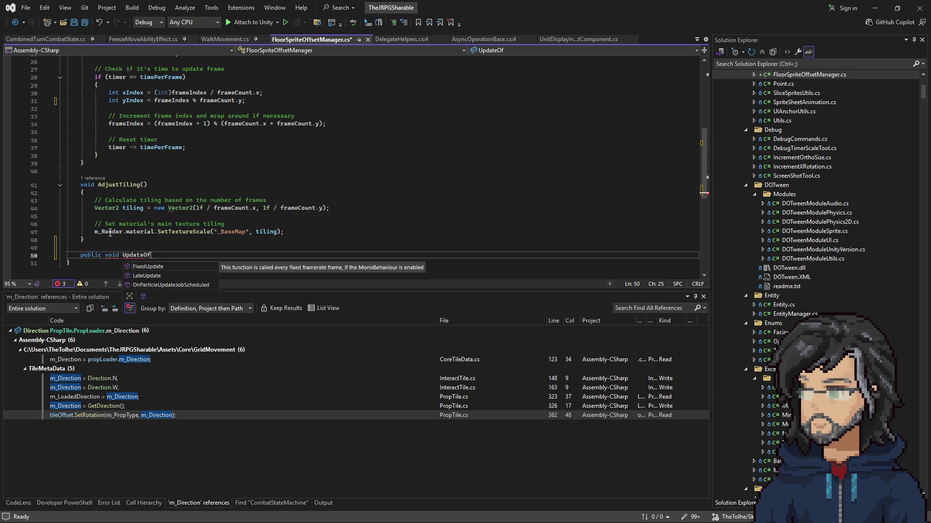
type("et")
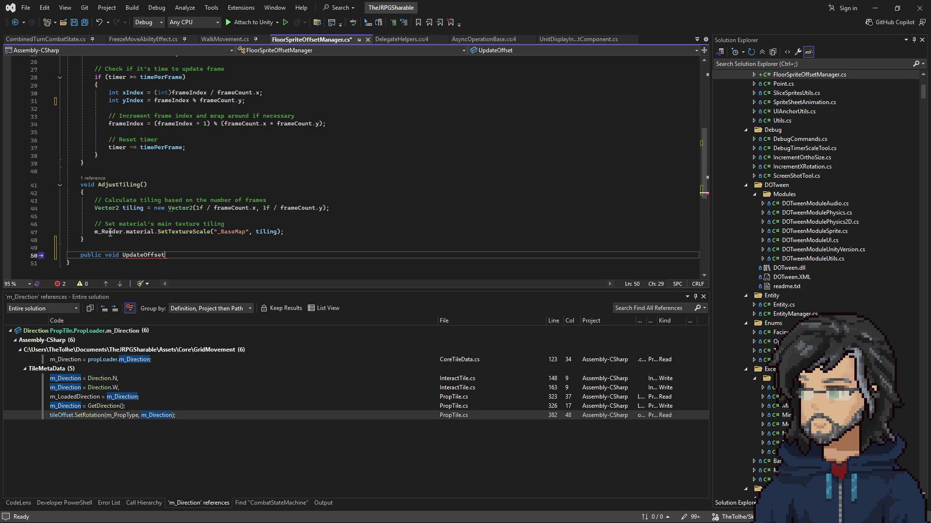
type("()")
key("Tab")
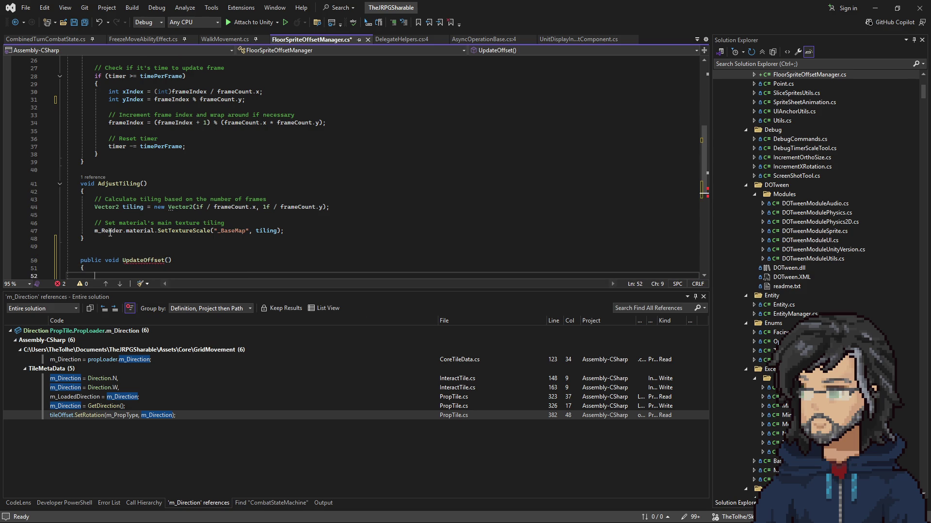
scroll(110, 233, "down", 2)
left_click_drag(197, 205, 338, 205)
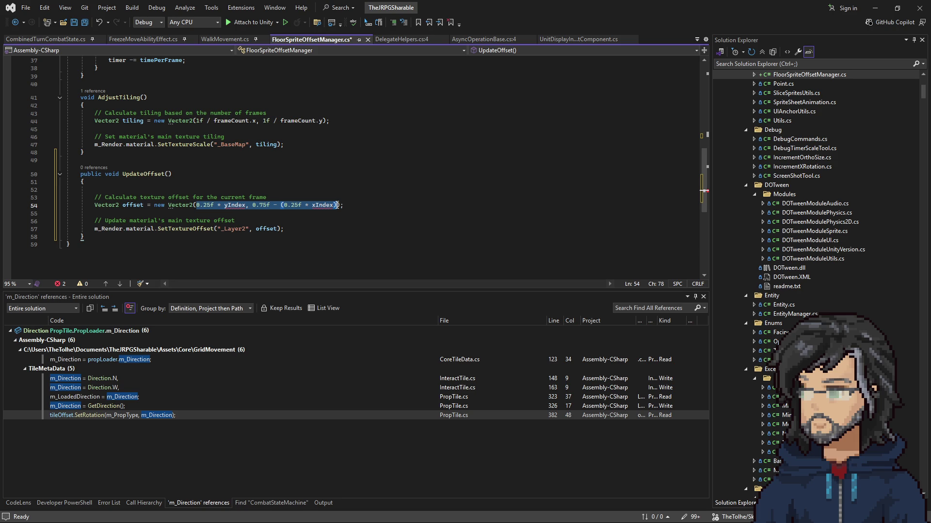
Step: Change the offset factors to 0.5f * yIndex and 0.5f * xIndex
left_click(291, 205)
left_click(205, 206)
key("BackSpace")
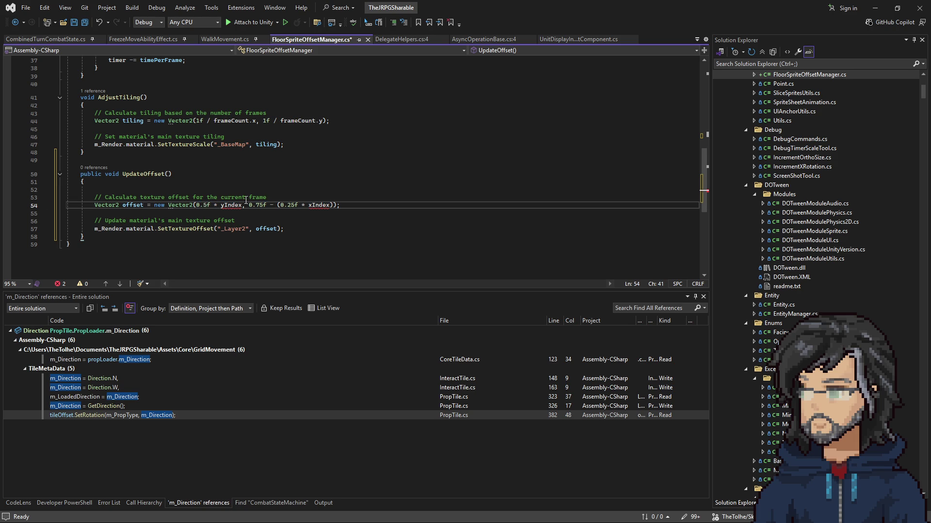
left_click(312, 204)
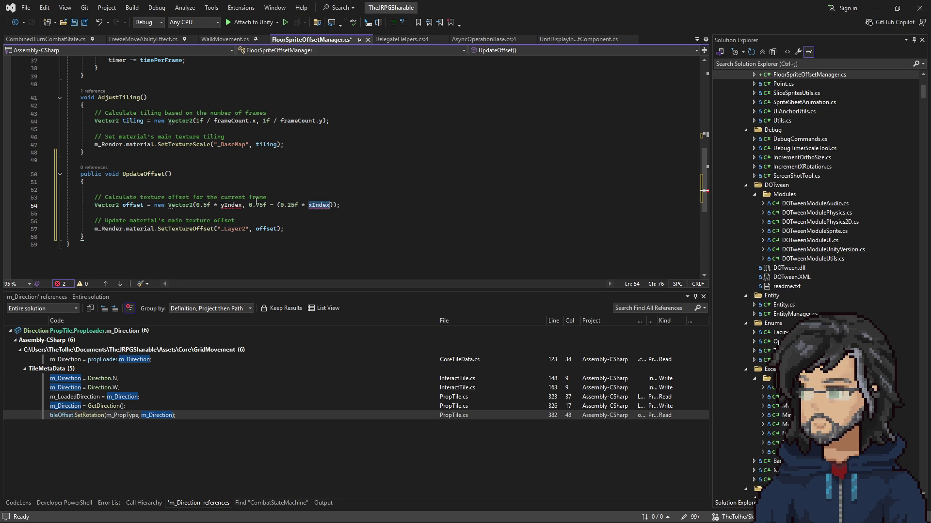
left_click_drag(255, 206, 267, 207)
type("5f")
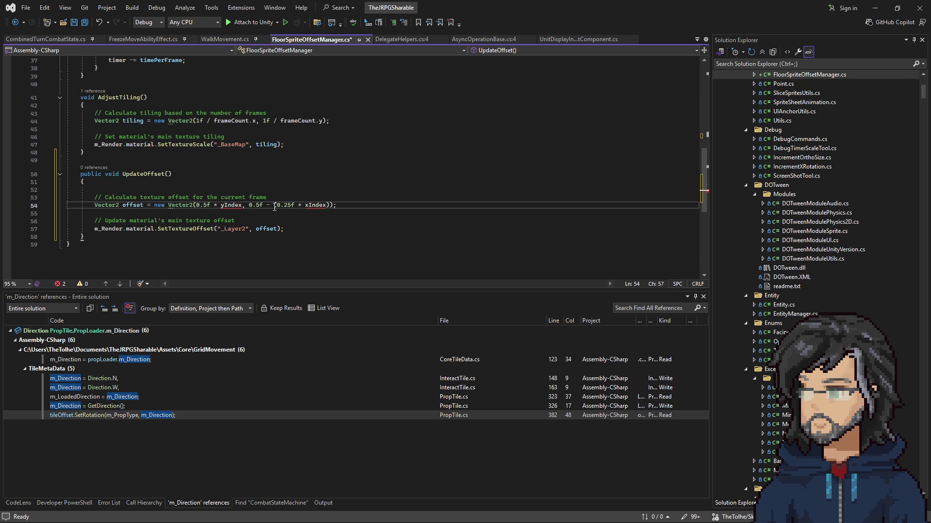
left_click_drag(270, 205, 294, 206)
key("BackSpace")
left_click(293, 205)
key("Delete")
Step: Give UpdateOffset the parameters int xIndex and int yIndex
left_click(170, 174)
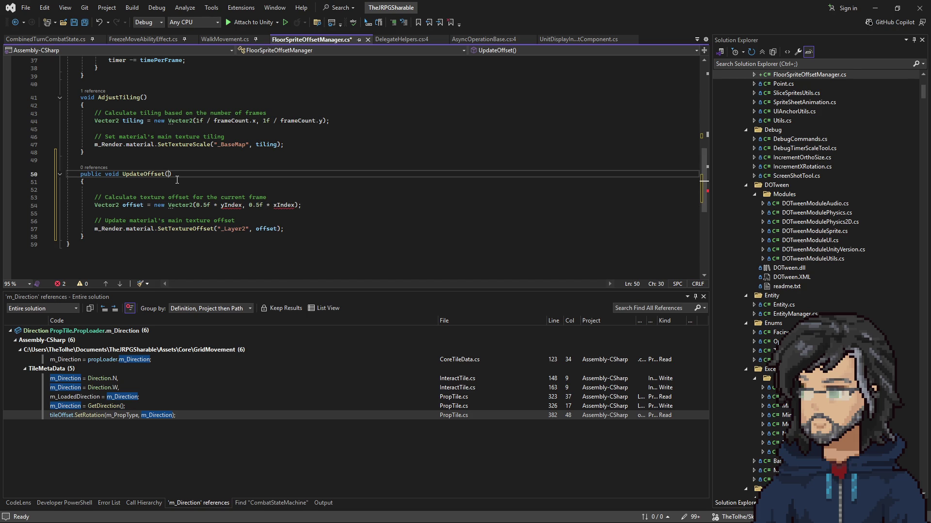
type("int yInde")
type("x, ")
type("y")
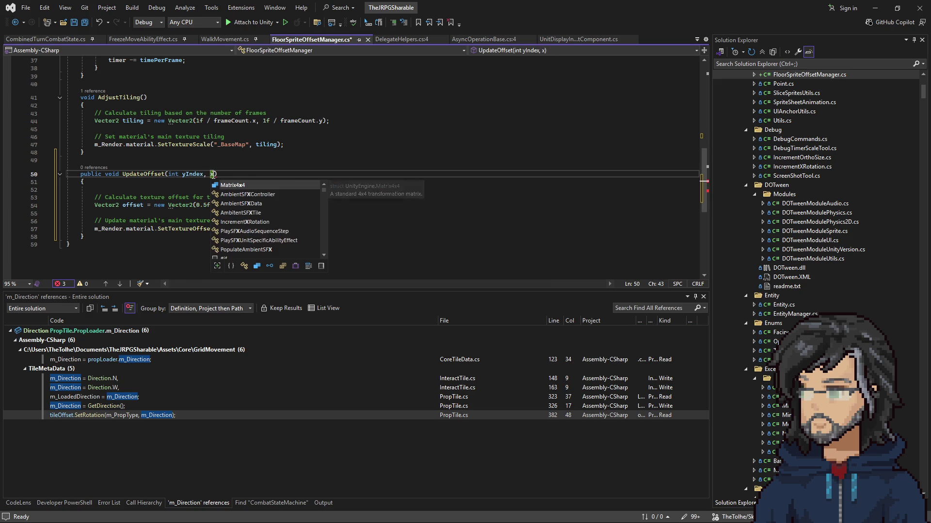
type("Index")
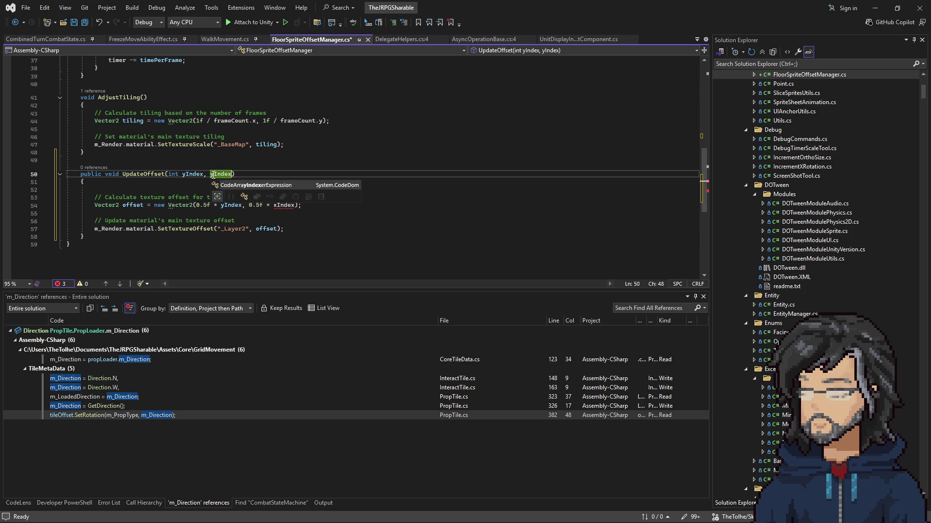
left_click(209, 173)
type("int")
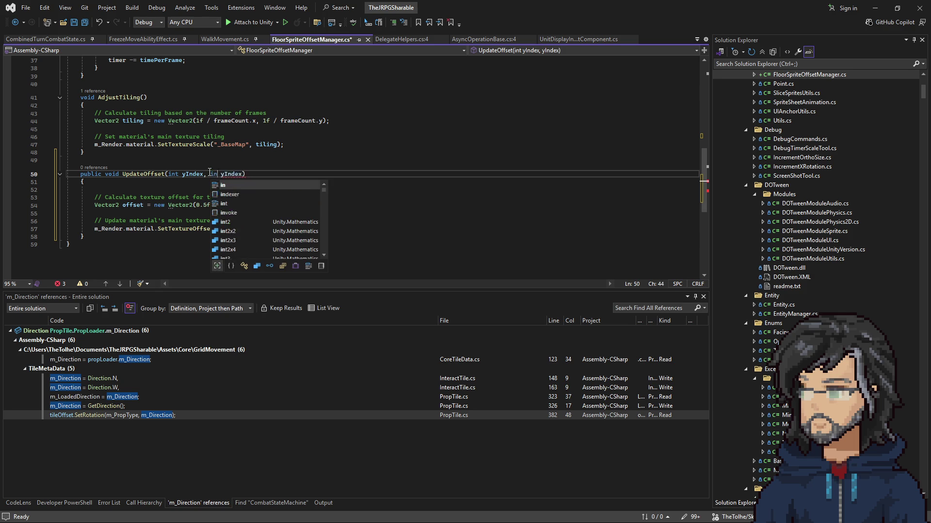
double_click(193, 174)
type("xIndex")
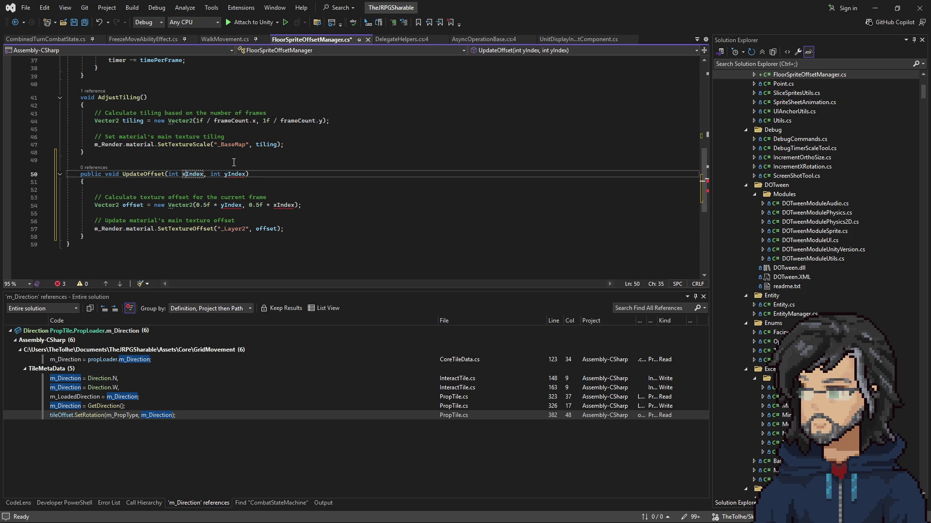
left_click(221, 189)
double_click(154, 174)
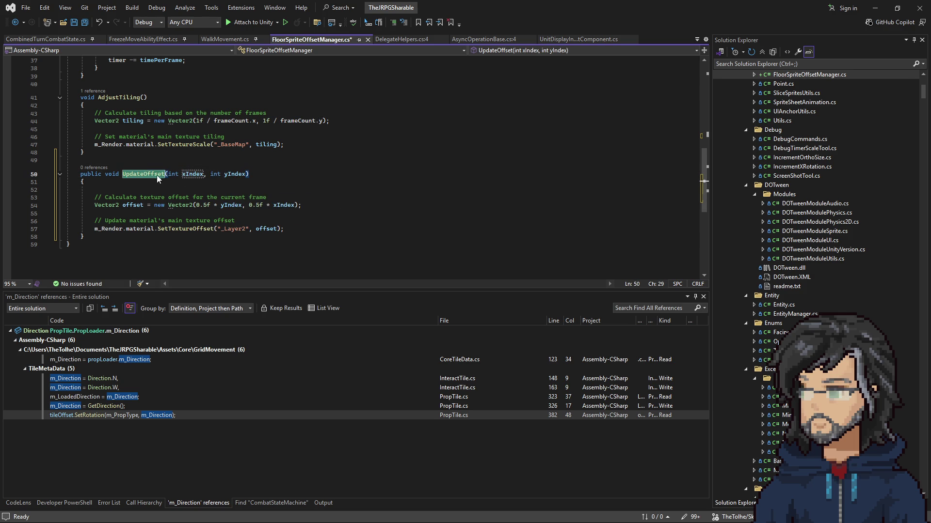
scroll(288, 214, "up", 7)
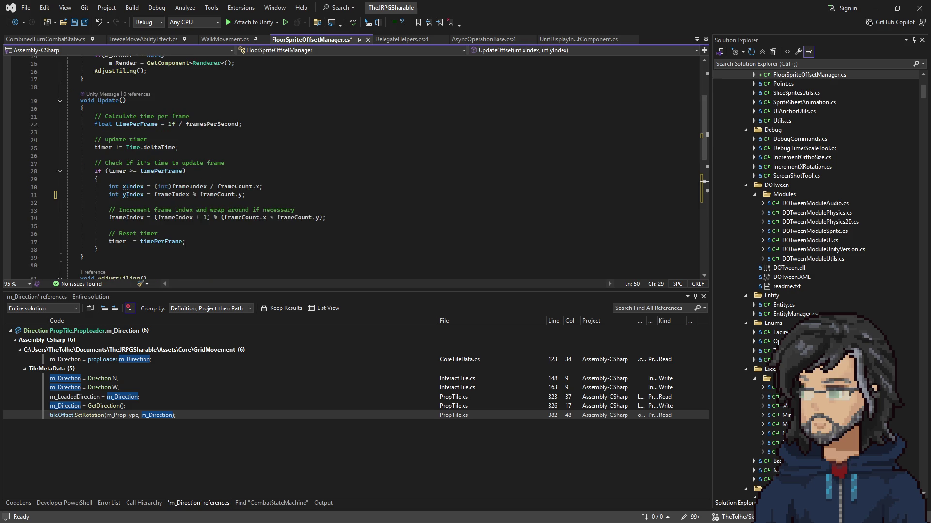
Step: Replace the timer code in Update() with an UpdateOffset(); call
left_click_drag(123, 227, 118, 86)
key("ctrl+c")
key("Delete")
type("UpdateOffset")
type("();")
scroll(172, 85, "up", 6)
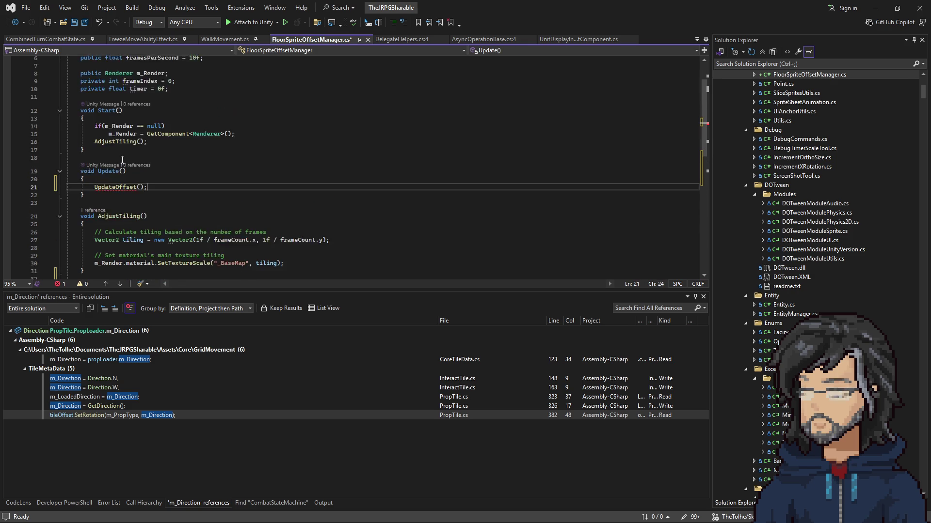
Step: Review the timer and frameCount fields, then revert Update() to its original timer code
left_click(179, 137)
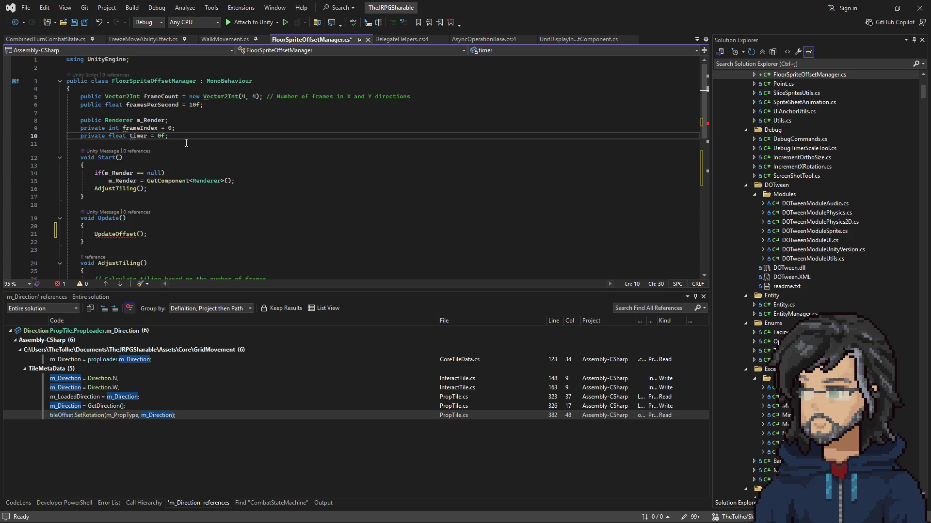
left_click(173, 97)
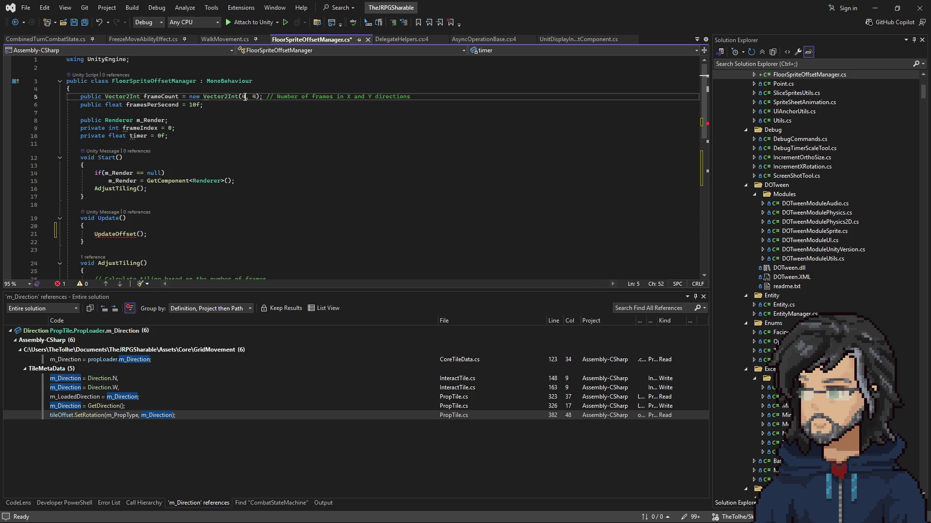
scroll(202, 157, "down", 3)
scroll(203, 157, "down", 2)
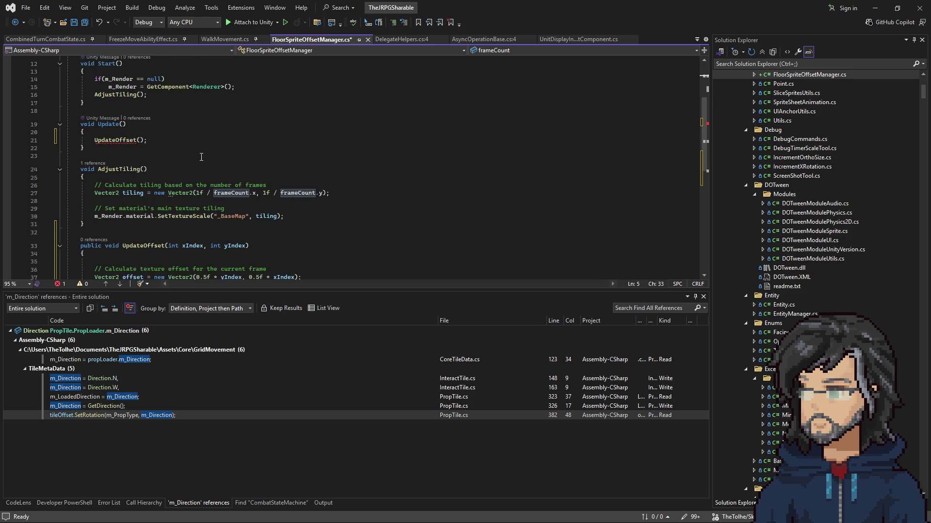
mouse_move(109, 208)
left_mouse_down()
mouse_move(104, 185)
mouse_move(135, 148)
mouse_move(135, 127)
mouse_move(144, 154)
left_mouse_up()
left_click(276, 146)
left_click(250, 119)
key("BackSpace")
key("BackSpace")
key("ctrl+BackSpace")
key("ctrl+BackSpace")
key("ctrl+v")
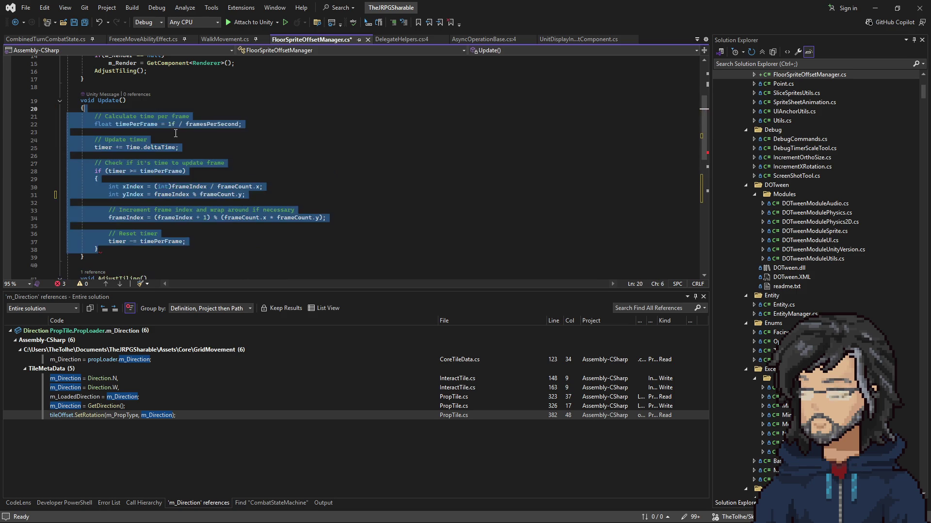
Step: Cut the restored timer code out of Update(), leaving its body empty
left_click(146, 202)
mouse_move(85, 124)
left_mouse_down()
mouse_move(145, 126)
mouse_move(158, 250)
mouse_move(73, 234)
mouse_move(68, 179)
mouse_move(14, 116)
left_mouse_up()
key("ctrl+x")
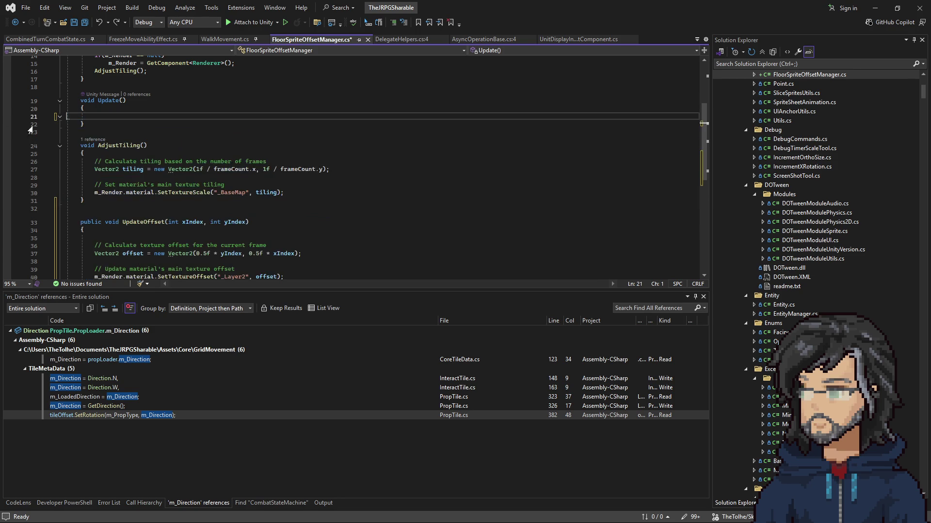
scroll(209, 184, "down", 3)
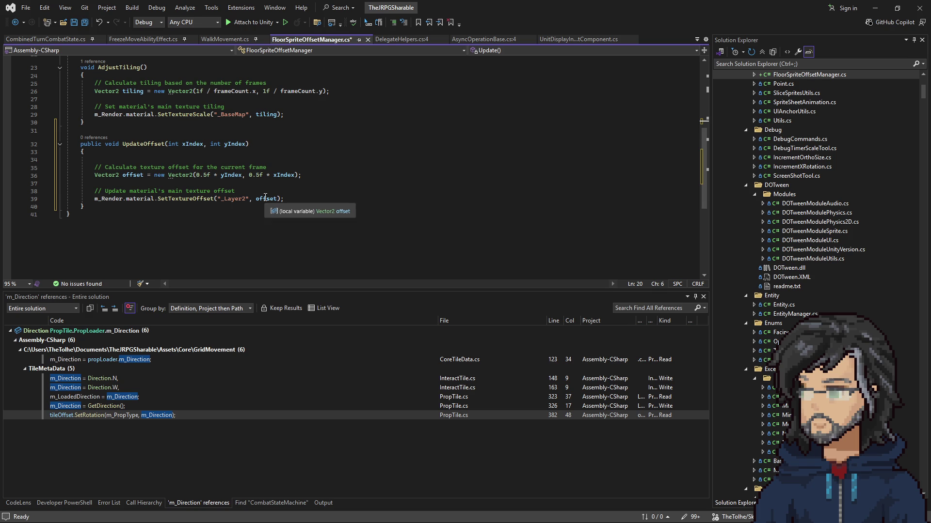
scroll(257, 179, "up", 7)
left_click(192, 137)
Step: Declare public int fields m_Xoffset and m_Yoffset below the timer field
key("Return")
type("public f")
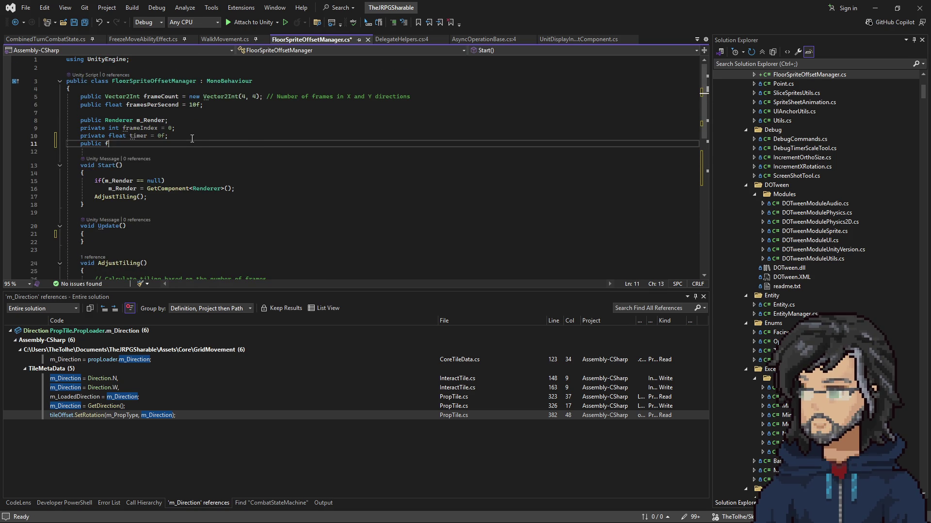
type("iont")
type("m_")
type(";")
key("ctrl+d")
key("Left")
key("Left")
key("Left")
key("BackSpace")
type("Y")
key("End")
Step: Replace xIndex and yIndex in UpdateOffset's offset calculation with m_Xoffset and m_Yoffset
left_click(136, 144)
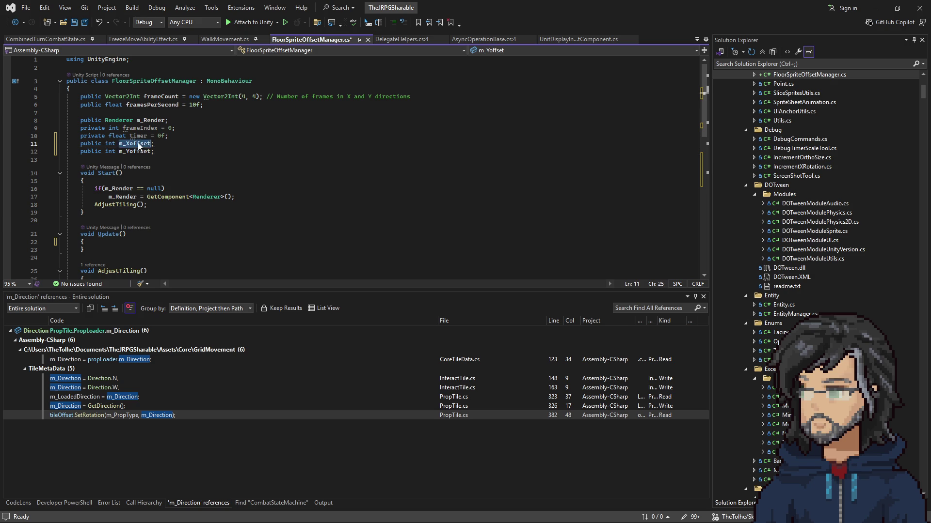
scroll(232, 168, "down", 11)
scroll(232, 167, "up", 2)
double_click(282, 144)
key("ctrl+v")
double_click(231, 144)
key("ctrl+v")
left_click(231, 144)
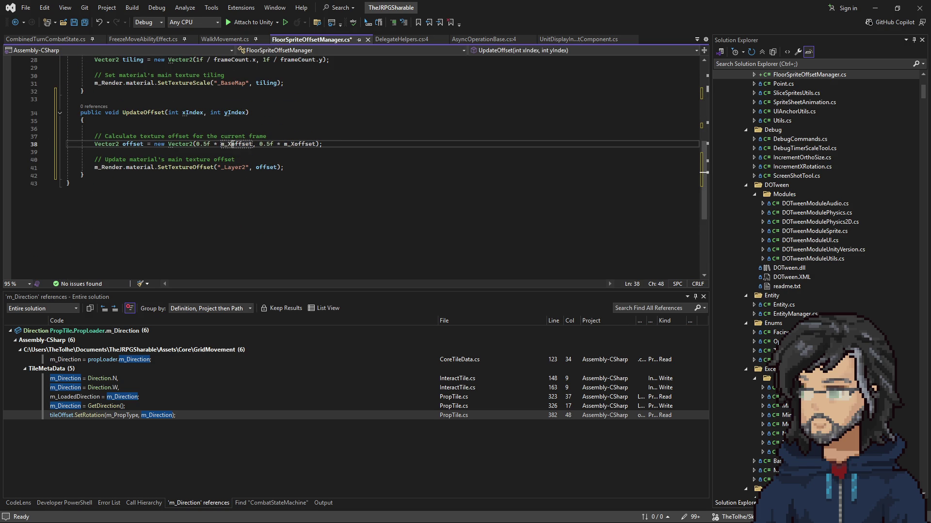
left_click(296, 144)
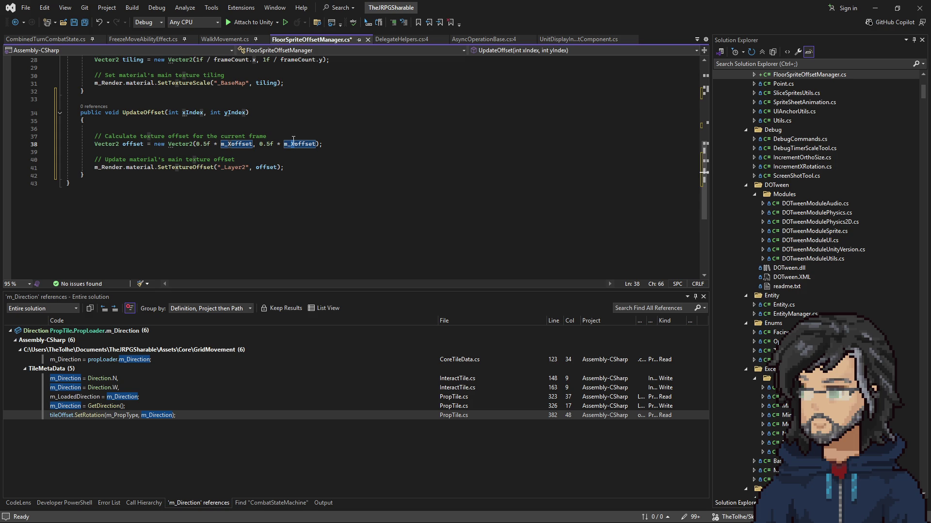
key("BackSpace")
type("Y")
Step: Remove UpdateOffset's index parameters and start a new line inside Update()
left_click_drag(168, 112, 245, 112)
type("i")
scroll(208, 126, "up", 1)
double_click(154, 135)
scroll(148, 145, "up", 6)
left_click(111, 172)
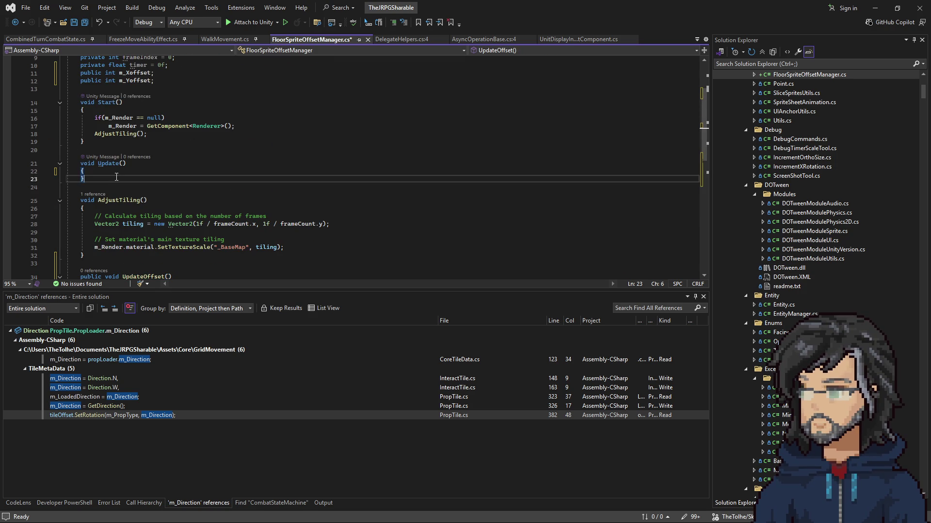
key("Return")
Step: Call UpdateOffset(); and AdjustTiling(); from Update()
type("UpdateOffset();")
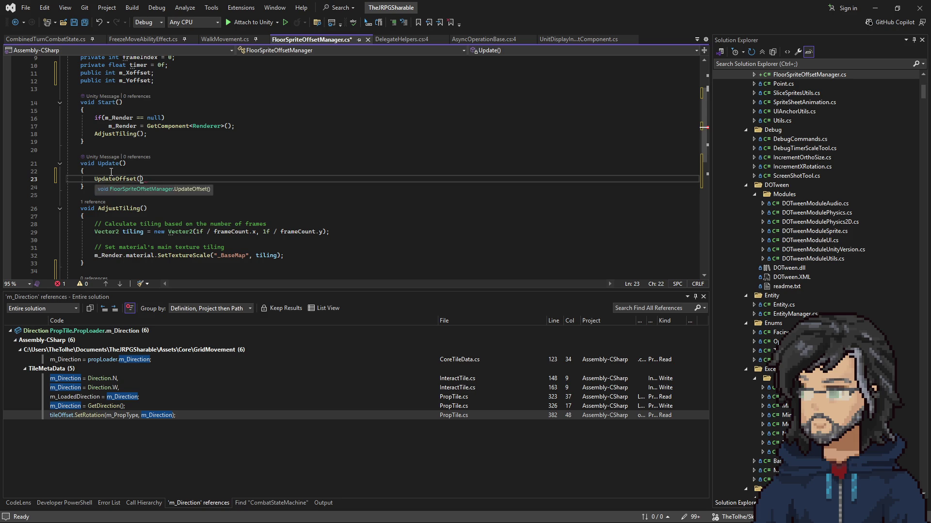
scroll(141, 184, "up", 1)
left_click_drag(150, 162, 299, 149)
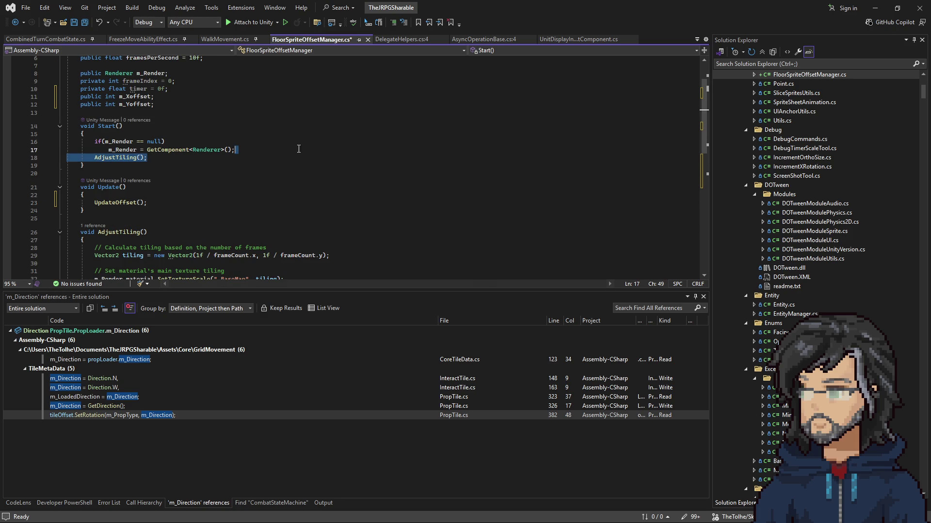
key("ctrl+c")
left_click(155, 203)
key("ctrl+v")
scroll(177, 199, "down", 3)
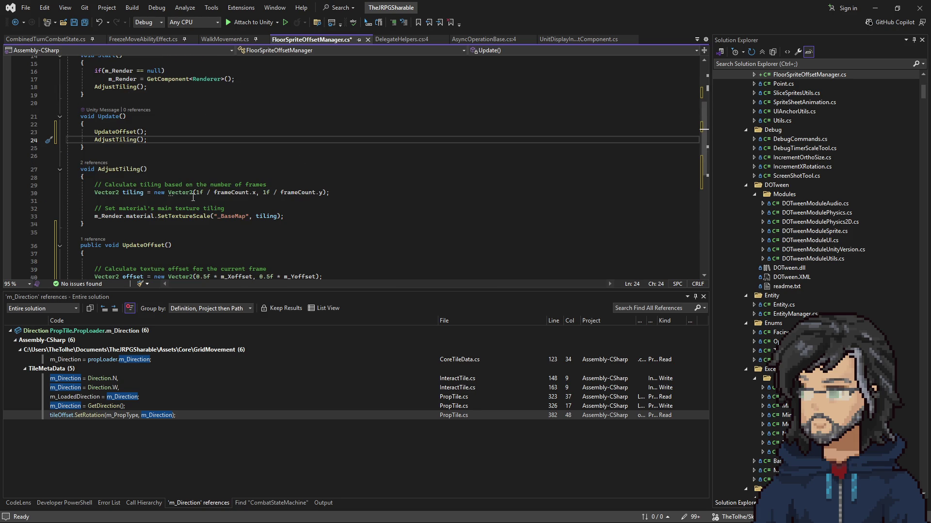
Step: Change frameCount to Vector2Int(2, 2) and save the script
mouse_move(194, 192)
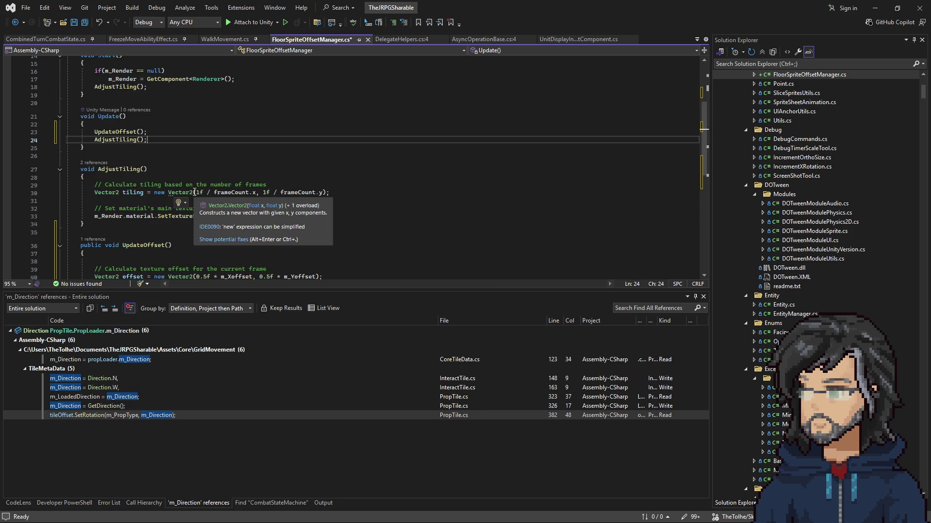
scroll(241, 121, "up", 5)
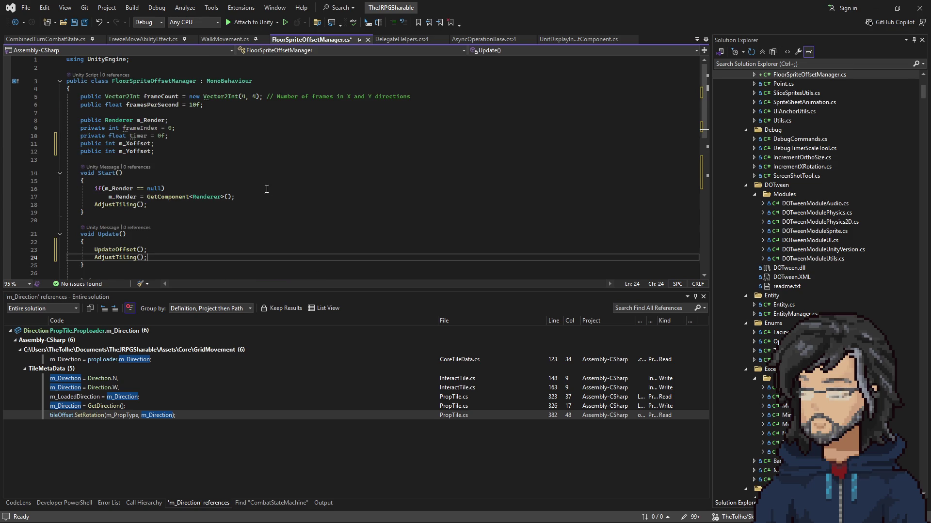
double_click(244, 97)
type("2")
double_click(243, 97)
type("2")
left_click(232, 136)
key("ctrl+s")
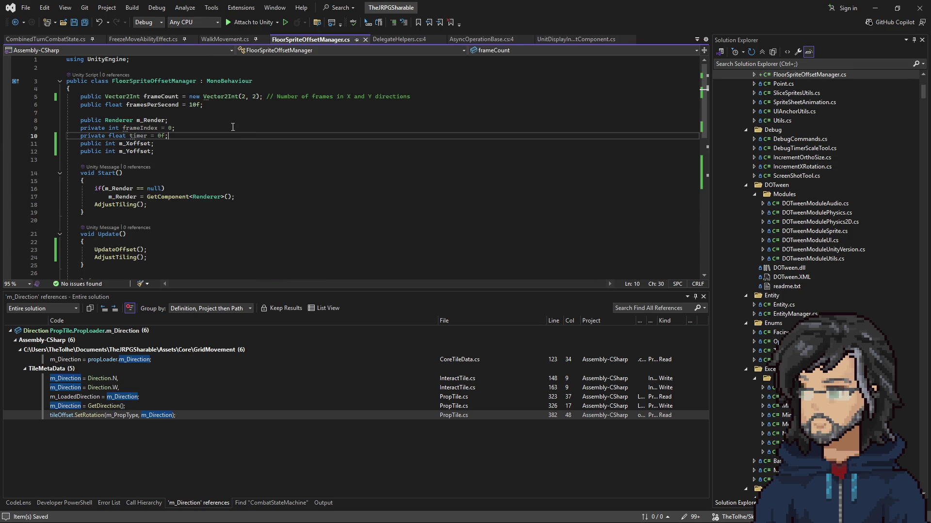
Step: Delete the framesPerSecond, frameIndex and timer fields and save
left_click(203, 104)
left_click_drag(204, 105, 49, 105)
key("Delete")
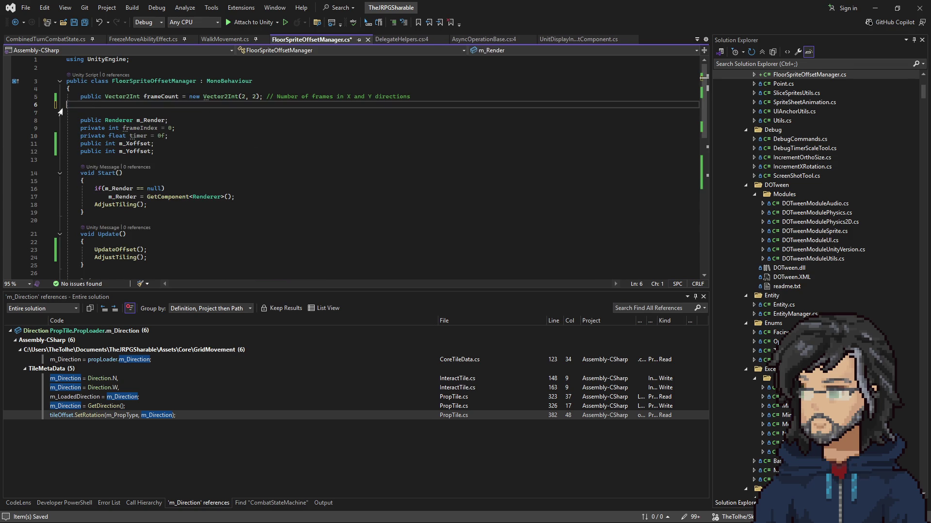
key("Delete")
left_click_drag(182, 111, 184, 128)
key("Delete")
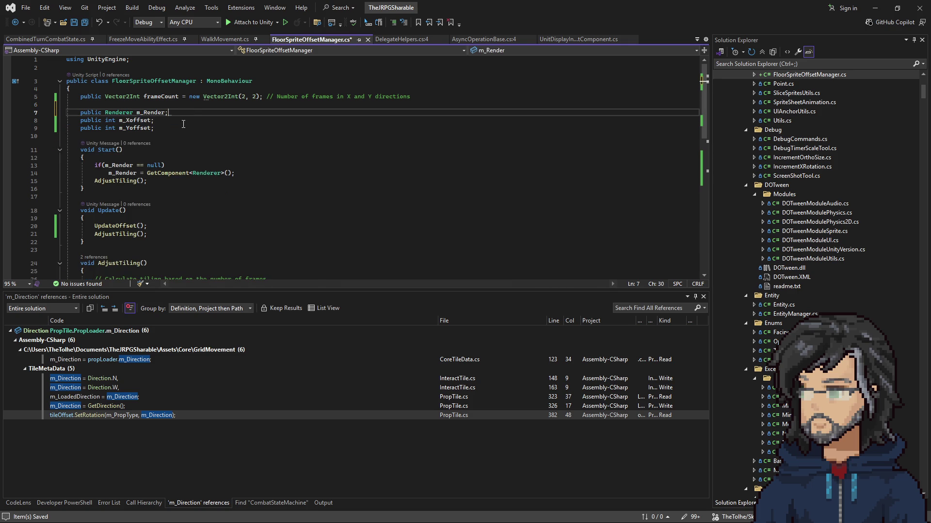
key("Up")
key("BackSpace")
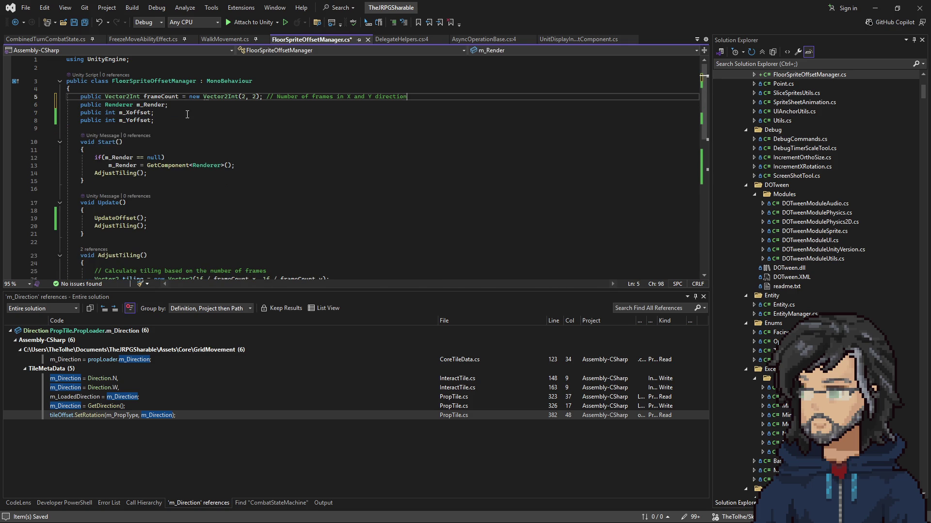
key("Down")
key("ctrl+s")
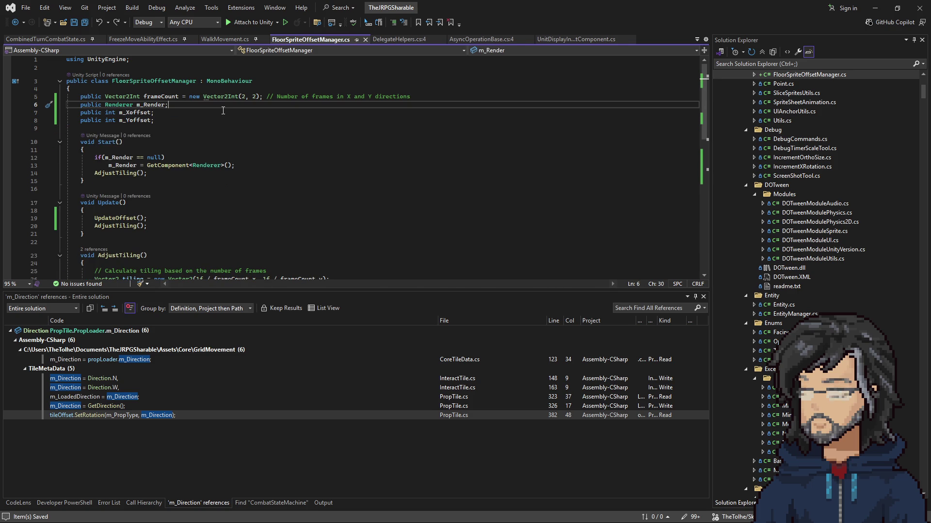
Step: Move the m_Render null-check from Start() to the top of Update() and save
scroll(223, 110, "down", 5)
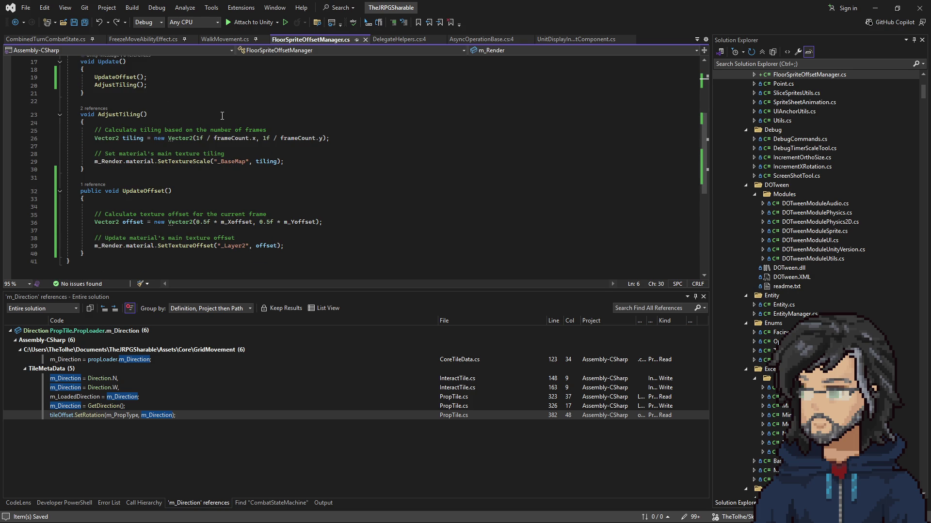
scroll(204, 140, "up", 4)
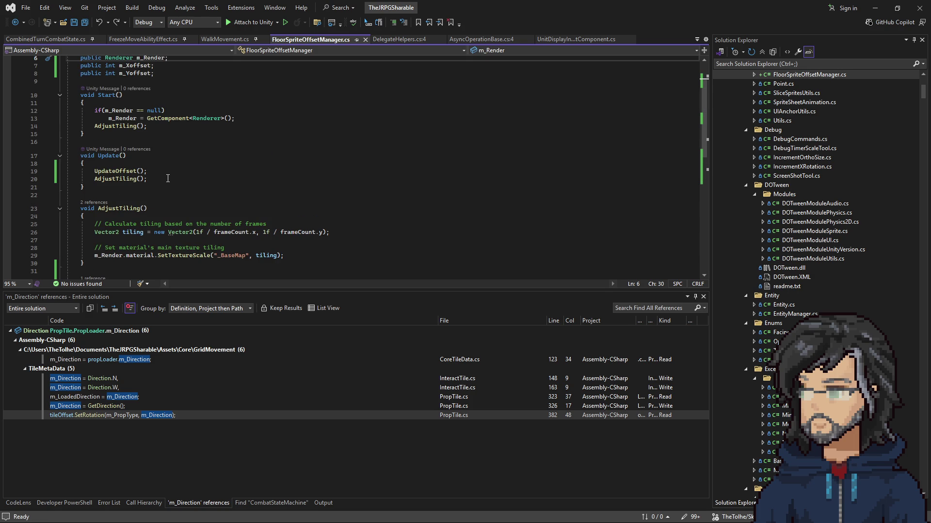
scroll(201, 142, "up", 1)
left_click_drag(244, 142, 81, 134)
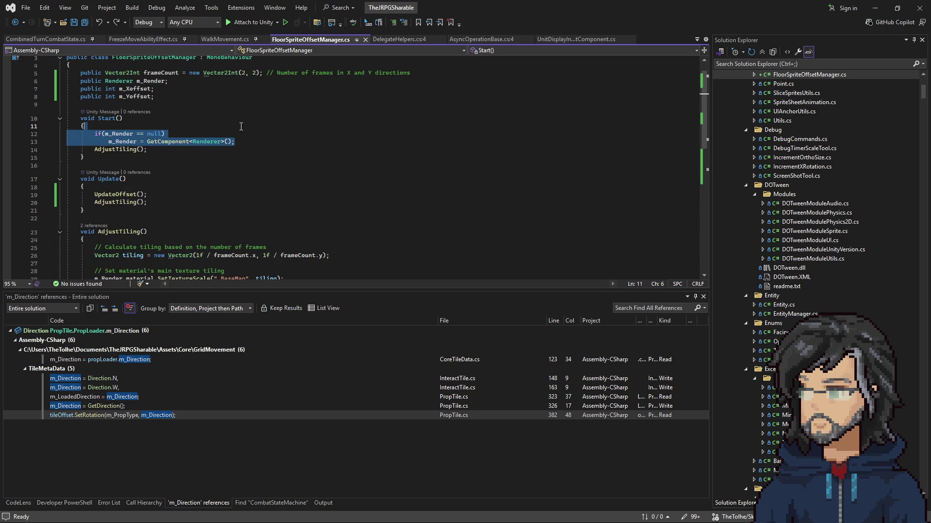
key("ctrl+x")
left_click(139, 173)
key("Return")
key("ctrl+v")
key("ctrl+s")
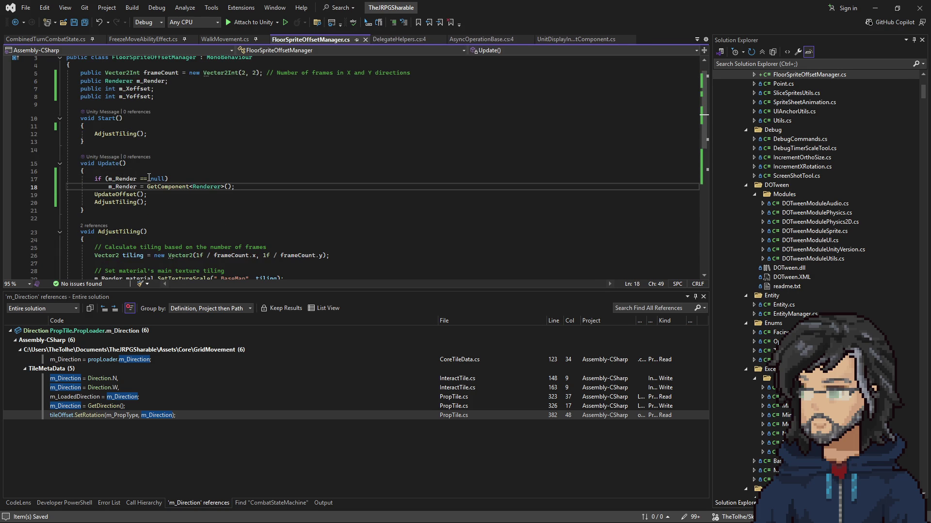
Step: Paste the null-check back into Start() too, save, and return to Unity
left_click(99, 128)
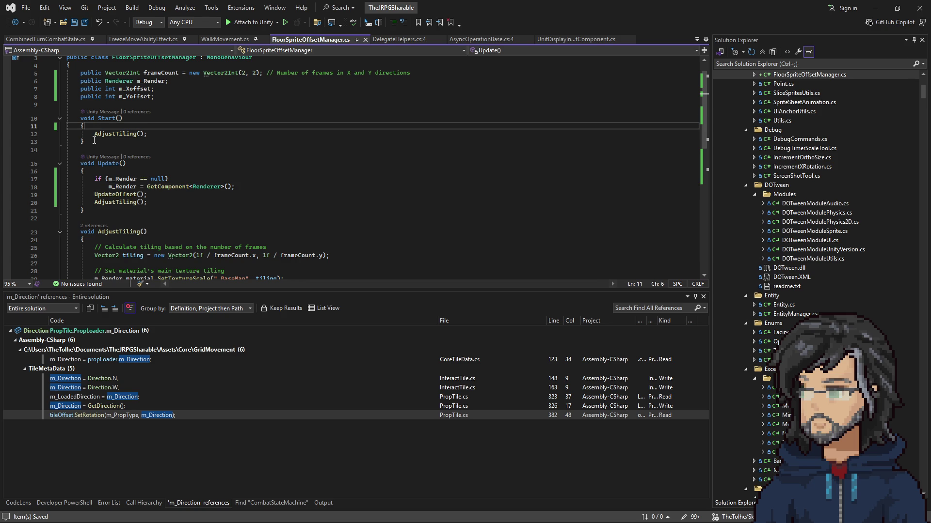
key("Return")
key("ctrl+v")
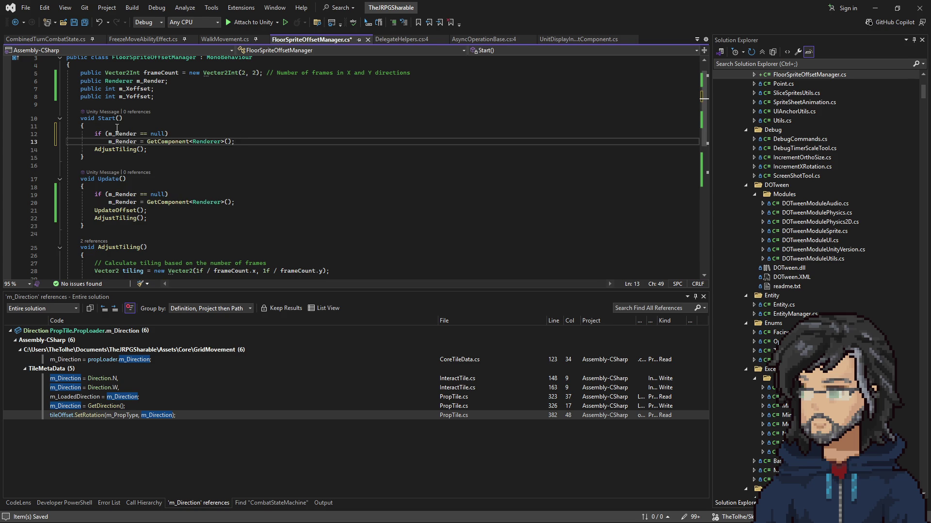
key("ctrl+s")
key("alt+Tab")
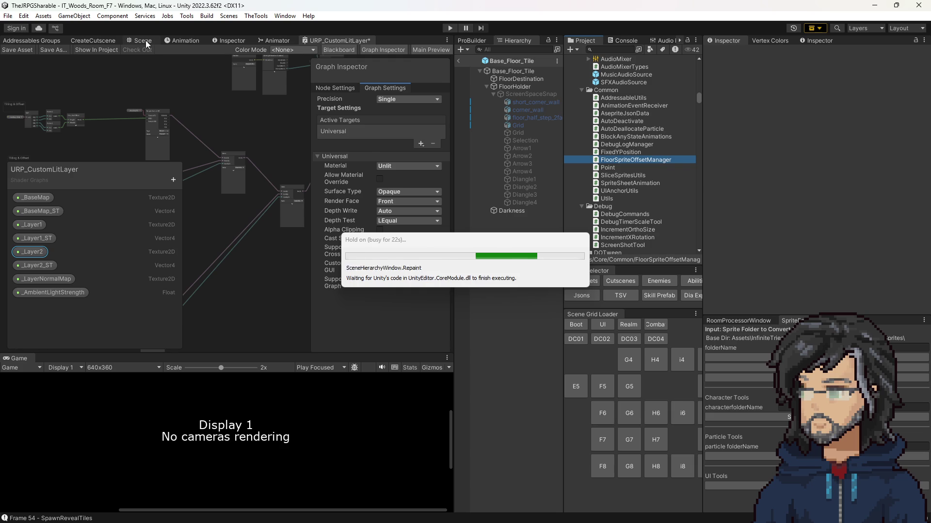
Step: Switch the main panel to the Scene view and select the Base_Floor_Tile root object
left_click(146, 40)
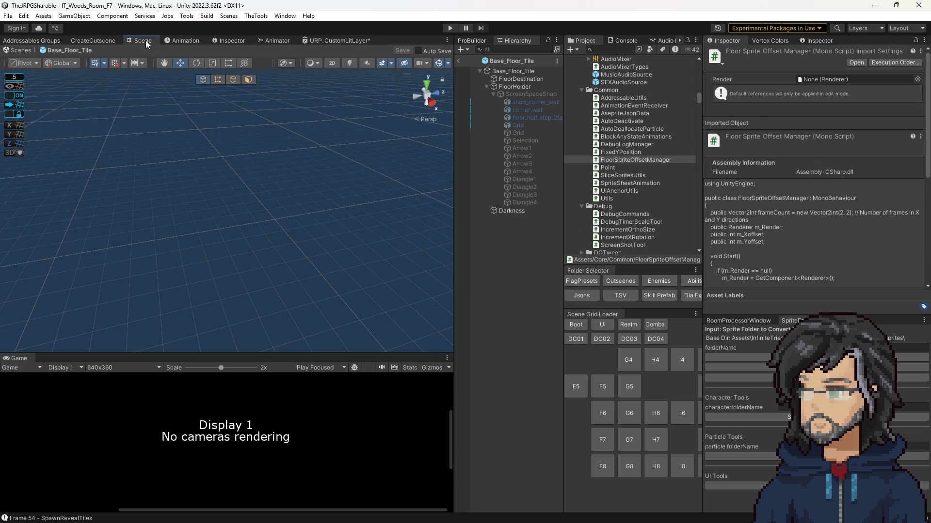
left_click(508, 71)
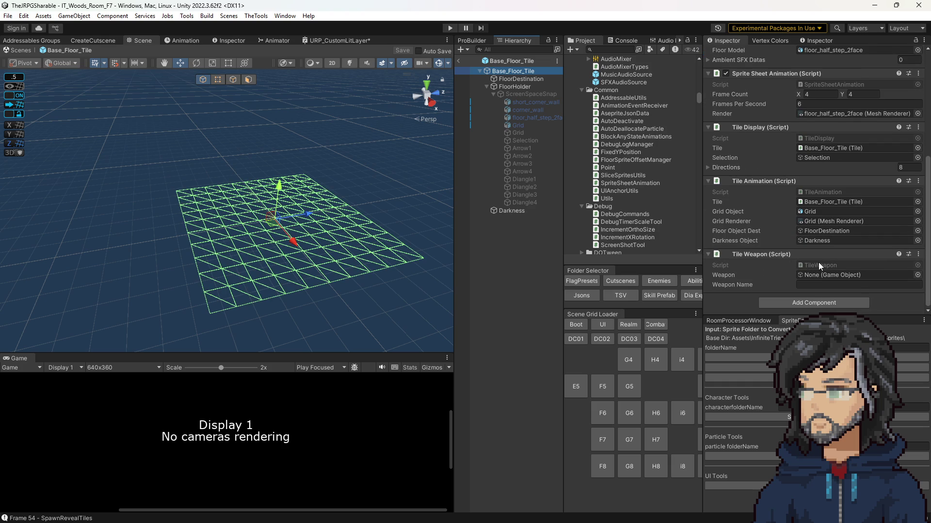
Step: Add Floor Sprite Offset Manager to Base_Floor_Tile, set Render to floor_half_step_2face, and save
left_click(814, 303)
type("offset")
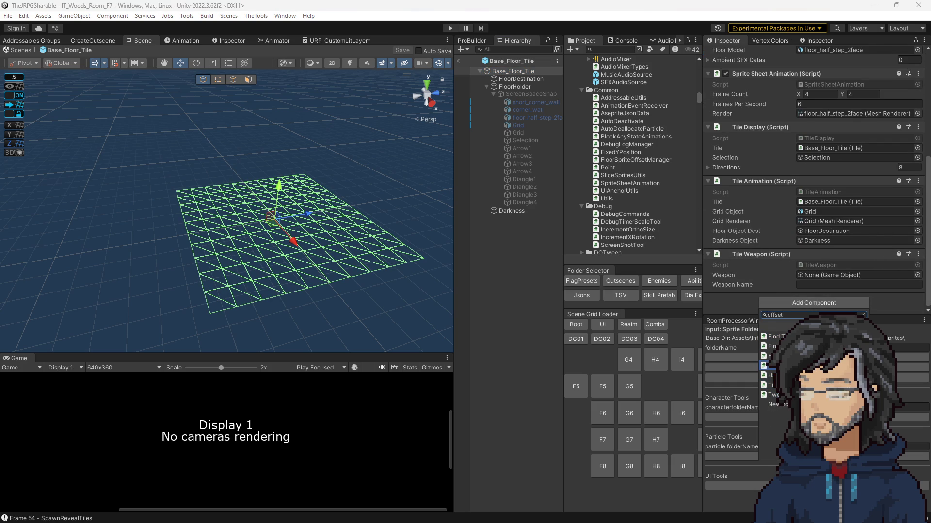
key("Return")
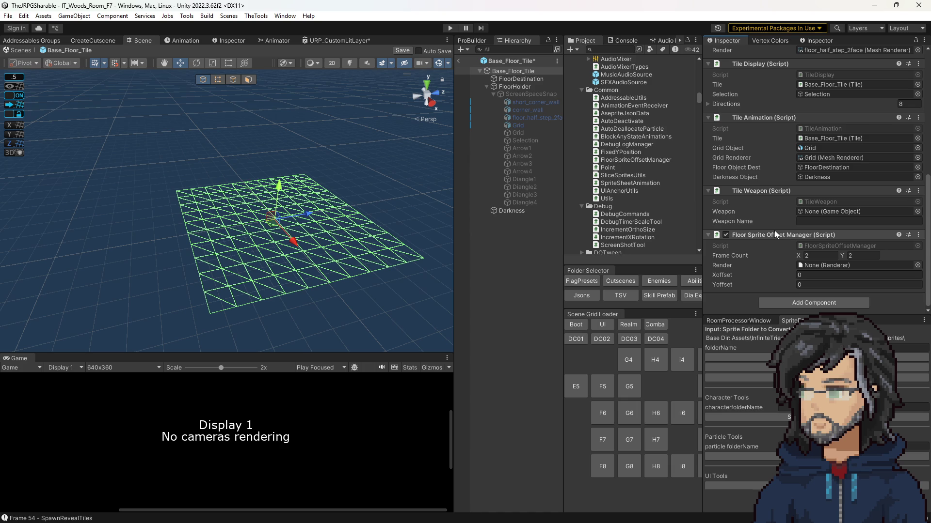
left_click_drag(523, 118, 843, 266)
left_click(809, 285)
key("ctrl+s")
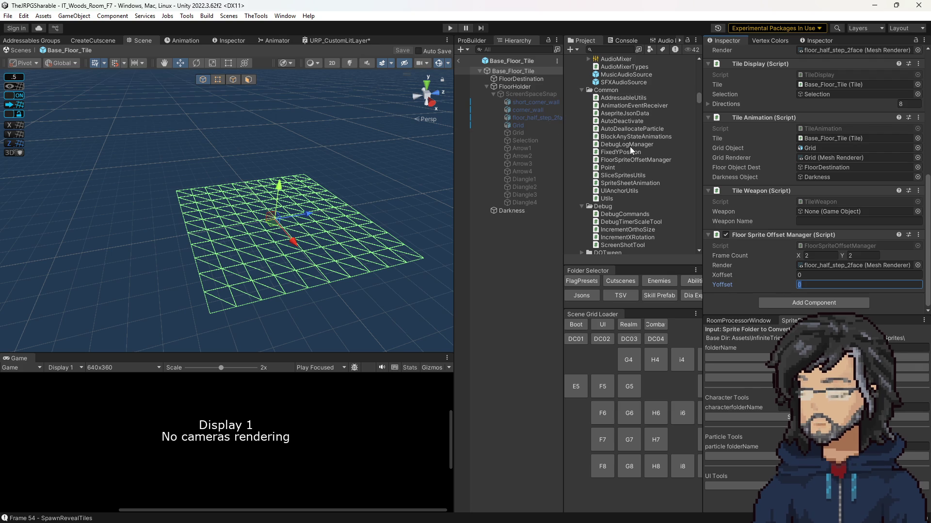
scroll(625, 175, "down", 15)
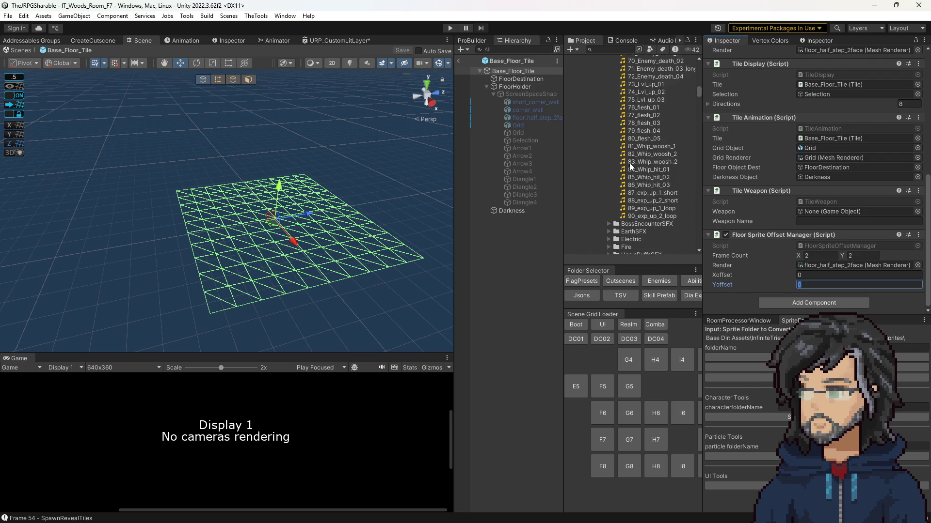
Step: Browse the Project window to Art/Dungeons/Template and select the Wall_Fade_FINAL texture
scroll(630, 206, "down", 10)
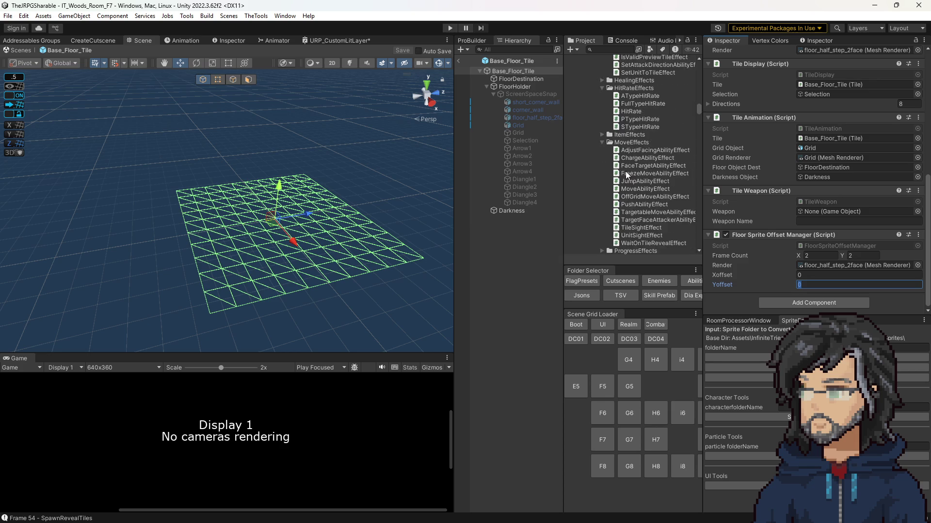
scroll(632, 160, "down", 10)
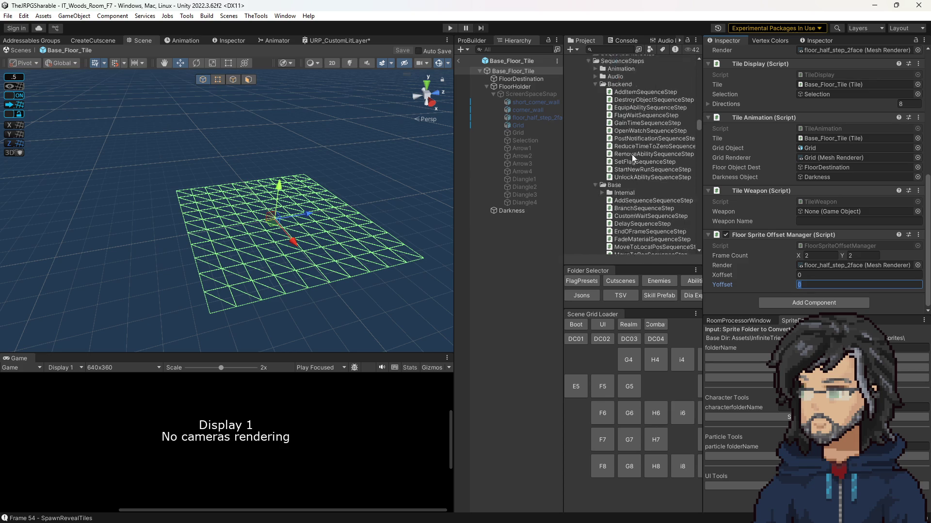
scroll(630, 159, "down", 10)
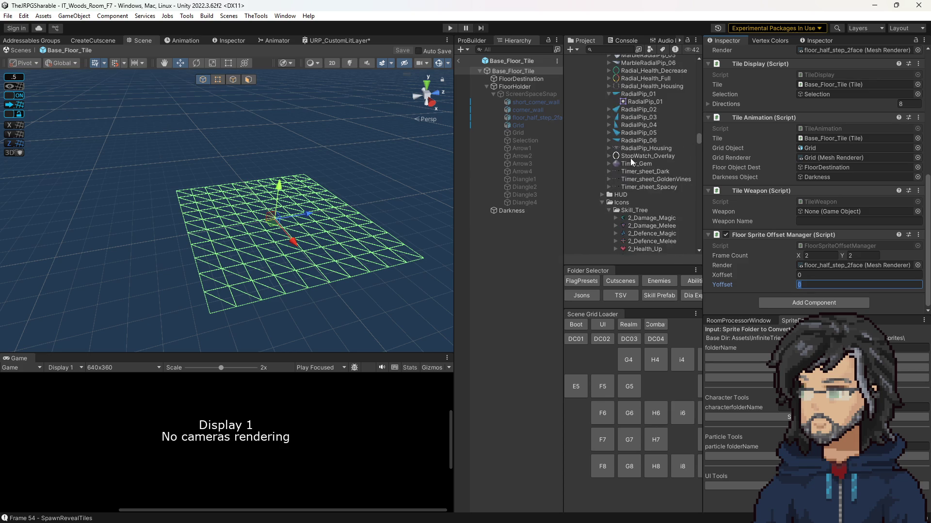
scroll(631, 160, "down", 10)
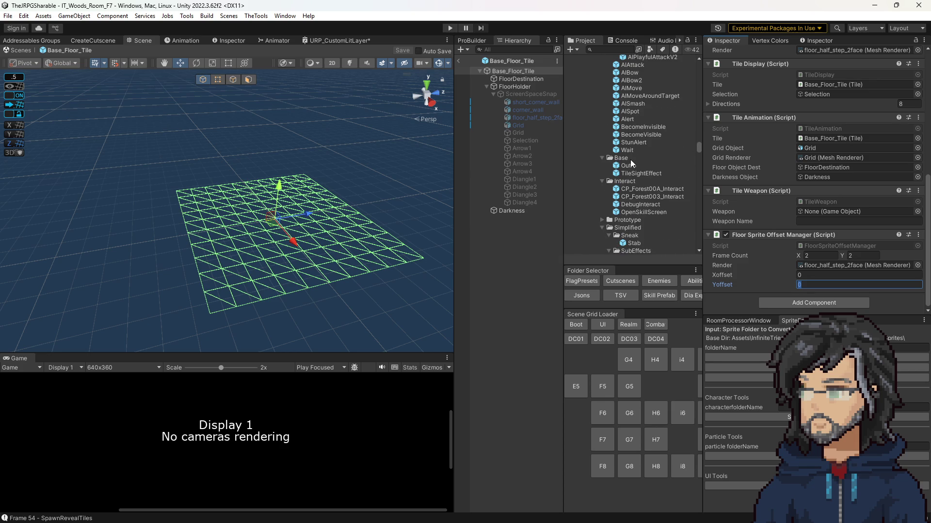
scroll(631, 159, "down", 5)
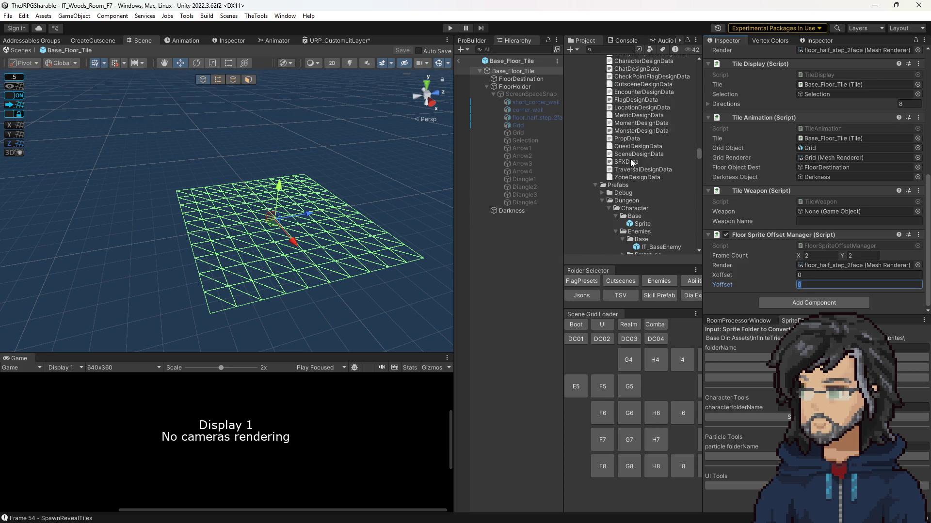
scroll(630, 159, "up", 5)
scroll(632, 143, "up", 10)
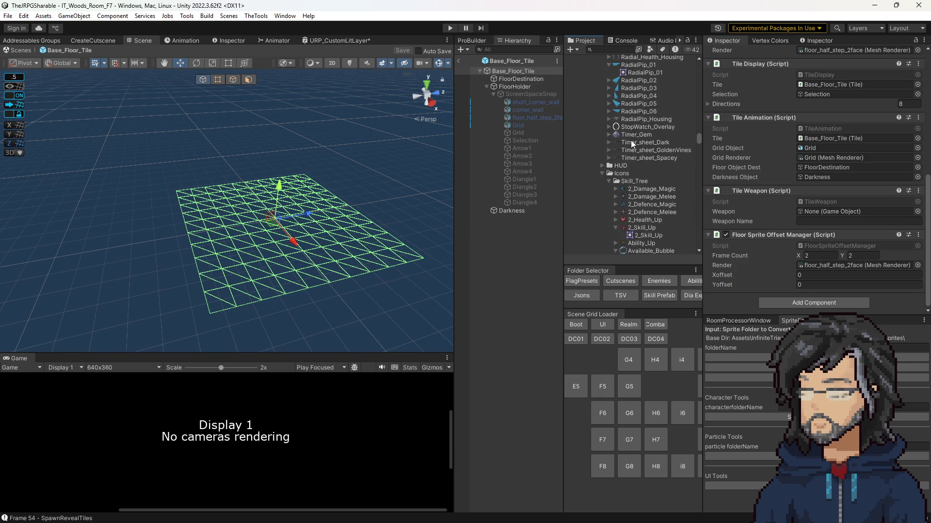
left_click(631, 142)
key("Left")
key("Left")
key("Left")
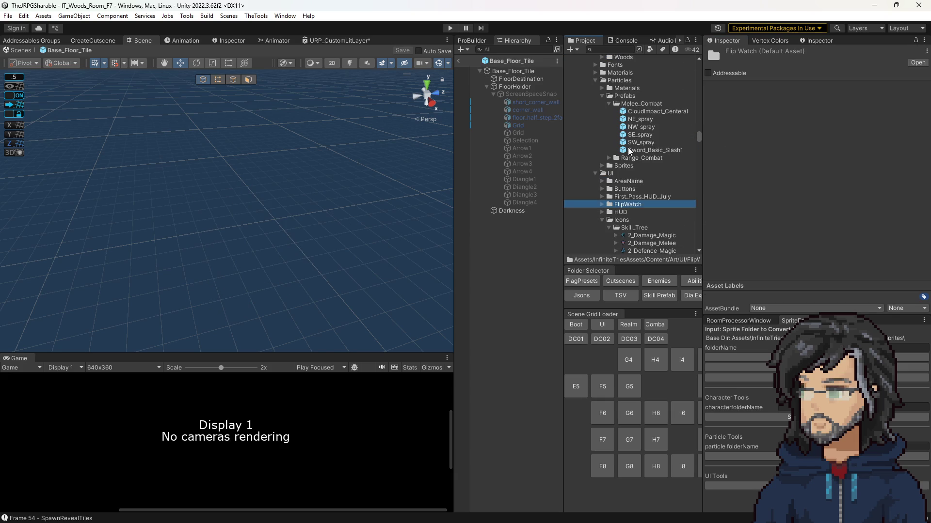
scroll(630, 182, "up", 5)
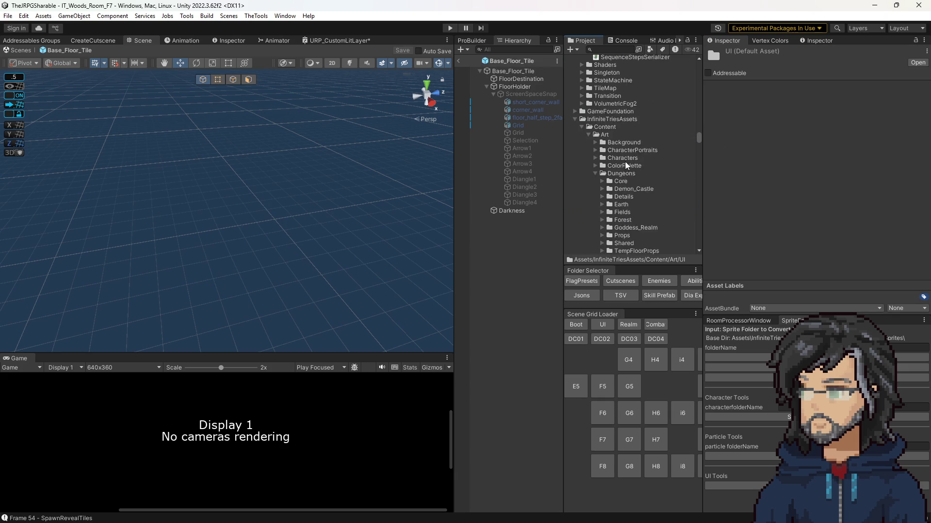
left_click(647, 157)
Step: Save the Base_Floor_Tile prefab and open Wall_Fade_FINAL in Aseprite
right_click(647, 156)
left_click_drag(609, 160, 170, 271)
key("ctrl+s")
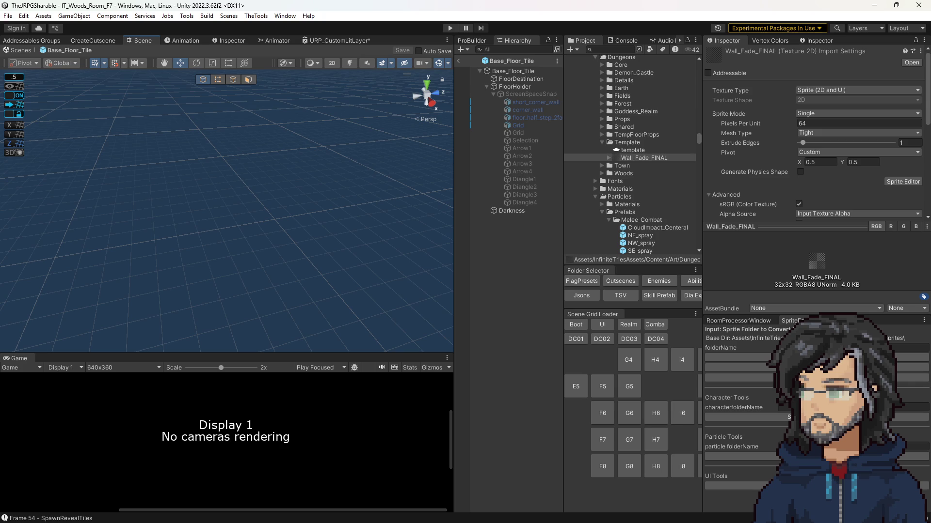
double_click(609, 160)
scroll(489, 202, "up", 1)
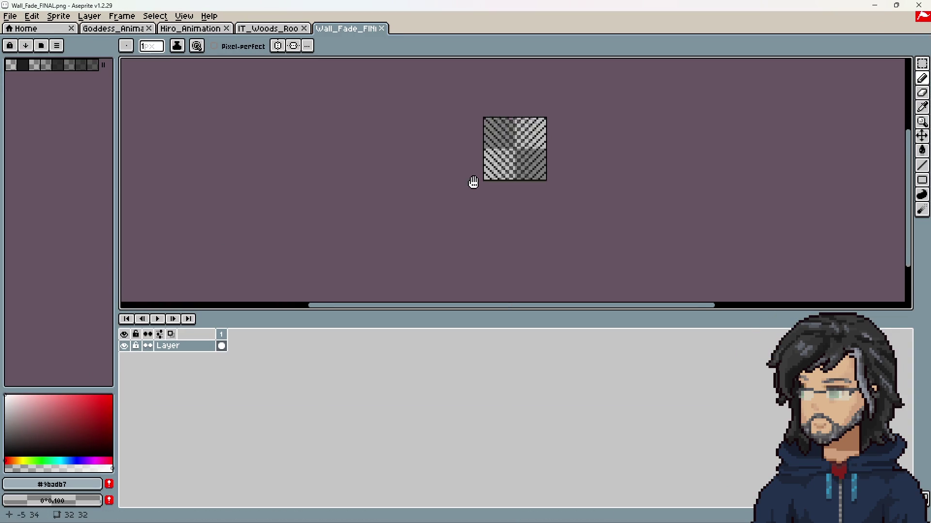
Step: Resize the canvas to 64×64 anchored at the top-left
key("ctrl+alt+c")
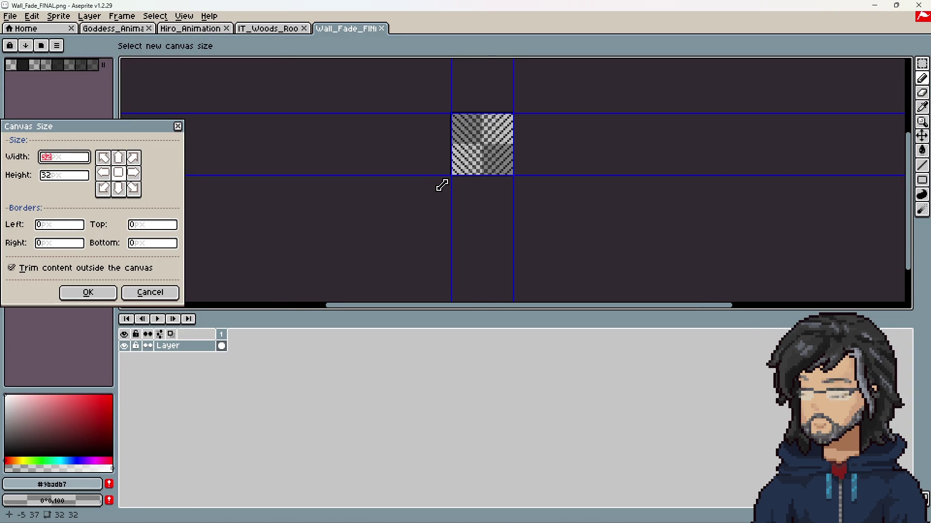
type("64")
key("Tab")
type("64")
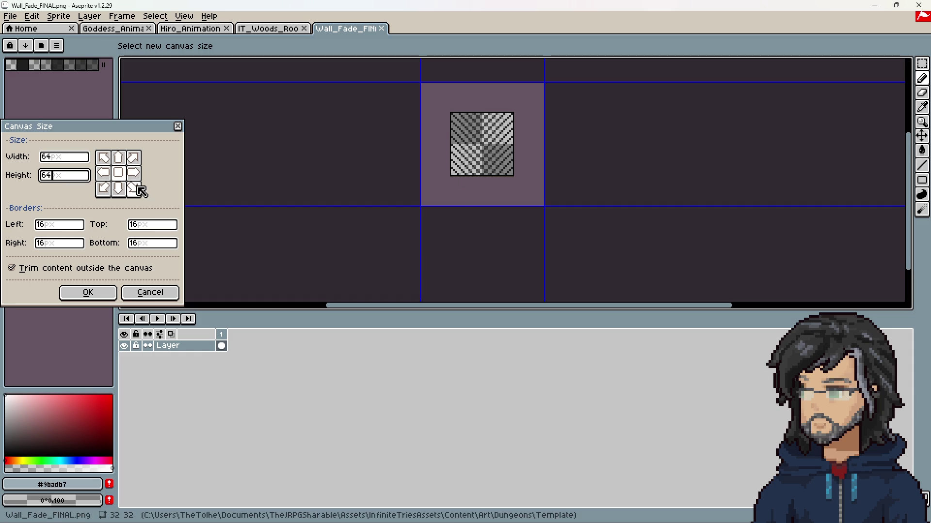
left_click(104, 158)
left_click(104, 292)
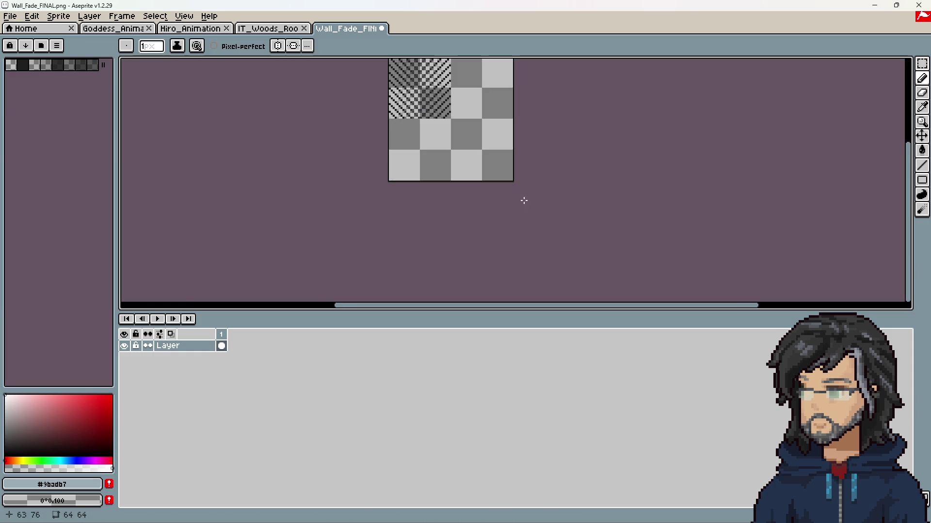
scroll(509, 197, "up", 3)
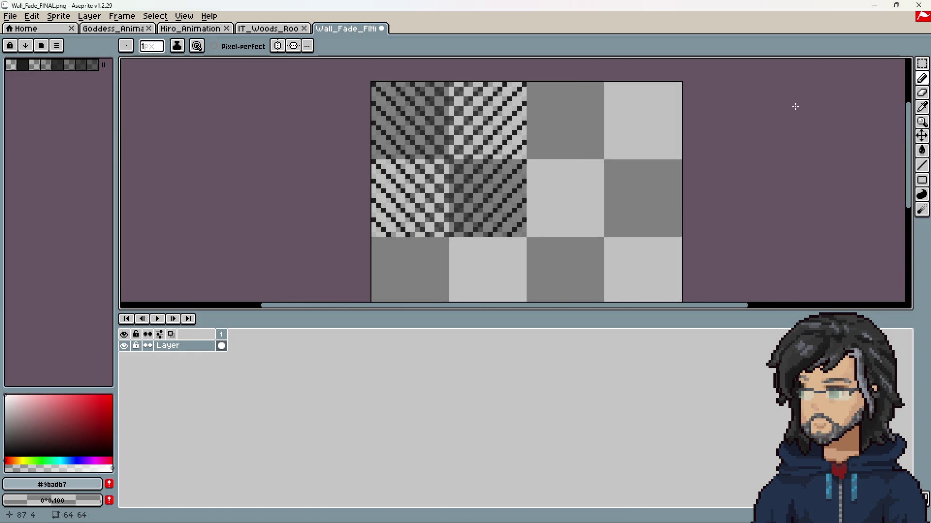
Step: Select the original 32×32 tile, try moving and flipping a copy, then undo it
left_click(922, 64)
mouse_move(559, 81)
left_mouse_down()
mouse_move(247, 254)
mouse_move(267, 237)
left_mouse_up()
left_click(280, 222)
mouse_move(373, 83)
left_mouse_down()
mouse_move(491, 230)
mouse_move(527, 237)
left_mouse_up()
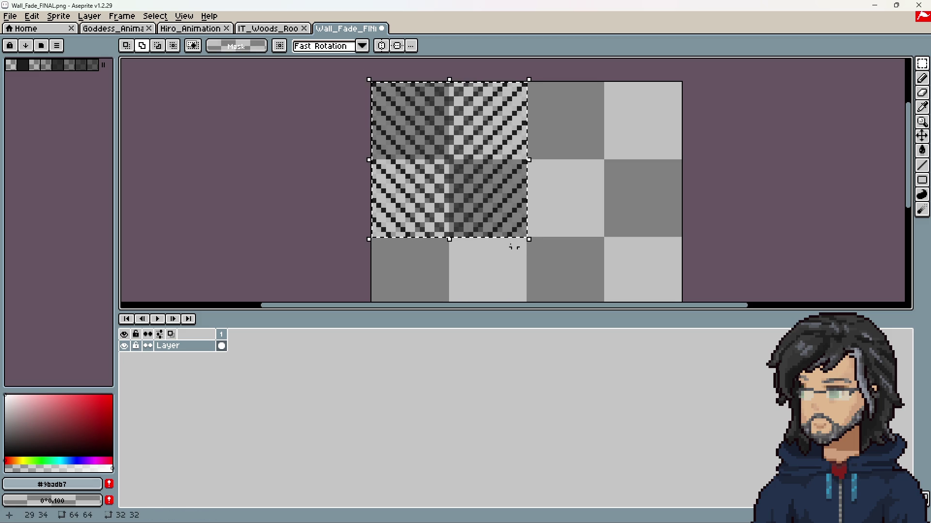
mouse_move(434, 153)
left_mouse_down()
mouse_move(508, 153)
mouse_move(418, 160)
mouse_move(571, 156)
mouse_move(619, 206)
mouse_move(591, 141)
left_mouse_up()
key("Escape")
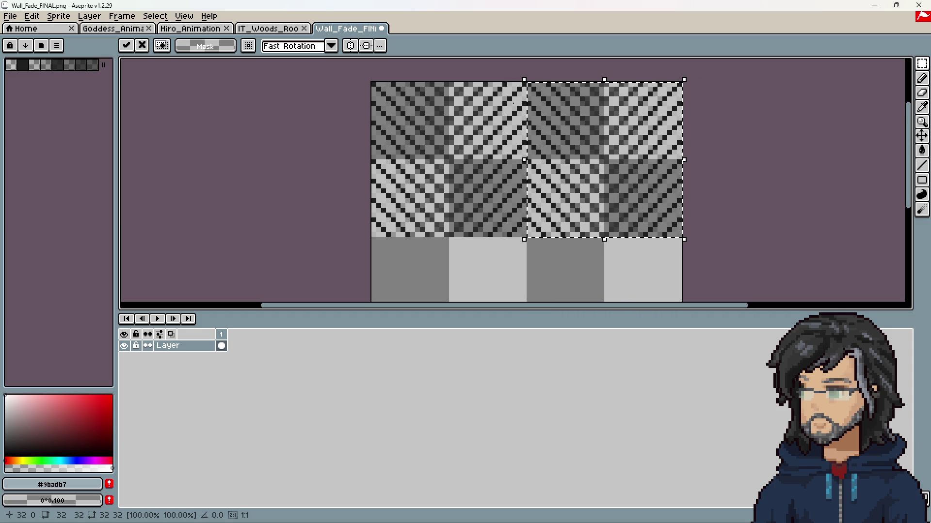
left_click(66, 18)
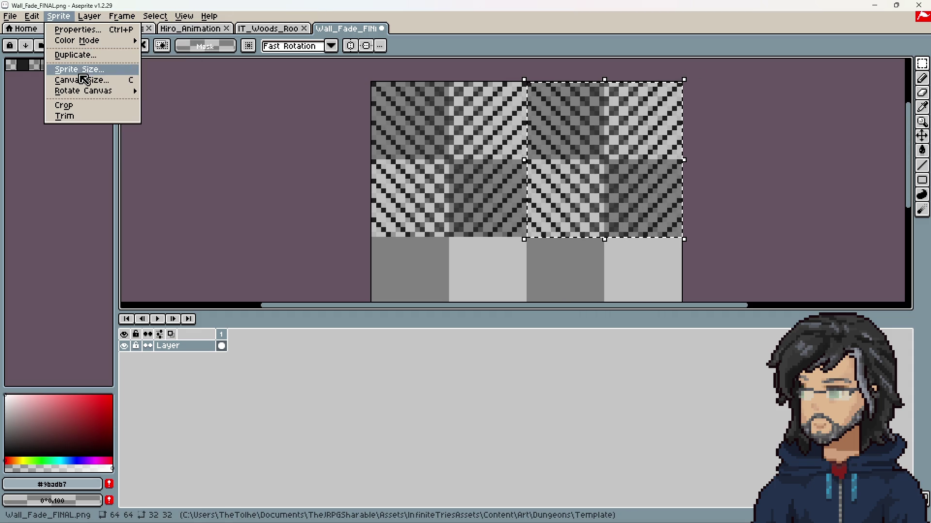
mouse_move(83, 91)
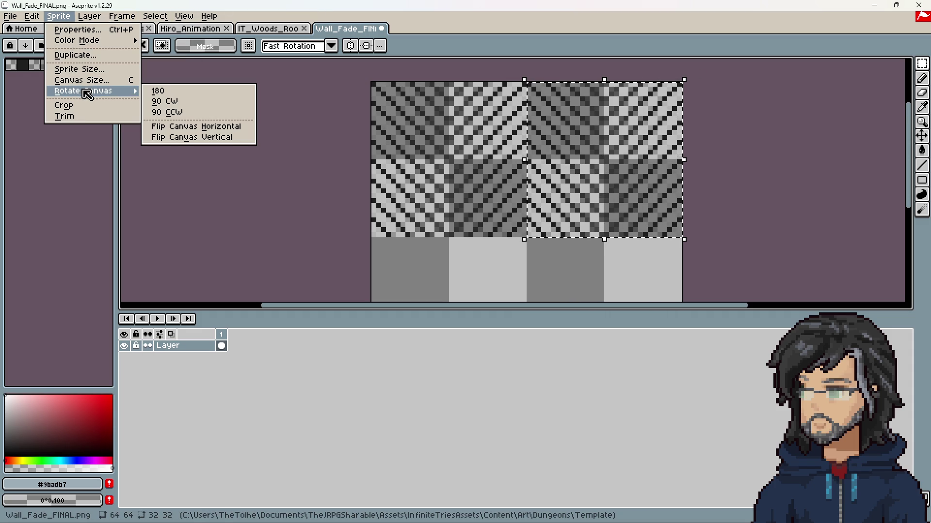
left_click(187, 126)
scroll(460, 167, "right", 3)
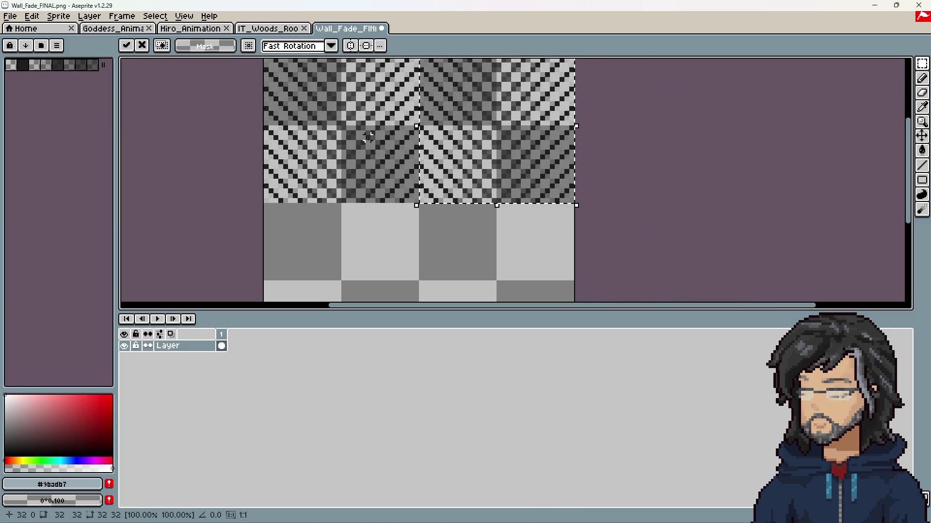
key("ctrl+z")
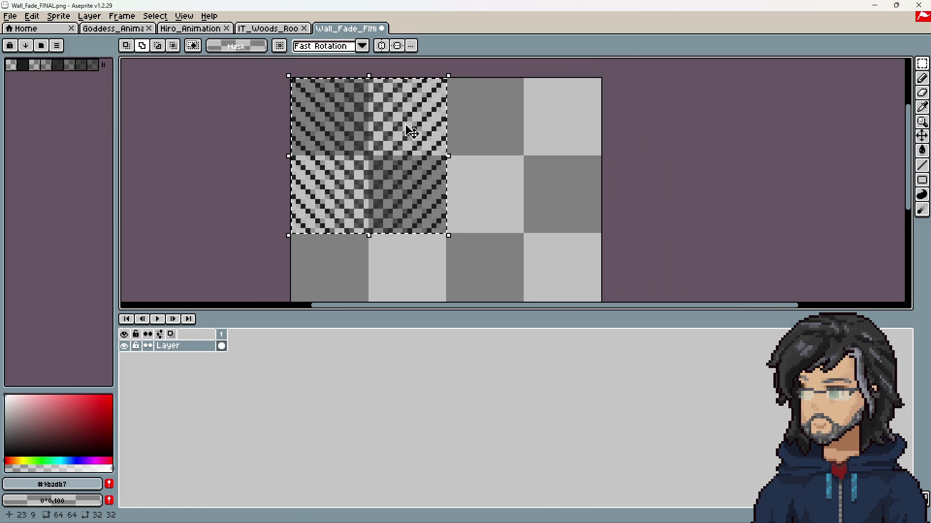
Step: Create a new 32×32 sprite and paste the copied dithered fade tile into it
left_click(10, 16)
left_click(20, 25)
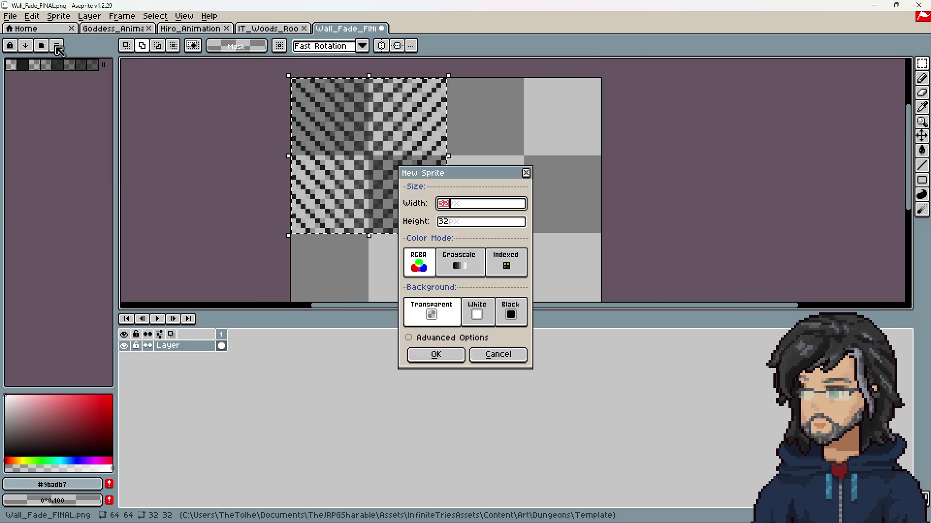
left_click(436, 353)
key("ctrl+v")
scroll(506, 204, "up", 6)
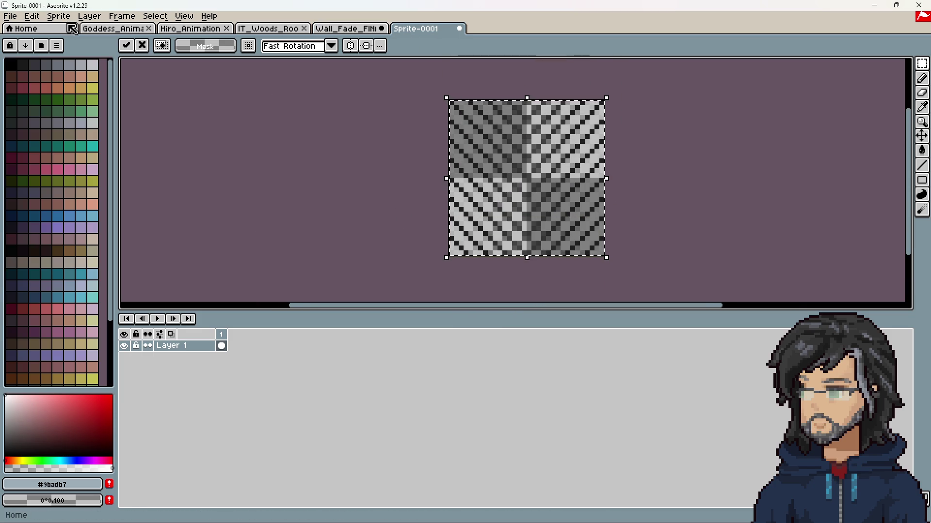
Step: Flip the pasted tile's canvas vertically, then return to the Wall_Fade_FINAL sprite
left_click(32, 16)
mouse_move(58, 18)
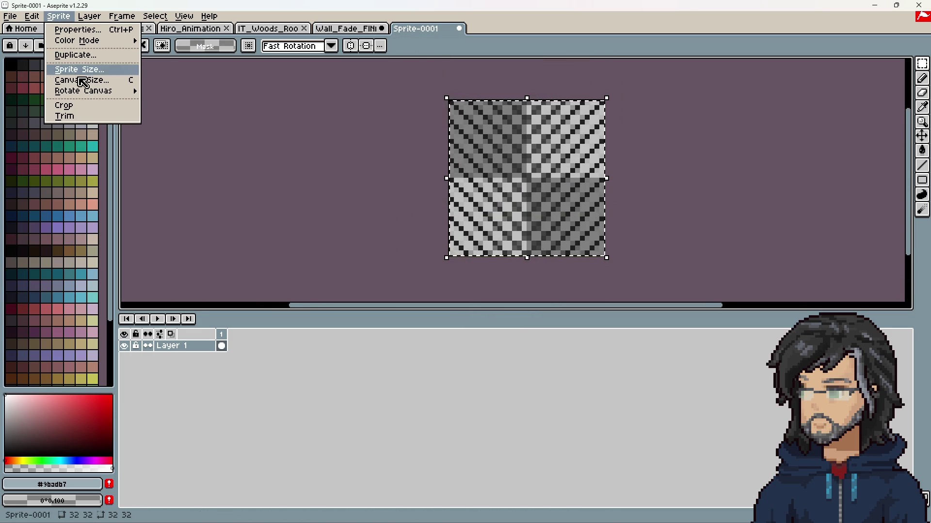
mouse_move(84, 94)
left_click(214, 134)
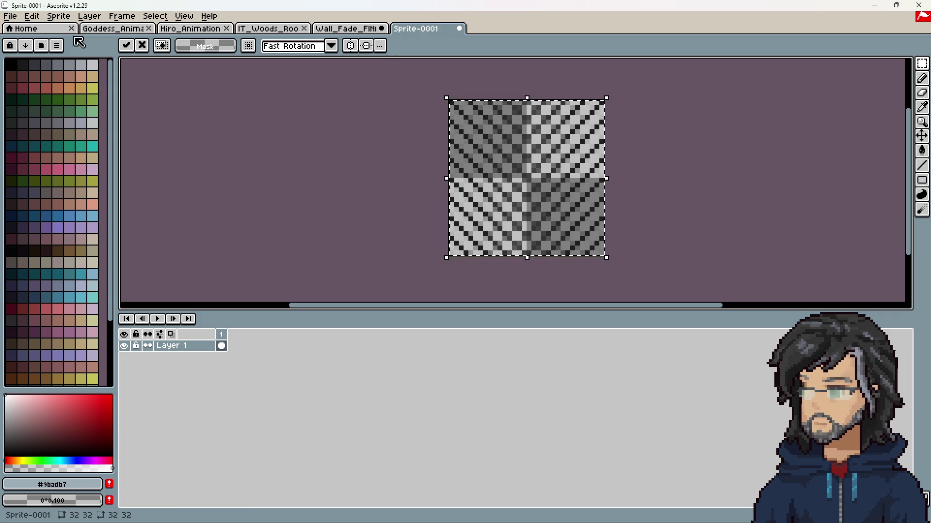
left_click(41, 17)
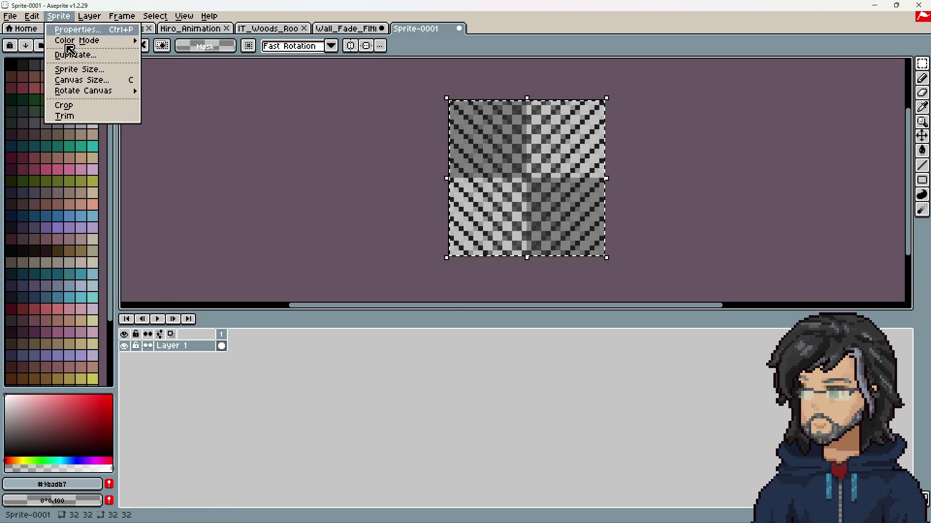
mouse_move(92, 90)
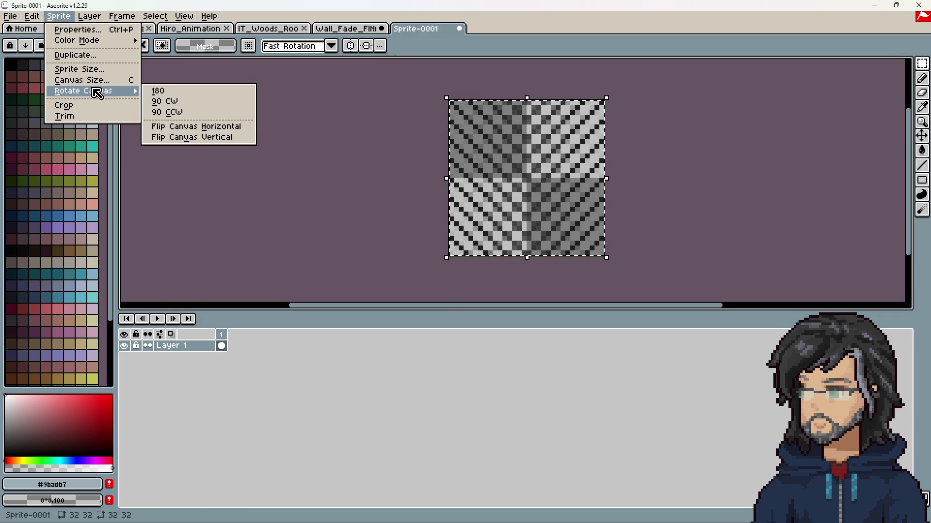
left_click(199, 137)
left_click(349, 28)
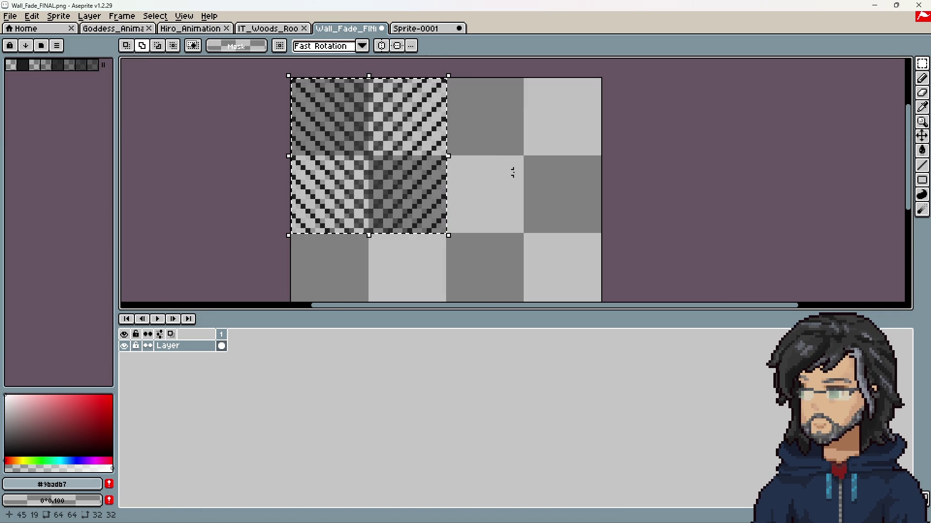
Step: Discard the floating pasted block and copy the top-left quarter into the top-right quarter
left_click_drag(375, 145, 521, 144)
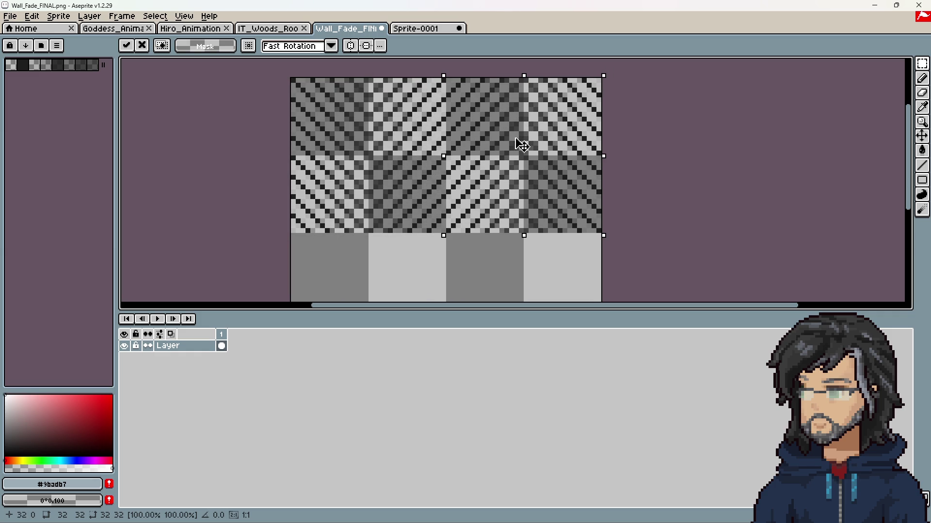
scroll(634, 176, "down", 2)
scroll(572, 194, "down", 1)
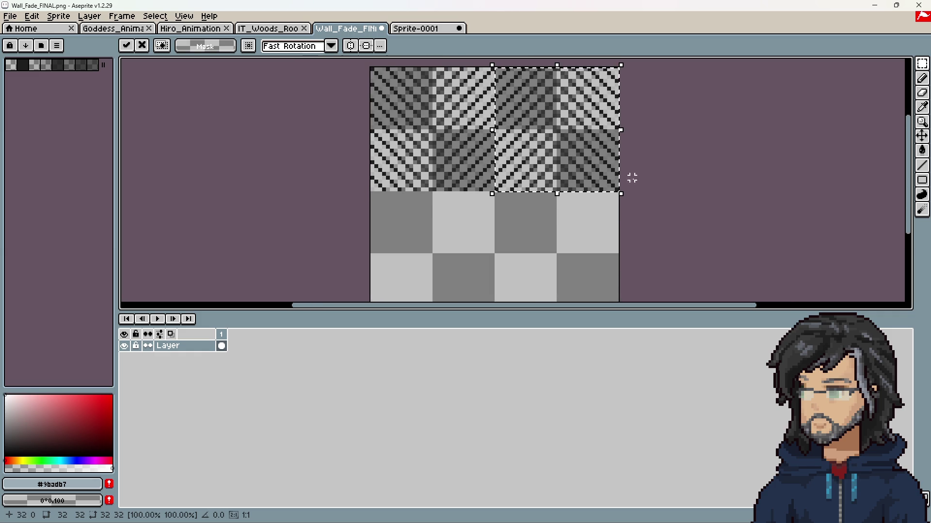
scroll(569, 193, "up", 2)
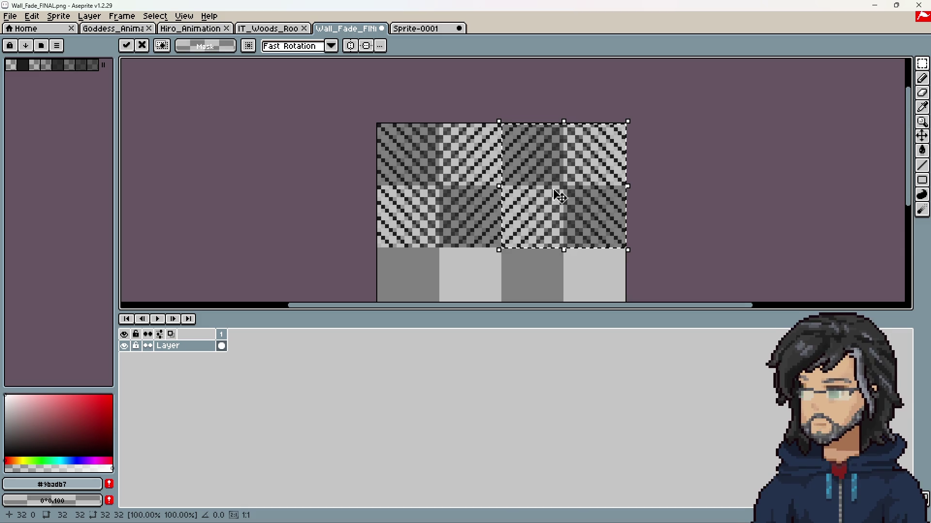
key("Delete")
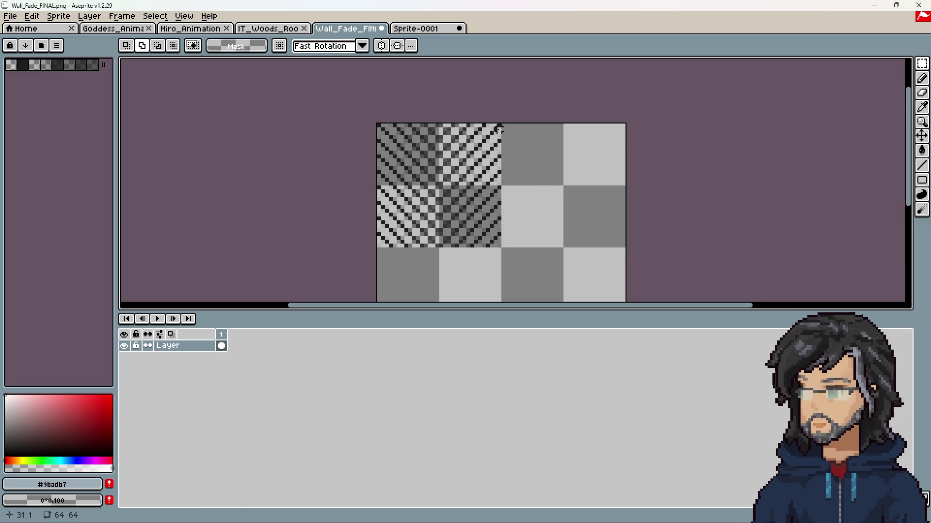
mouse_move(501, 125)
left_mouse_down()
mouse_move(379, 255)
mouse_move(380, 246)
left_mouse_up()
mouse_move(436, 167)
left_mouse_down()
mouse_move(582, 179)
mouse_move(556, 171)
left_mouse_up()
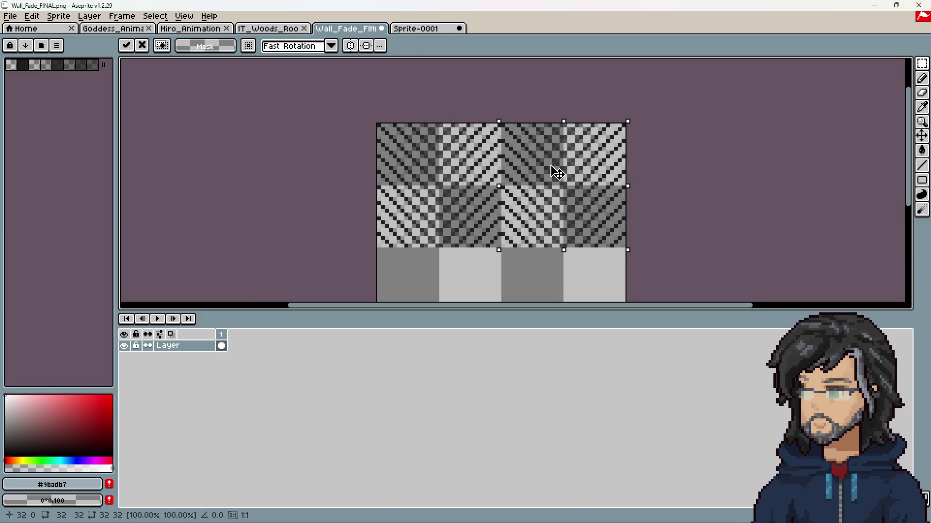
Step: Rotate the copied block a quarter turn and place it aligned in the bottom row
mouse_move(489, 110)
left_mouse_down()
mouse_move(590, 100)
mouse_move(528, 99)
mouse_move(481, 279)
left_mouse_up()
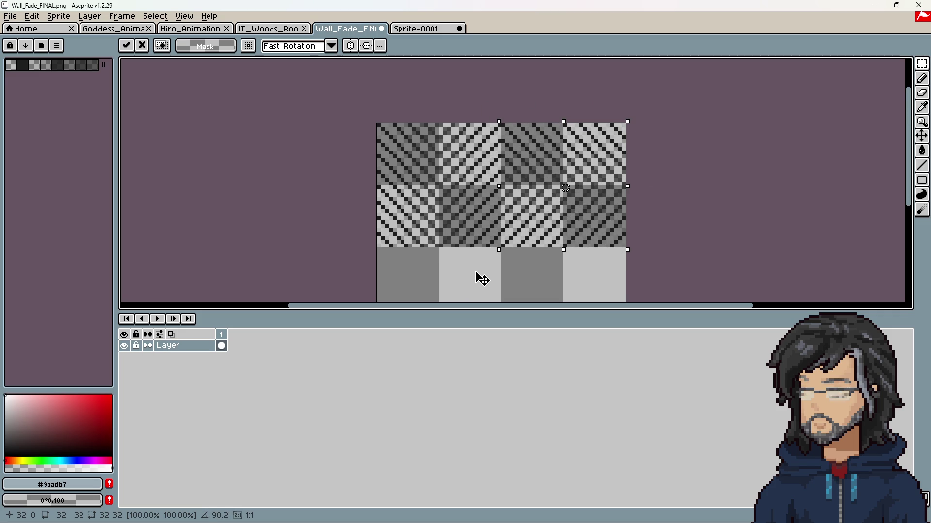
scroll(671, 174, "down", 3)
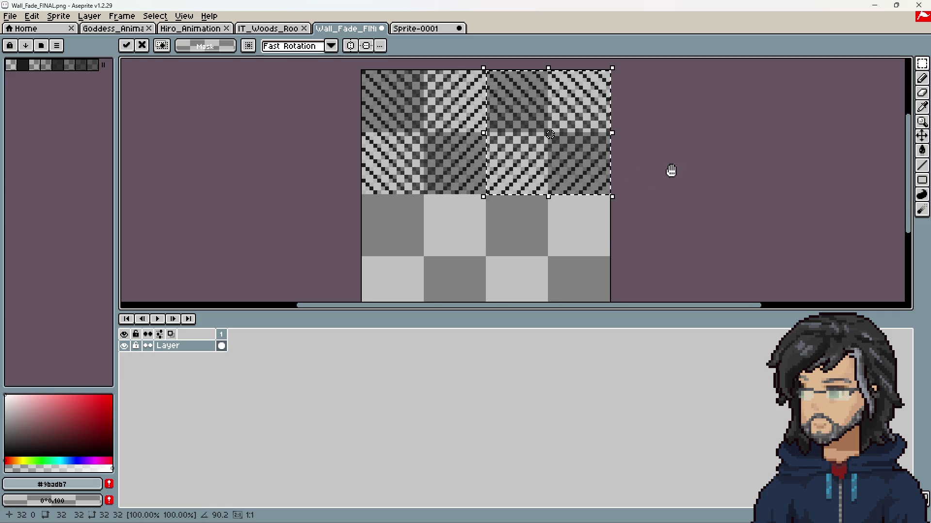
mouse_move(540, 111)
left_mouse_down()
mouse_move(540, 239)
mouse_move(420, 240)
left_mouse_up()
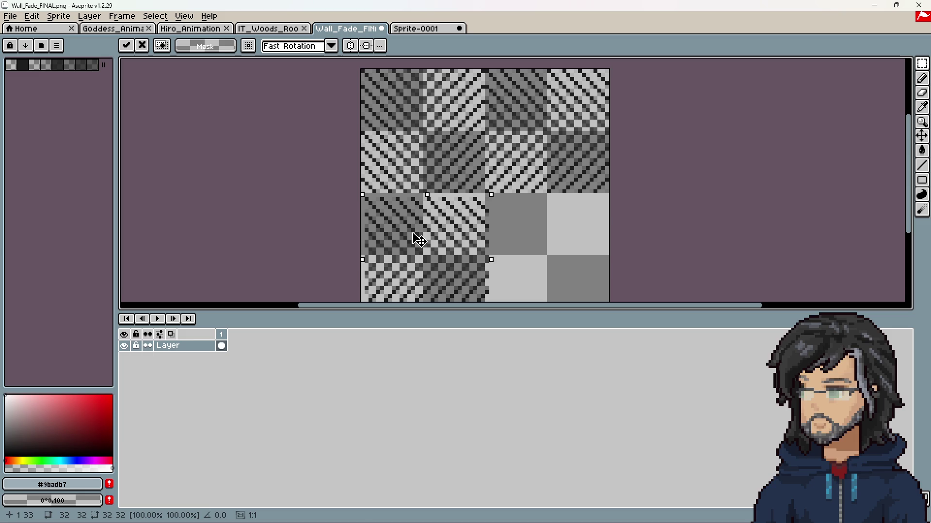
key("Left")
key("Up")
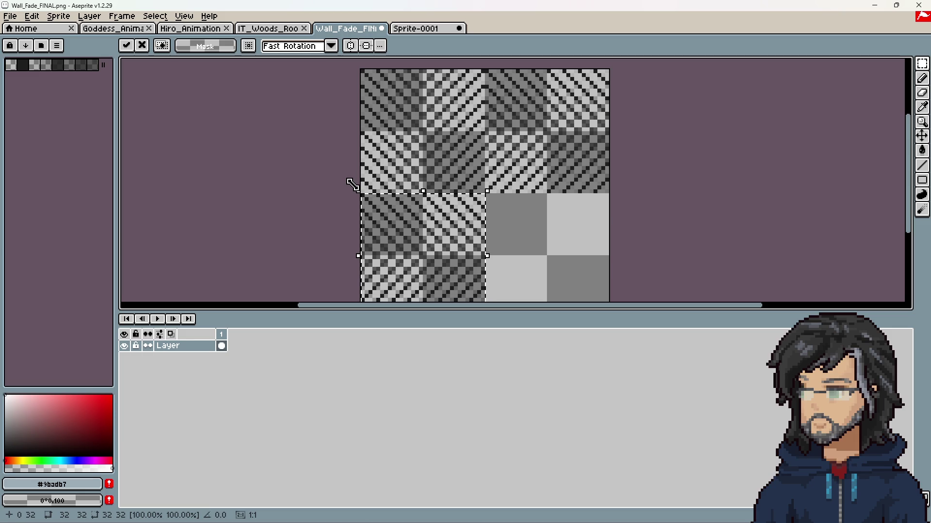
mouse_move(350, 185)
left_mouse_down()
mouse_move(335, 307)
mouse_move(341, 296)
mouse_move(341, 308)
mouse_move(353, 307)
mouse_move(345, 291)
left_mouse_up()
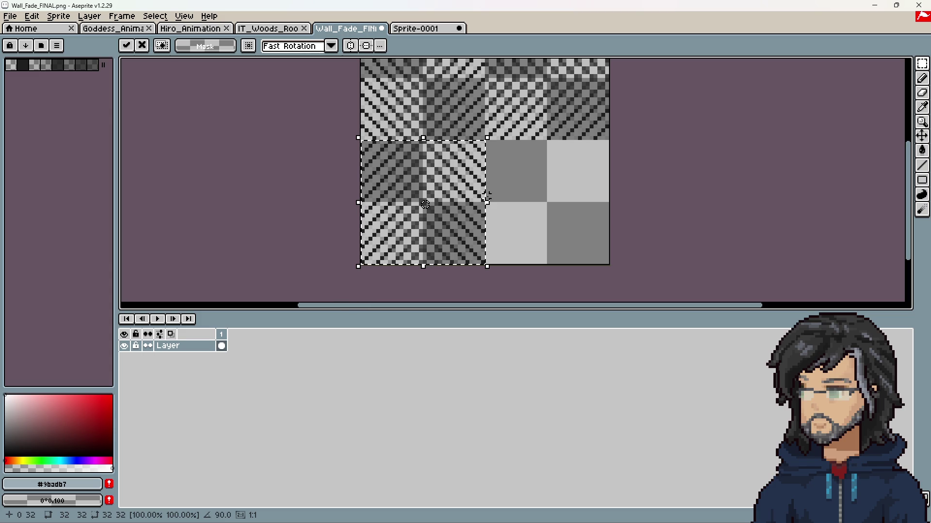
key("Return")
Step: Copy a block into the bottom-right quarter, rotate it 90°, and commit it
left_click_drag(406, 175, 530, 177)
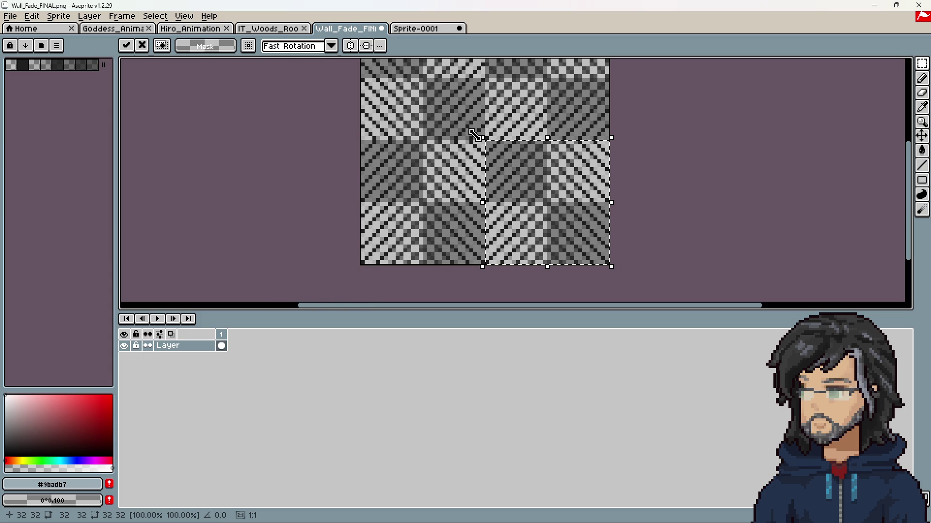
mouse_move(474, 129)
left_mouse_down()
mouse_move(626, 240)
mouse_move(629, 170)
mouse_move(492, 303)
left_mouse_up()
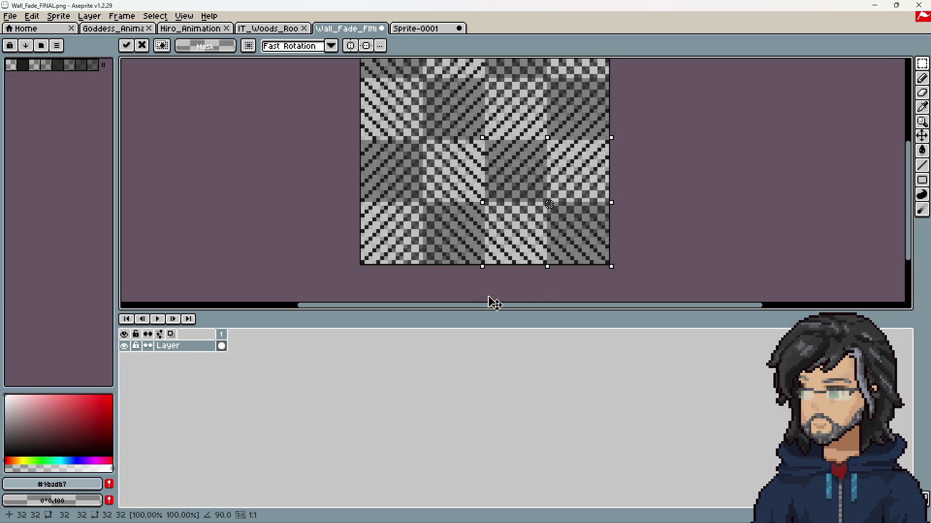
scroll(515, 257, "up", 3)
mouse_move(512, 246)
left_mouse_down()
mouse_move(519, 186)
mouse_move(525, 218)
mouse_move(511, 211)
mouse_move(512, 225)
left_mouse_up()
key("ctrl+d")
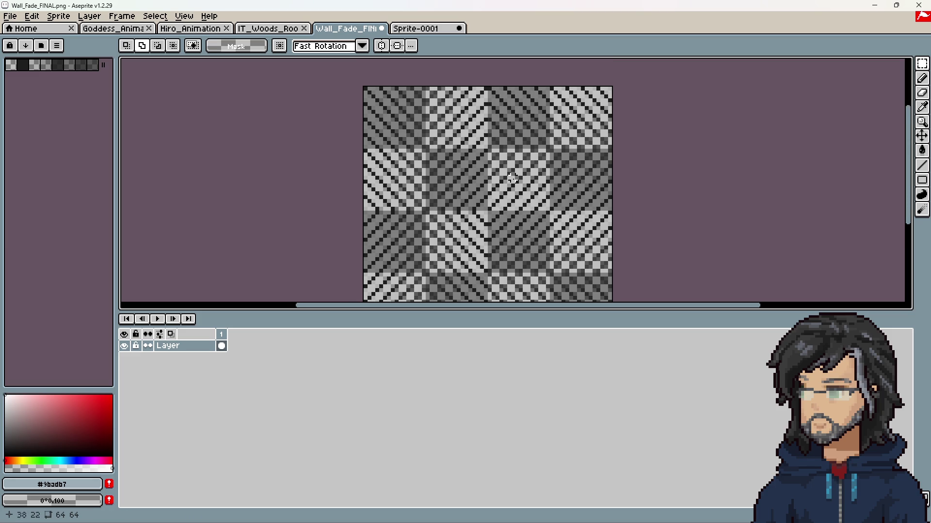
Step: Inspect the new 64×64 tiling up close, save Wall_Fade_FINAL, and minimize Aseprite
scroll(463, 145, "up", 5)
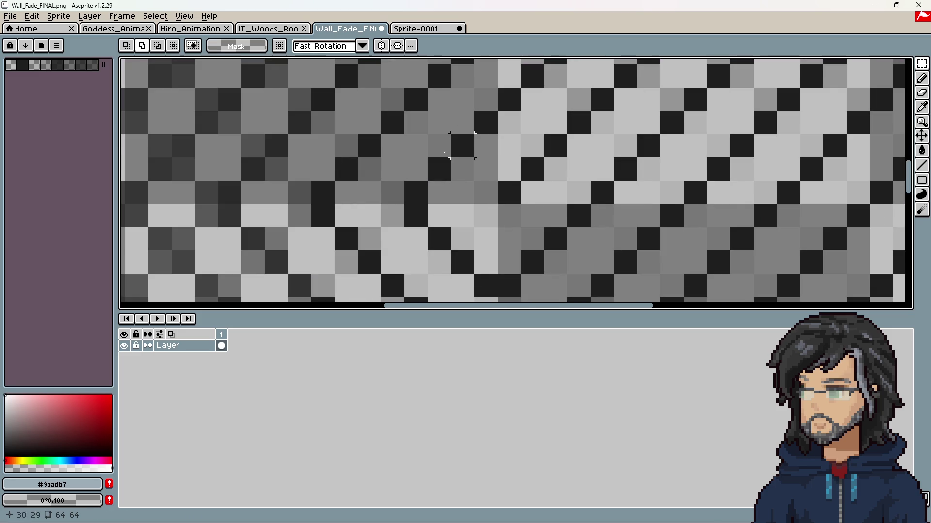
scroll(439, 169, "down", 5)
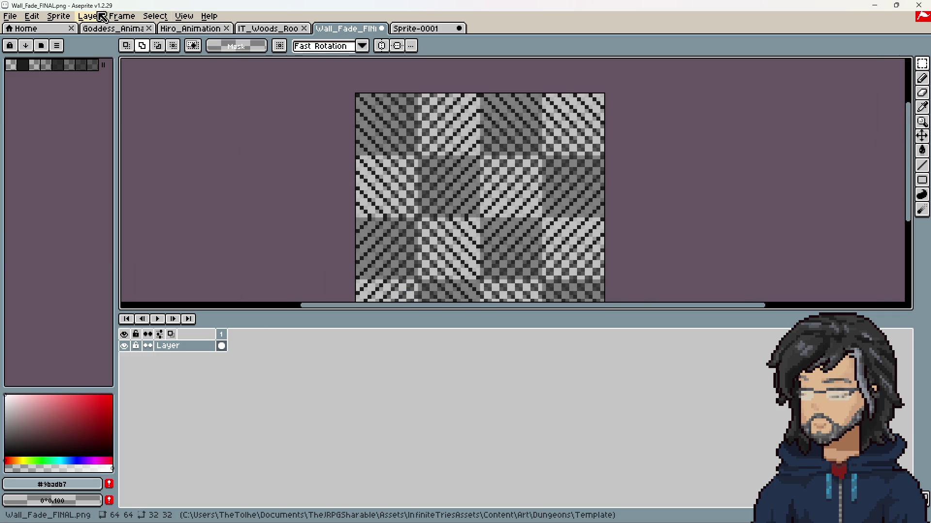
left_click(11, 16)
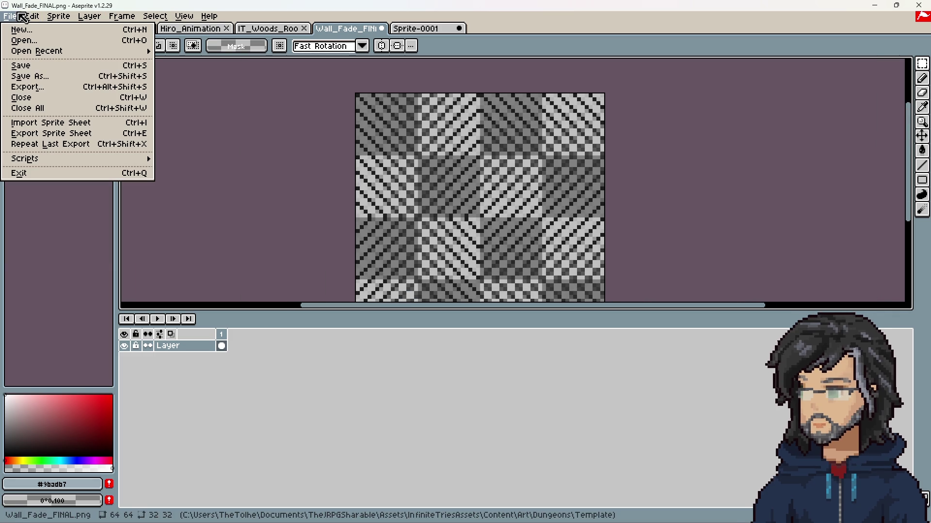
left_click(34, 69)
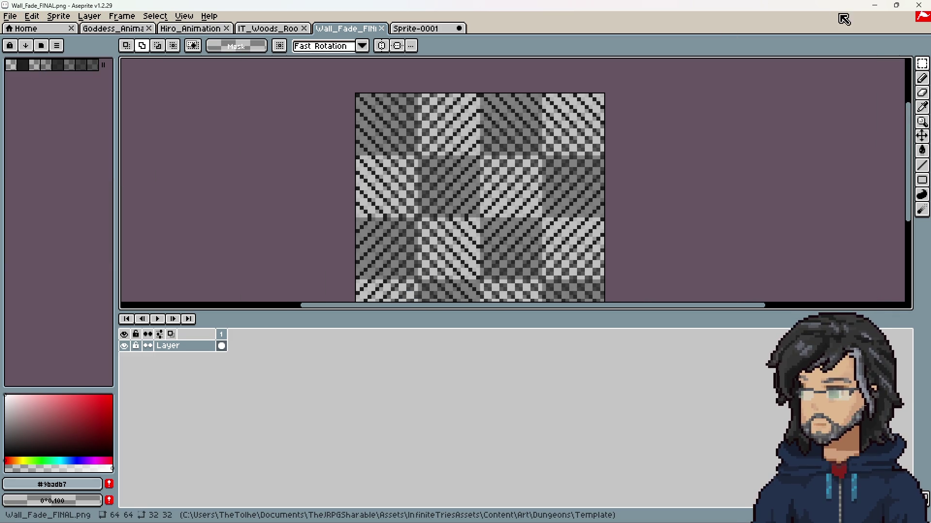
left_click(877, 6)
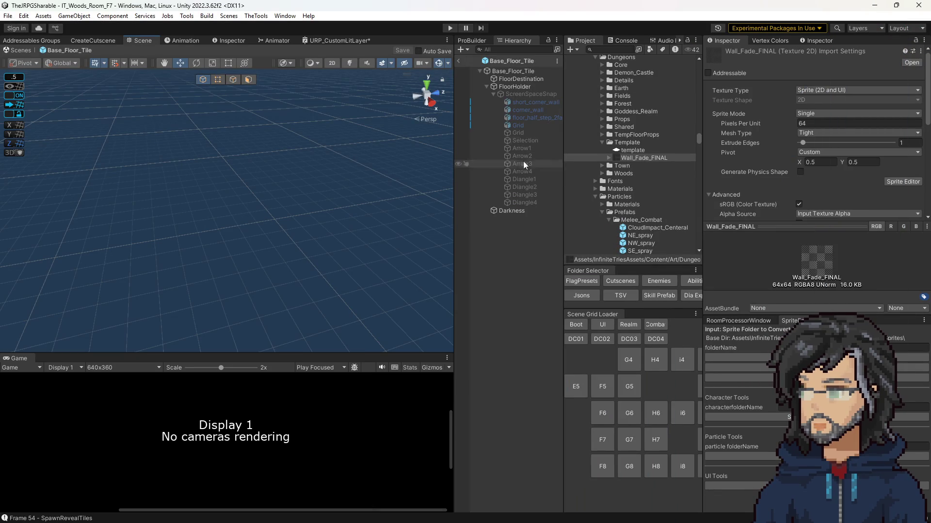
Step: Set floor_half_step_2face's Fields_Floor _Layer2 tiling to X 1, Y 1, then exit the prefab
left_click(540, 117)
scroll(818, 219, "down", 10)
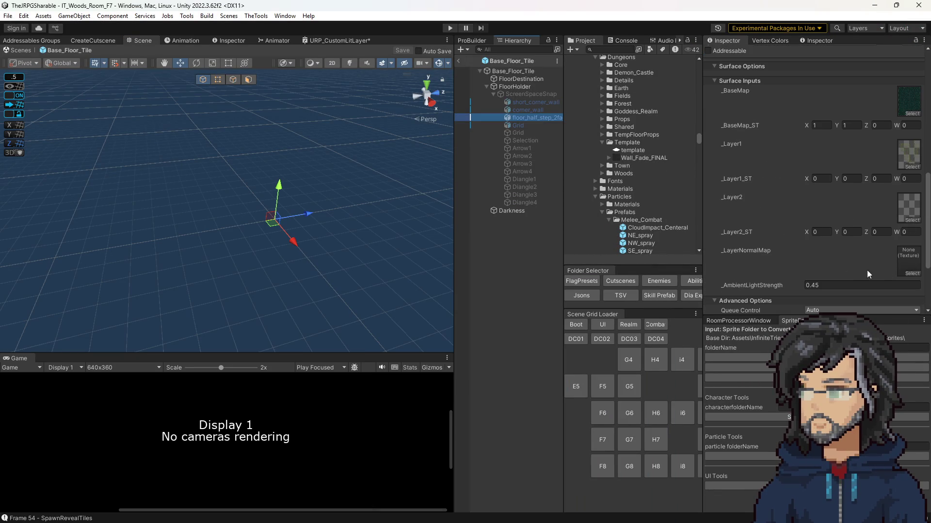
left_click(904, 216)
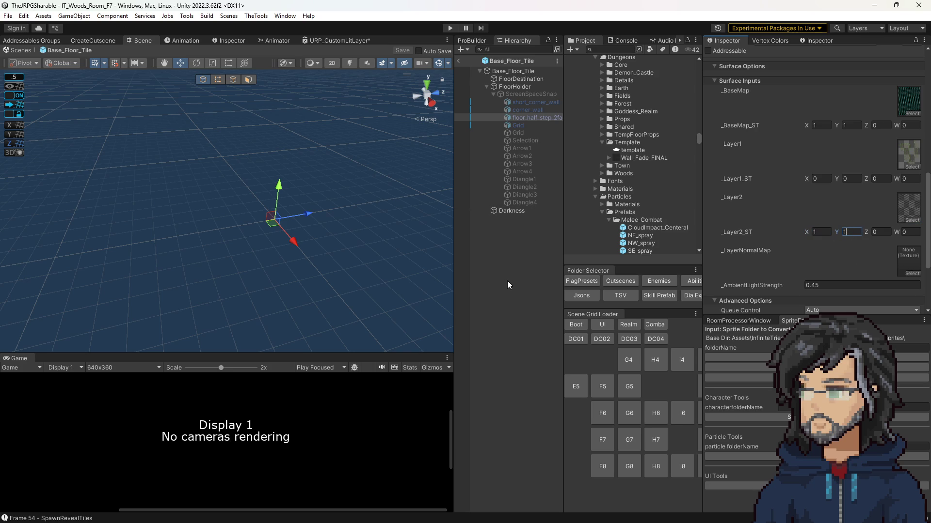
left_click(459, 61)
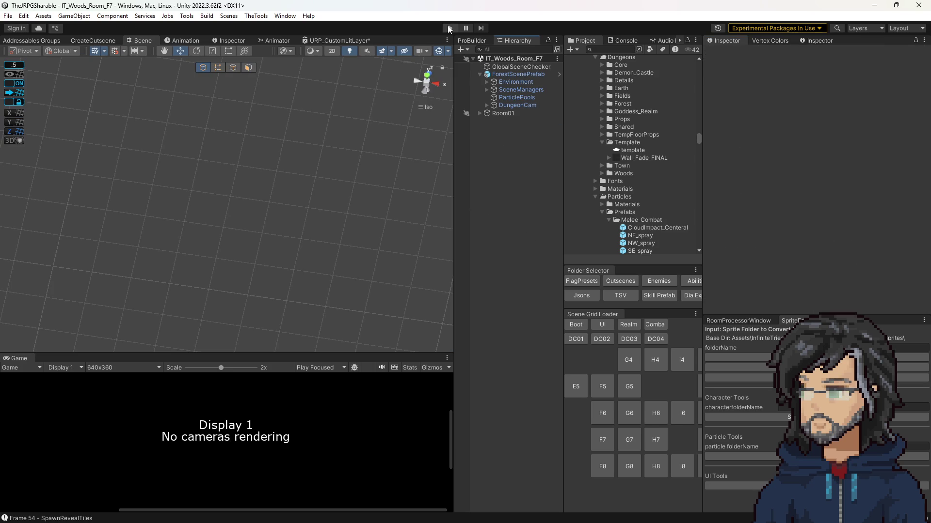
Step: Play IT_Woods_Room_F7 and enlarge the Game view to show the purple fading floor
left_click(448, 28)
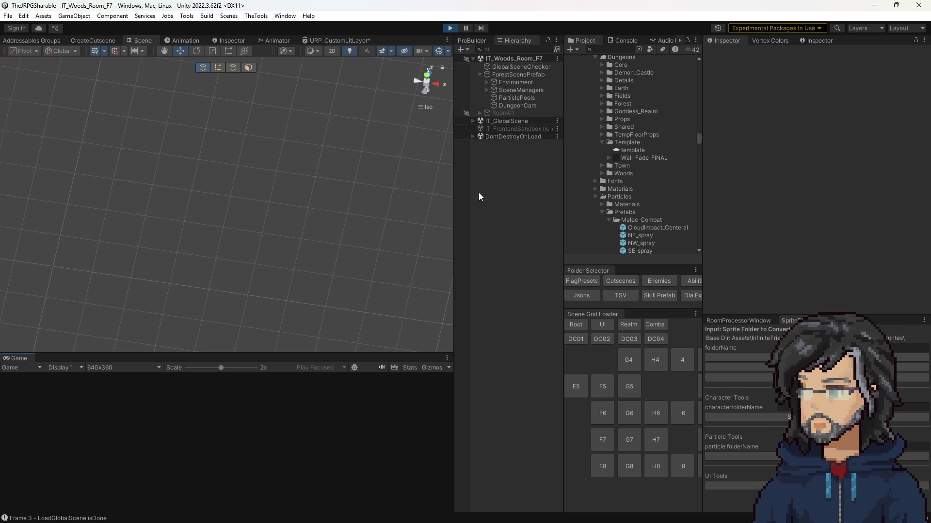
left_click_drag(426, 355, 444, 161)
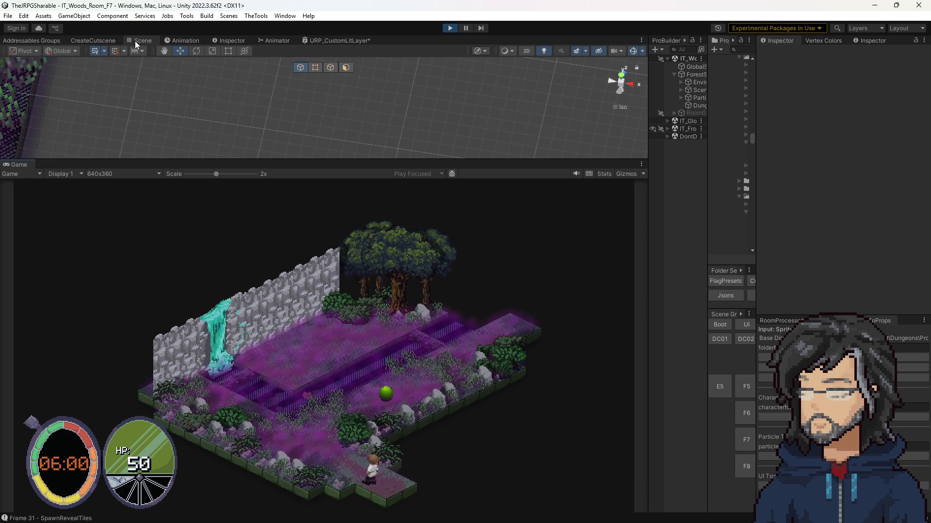
Step: Enlarge the Scene view, frame the character's platform, and select the floor_half_step_2face tile
left_click_drag(182, 160, 160, 396)
key("f")
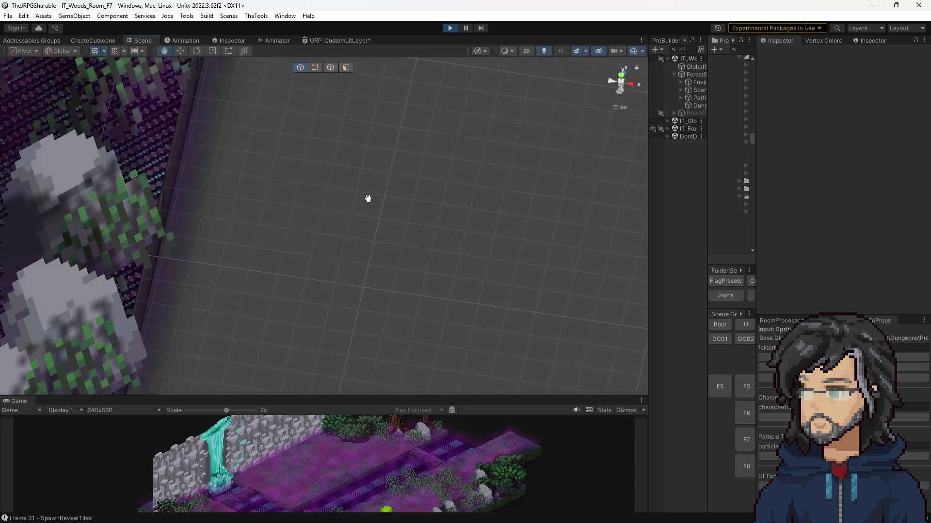
mouse_move(298, 309)
left_mouse_down()
mouse_move(374, 253)
mouse_move(339, 285)
mouse_move(271, 99)
mouse_move(237, 82)
left_mouse_up()
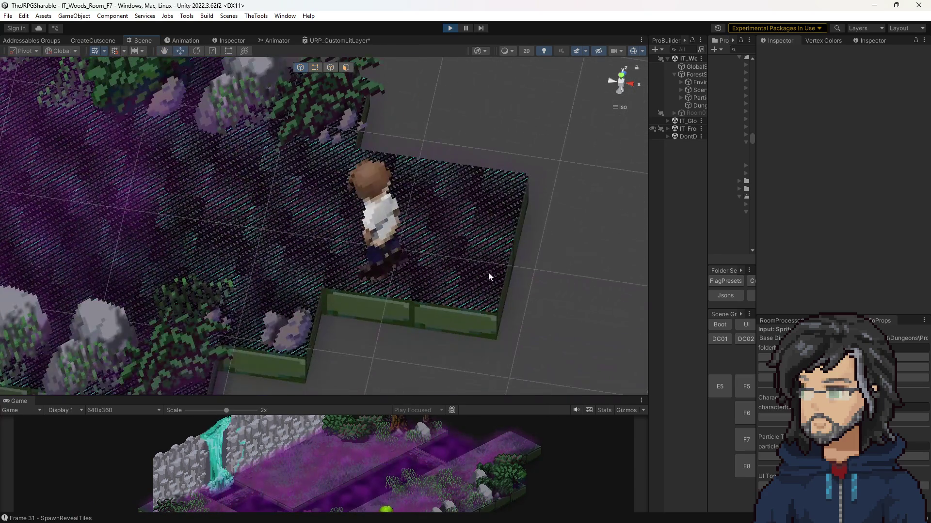
left_click(449, 304)
left_click(435, 298)
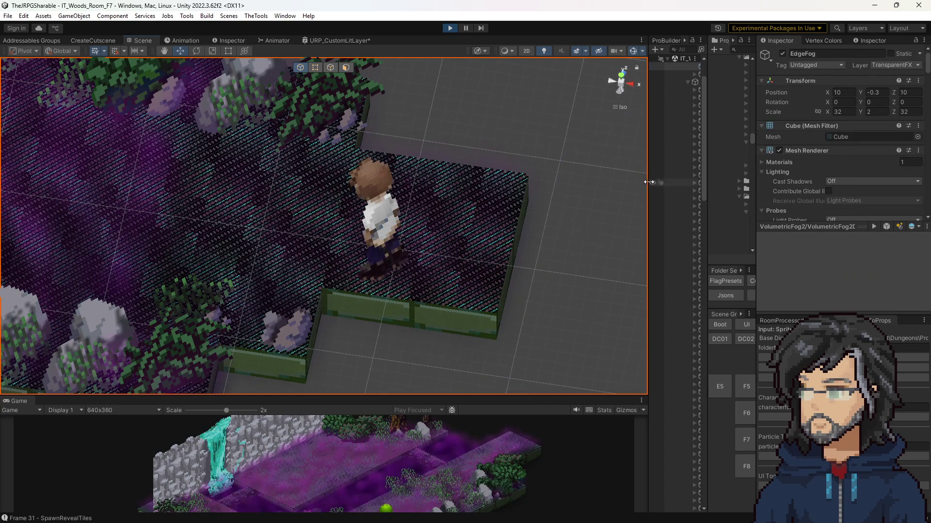
left_click_drag(648, 181, 440, 189)
left_click(318, 306)
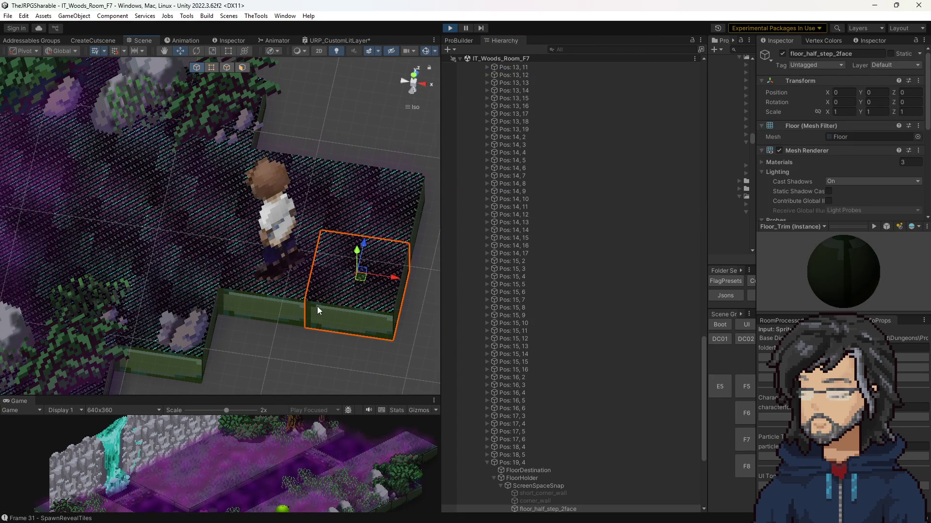
Step: Select the Pos: 19, 4 tile object in the Hierarchy
left_click_drag(327, 396, 328, 110)
scroll(822, 162, "down", 5)
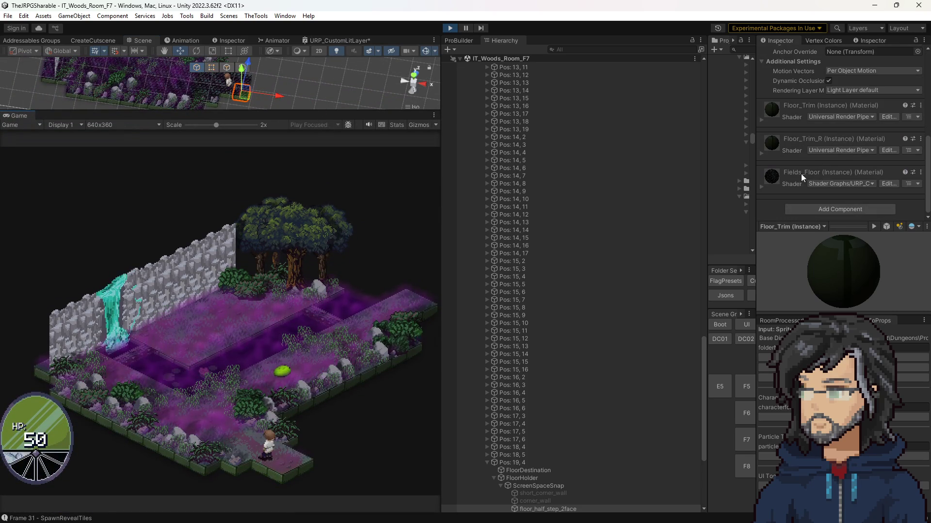
left_click(525, 462)
scroll(848, 162, "down", 3)
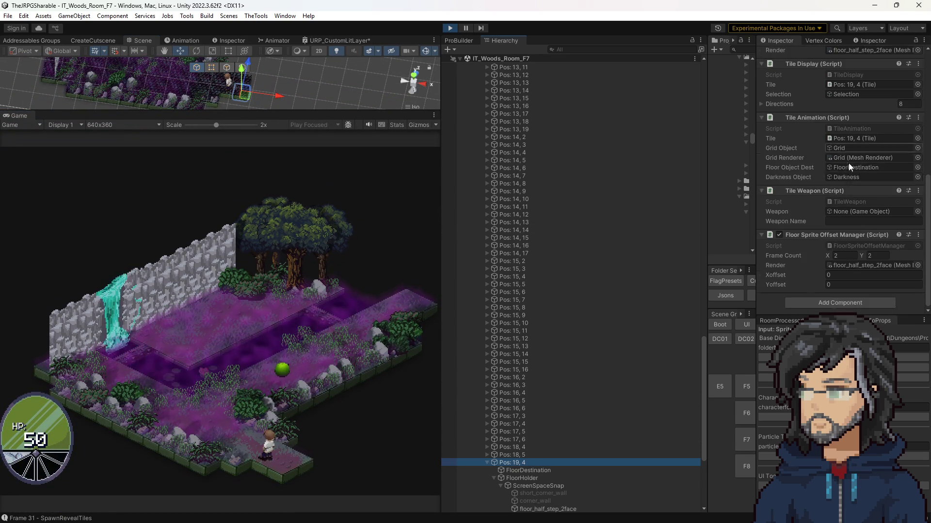
Step: Set its Floor Sprite Offset Manager Xoffset to 2 and Yoffset to 0
type("1")
key("Tab")
type("1")
left_click(836, 275)
type("2")
key("Tab")
type("2")
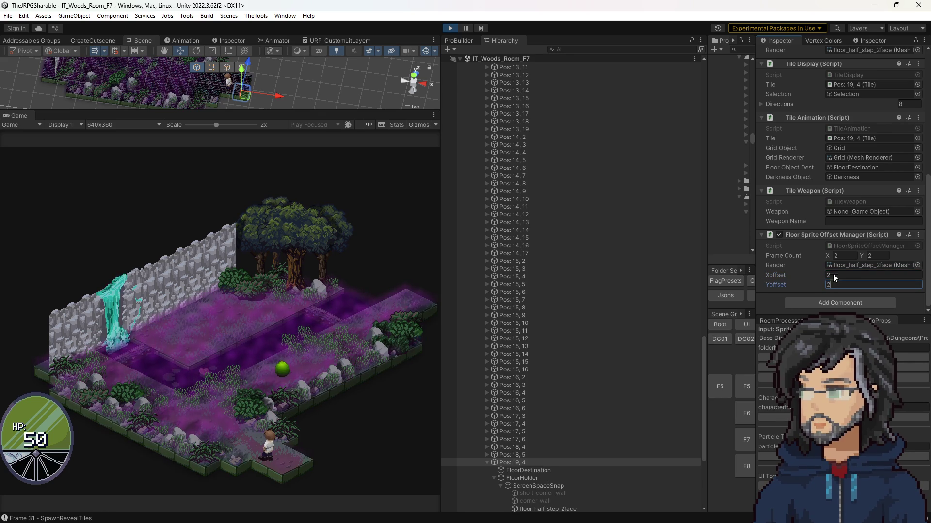
left_click(836, 273)
type("0")
key("BackSpace")
type("2")
left_click(834, 286)
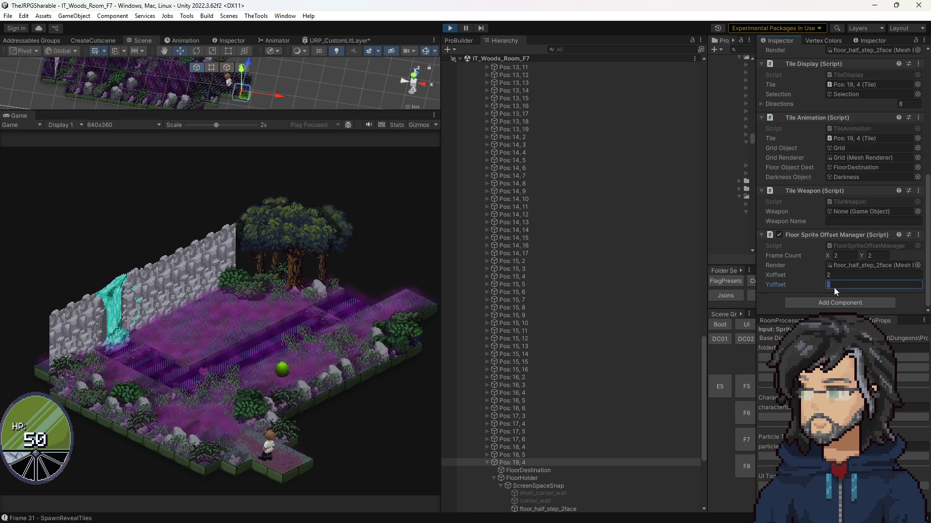
type("0")
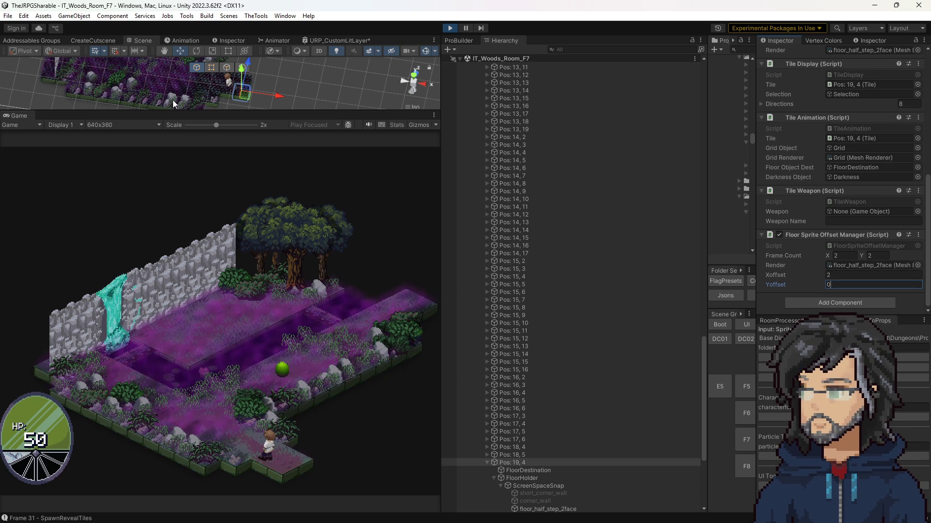
left_click_drag(185, 112, 184, 324)
scroll(156, 173, "up", 10)
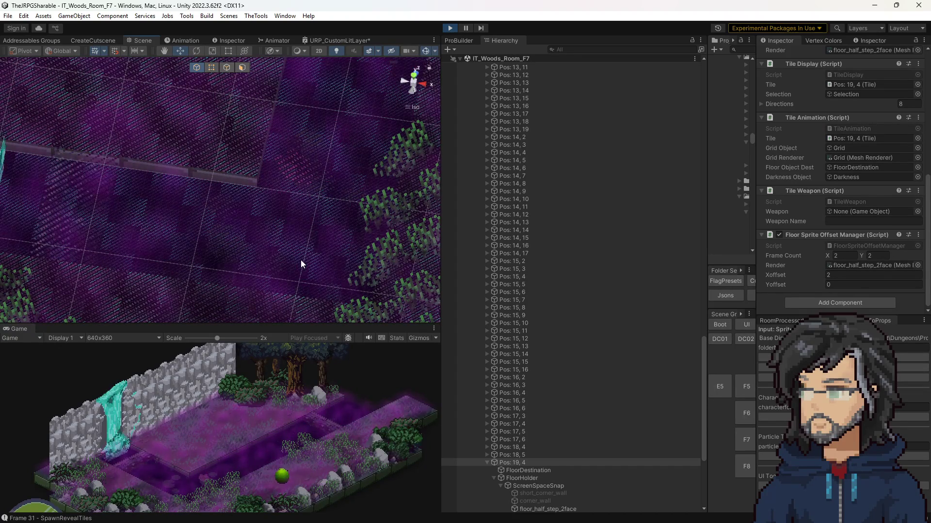
Step: Zoom in on the dithered floor and select floor_half_step_2face to show its three materials
scroll(332, 196, "up", 5)
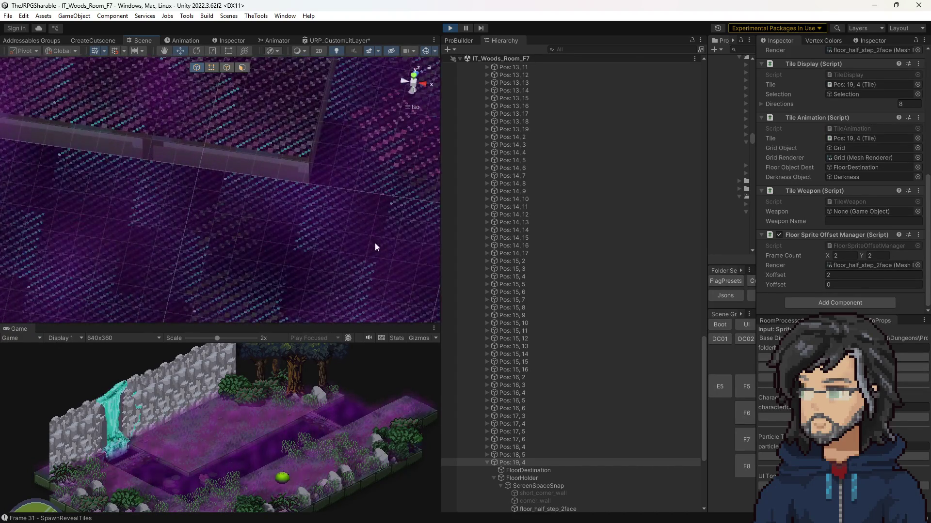
scroll(240, 183, "up", 5)
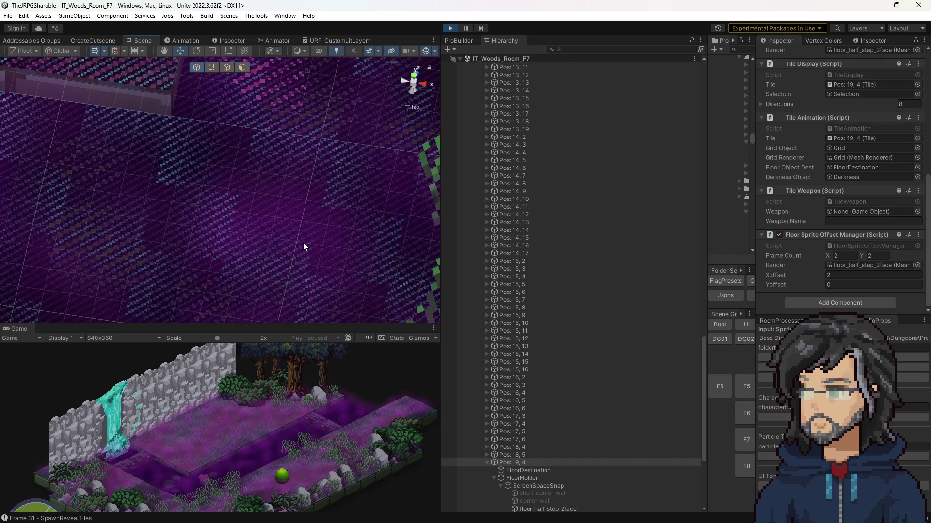
scroll(304, 183, "up", 5)
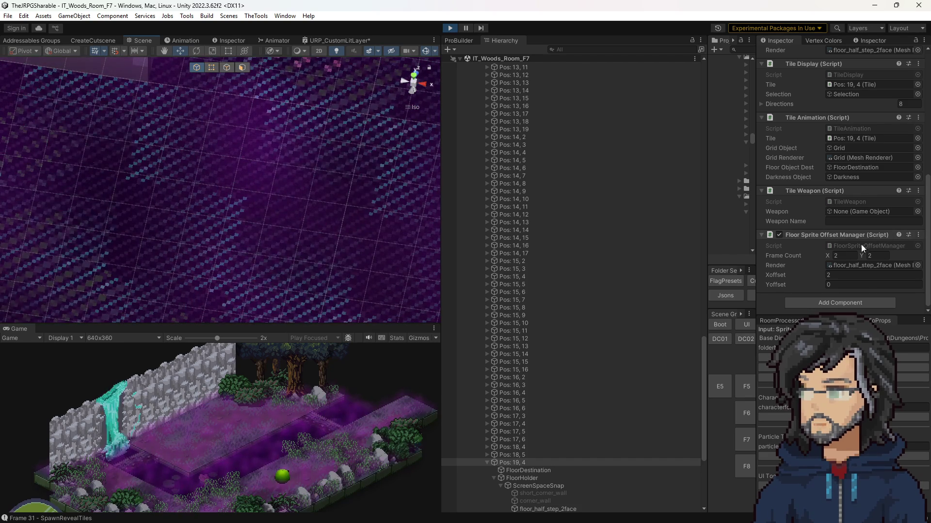
left_click(828, 277)
left_click(872, 265)
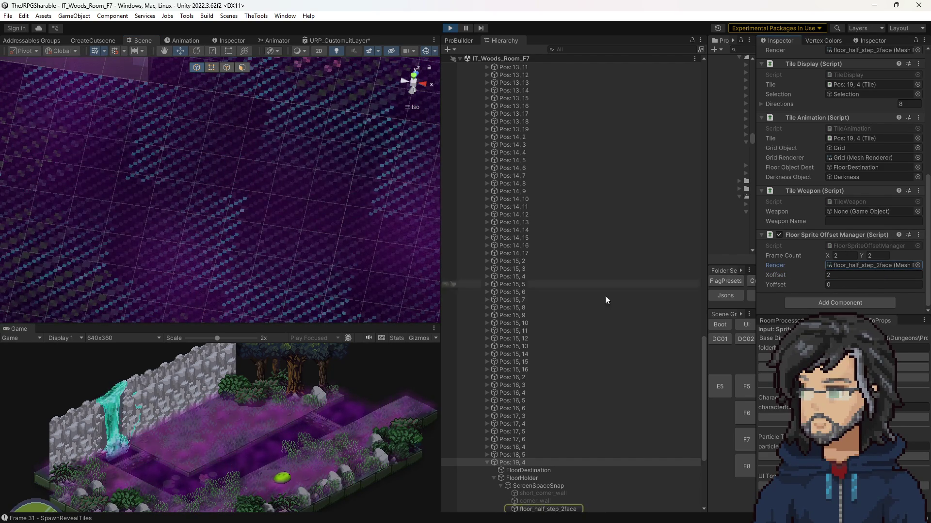
scroll(532, 422, "down", 5)
left_click(525, 338)
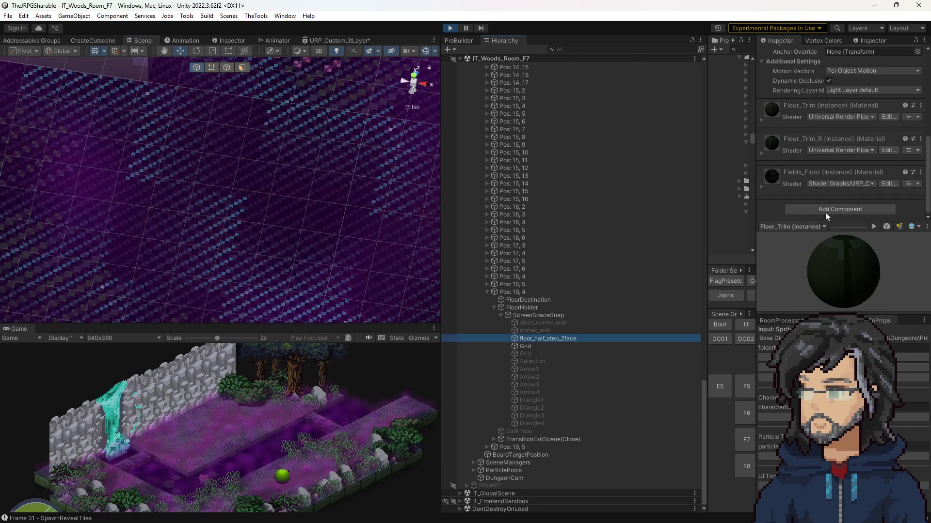
Step: Expand Fields_Floor to show its _Layer1/_Layer2 textures and tiling, widening the Inspector
left_click(761, 185)
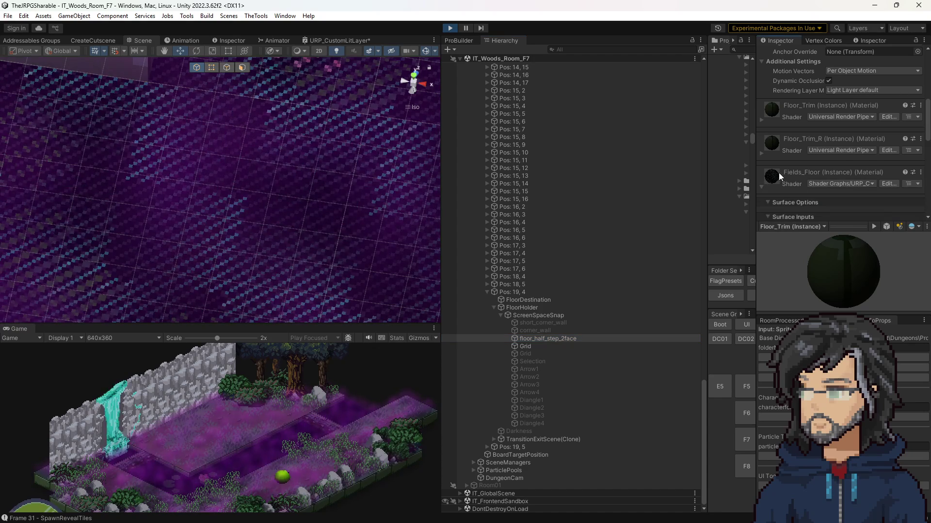
scroll(795, 184, "down", 10)
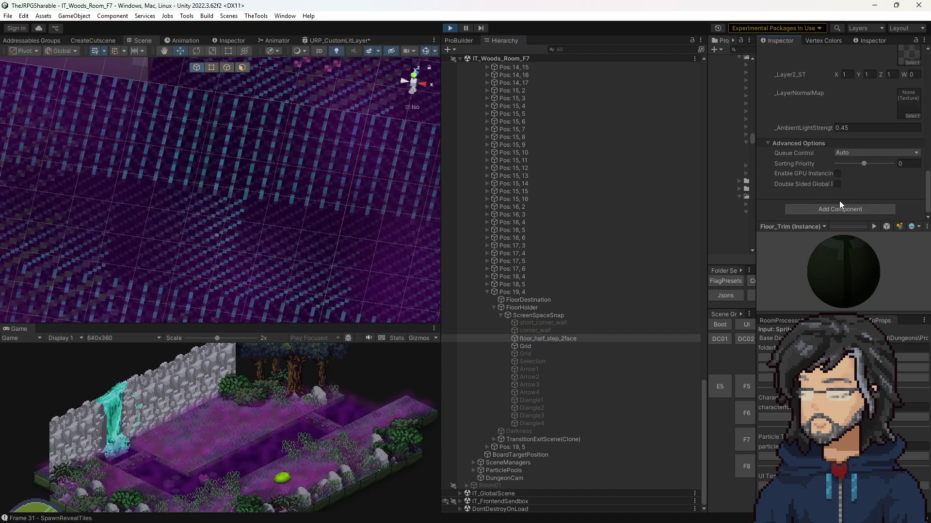
scroll(839, 196, "up", 5)
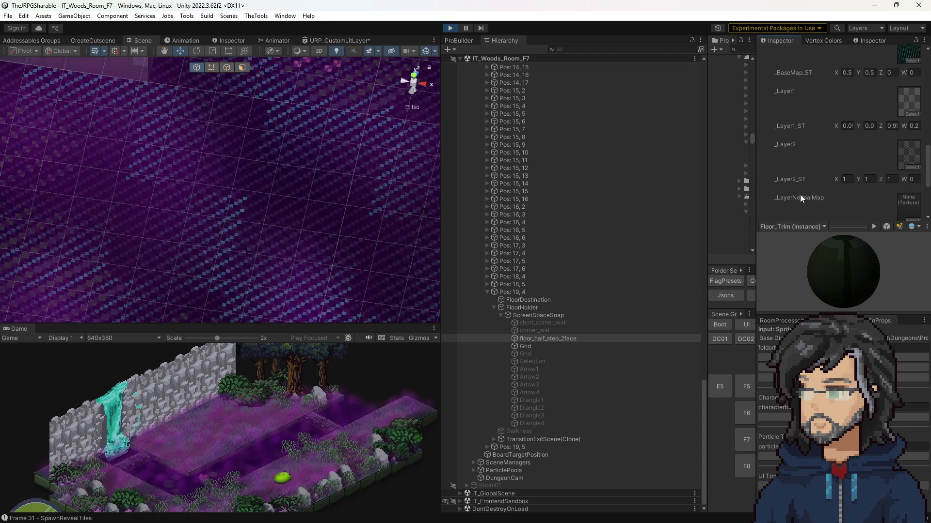
left_click_drag(755, 186, 696, 186)
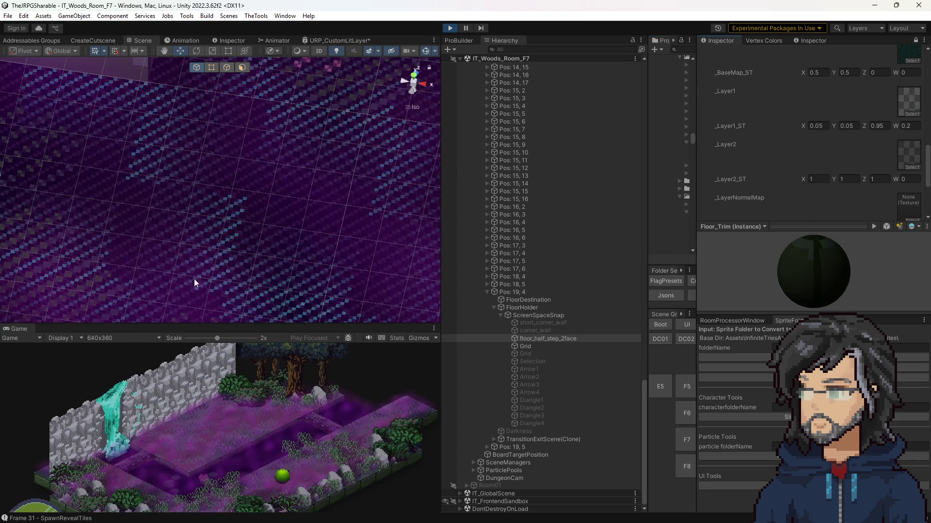
left_click(223, 40)
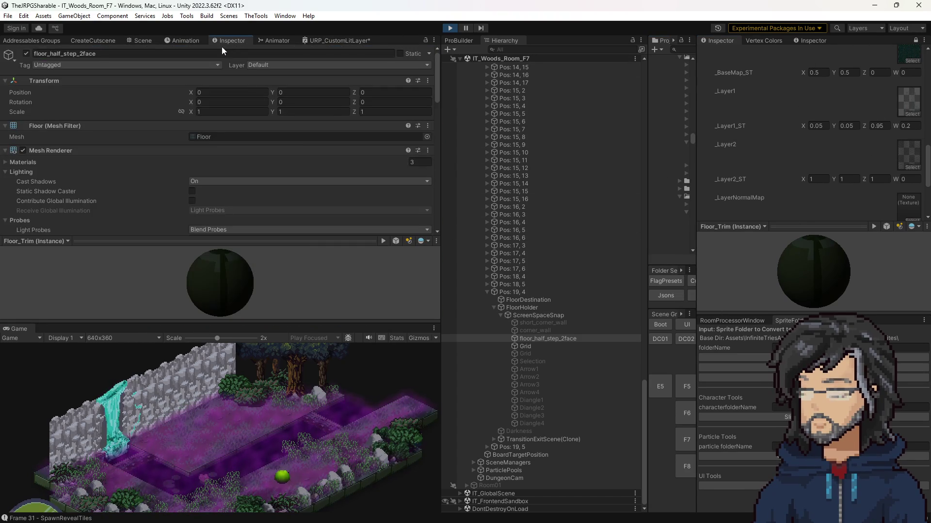
Step: Reselect Pos: 19, 4, change its Xoffset to 0, and pick the floor tile in the Scene view
scroll(287, 179, "down", 5)
left_click(520, 292)
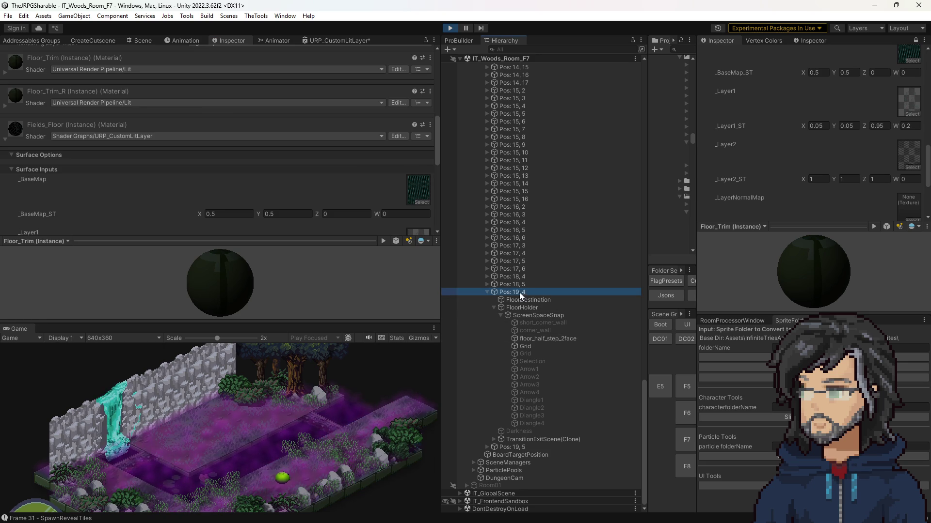
left_click(213, 283)
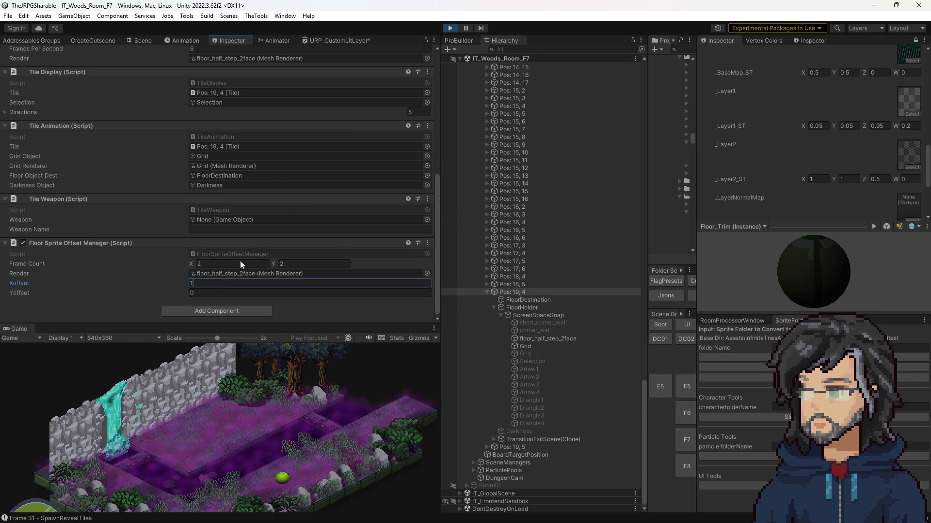
key("BackSpace")
type("0")
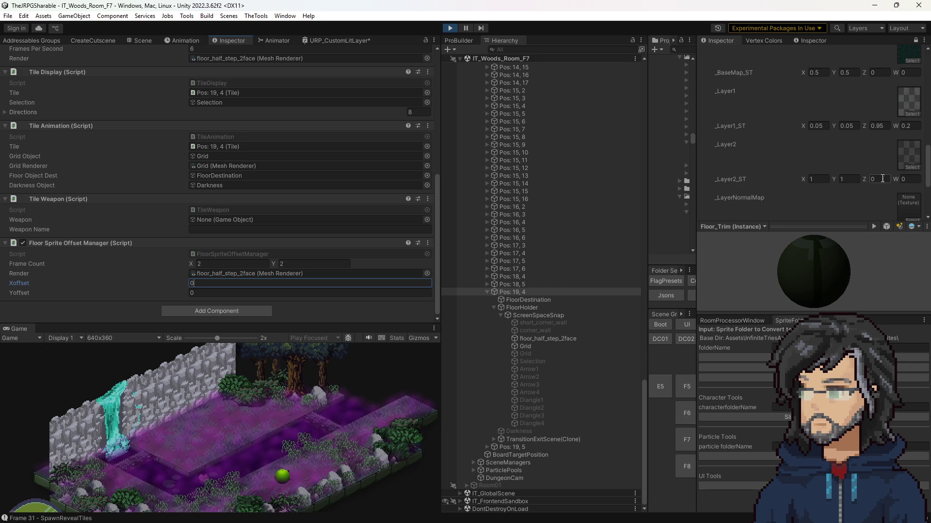
scroll(876, 153, "up", 3)
scroll(876, 153, "down", 3)
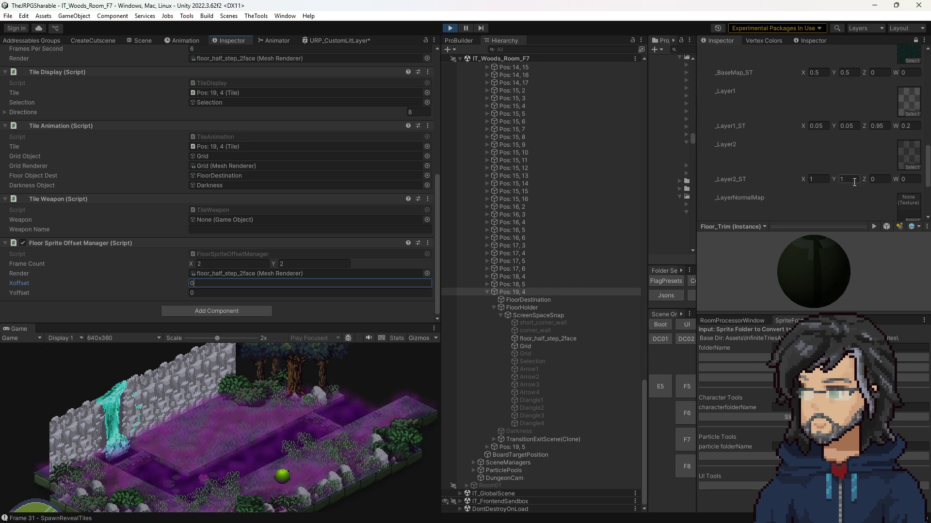
scroll(865, 179, "up", 2)
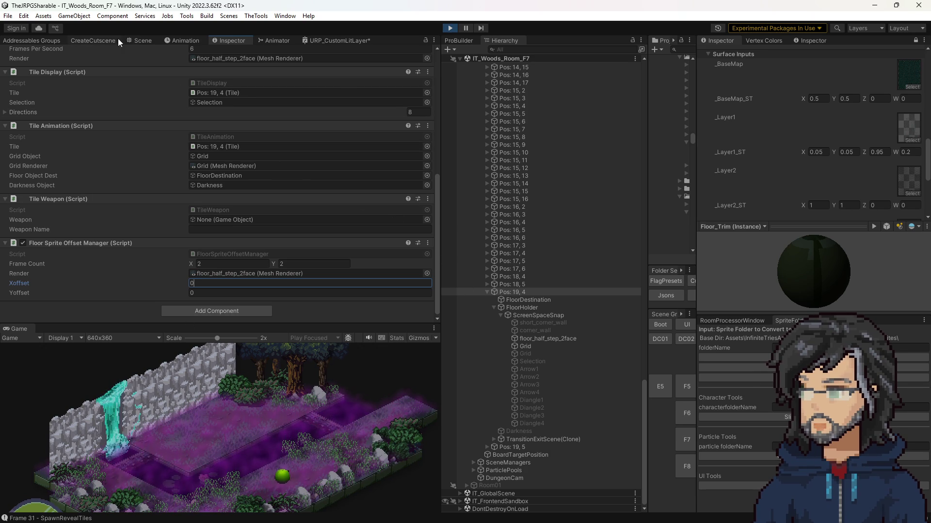
left_click(140, 40)
left_click(277, 183)
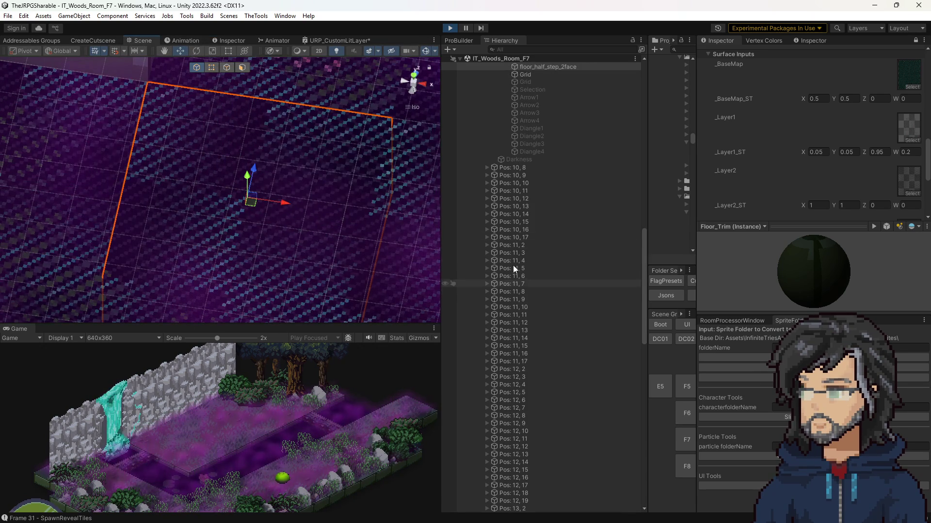
Step: Scroll to the Floor_Trim material's _Layer2_ST and set its X and Y tiling to 0
scroll(504, 281, "up", 5)
scroll(824, 174, "up", 3)
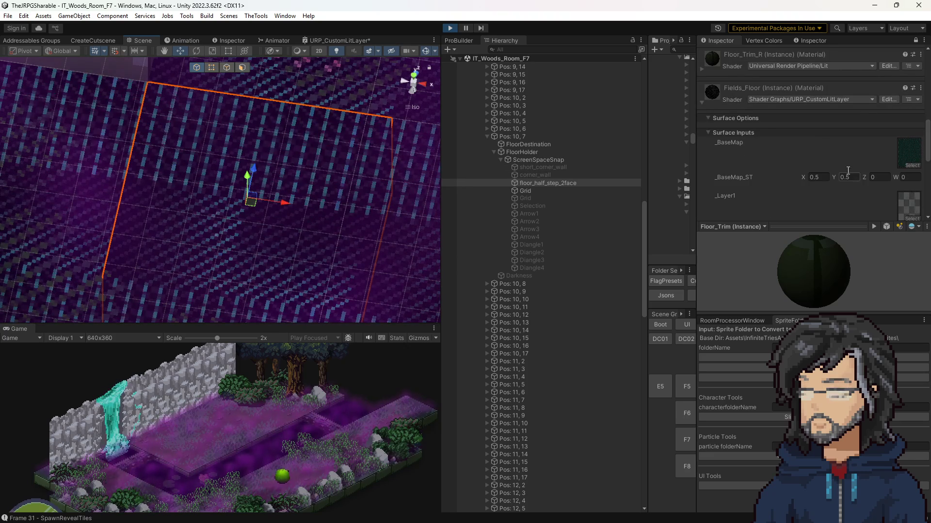
scroll(883, 103, "up", 5)
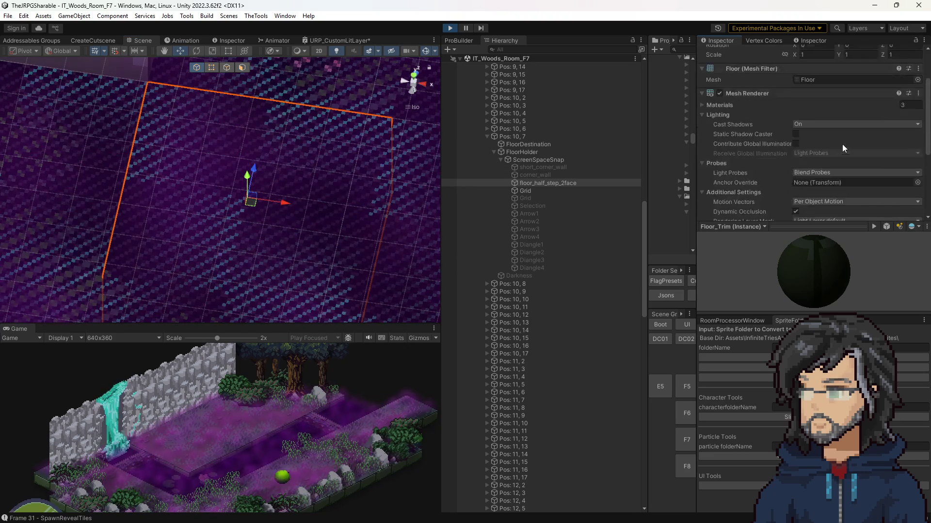
scroll(776, 175, "down", 10)
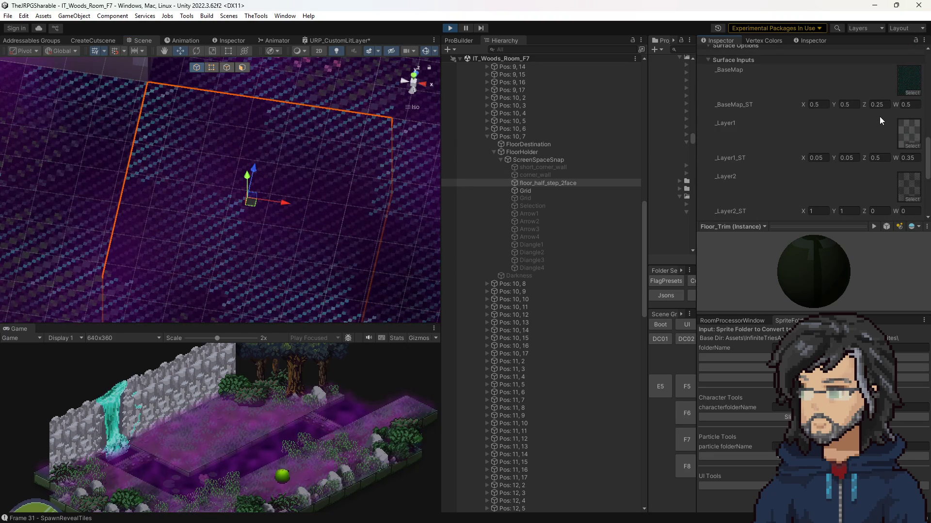
left_click(819, 211)
type("0")
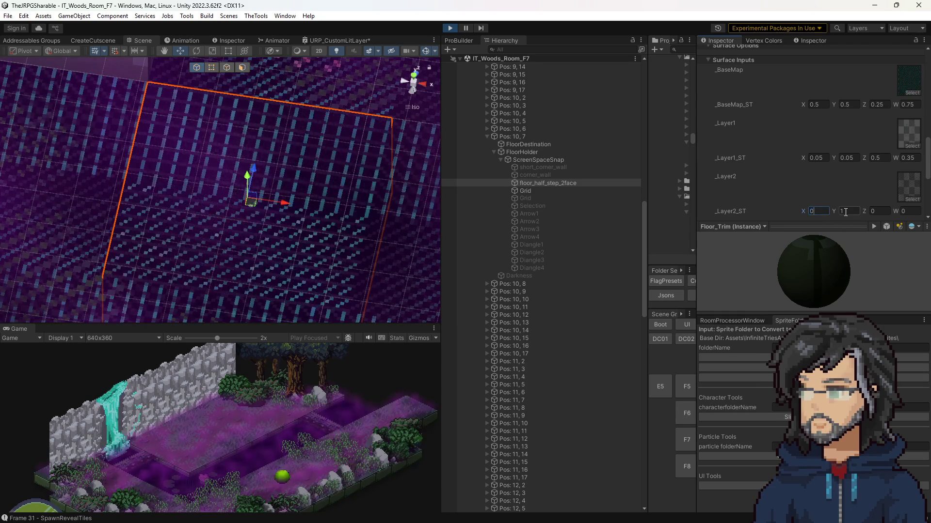
left_click(846, 212)
type("0")
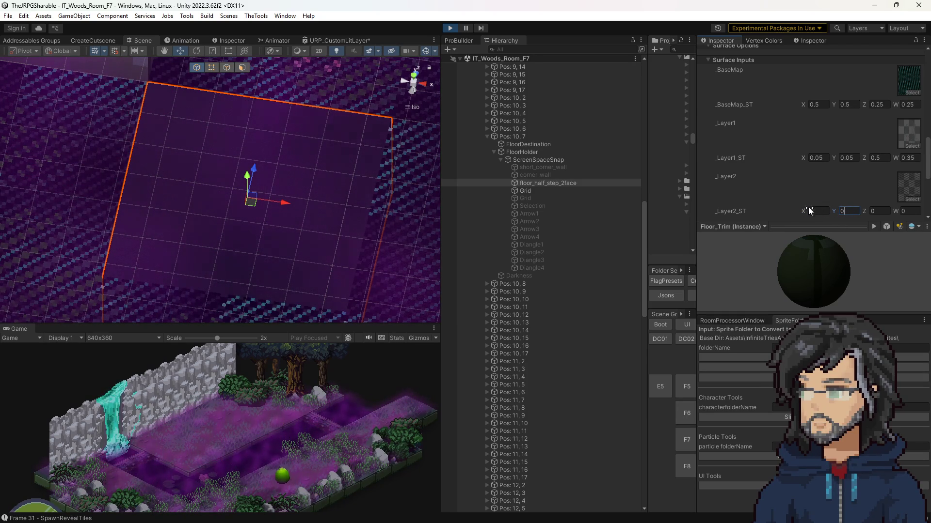
Step: Try _Layer2_ST tiling of 100 by 100, then 1 by 1
left_click(812, 211)
type("100")
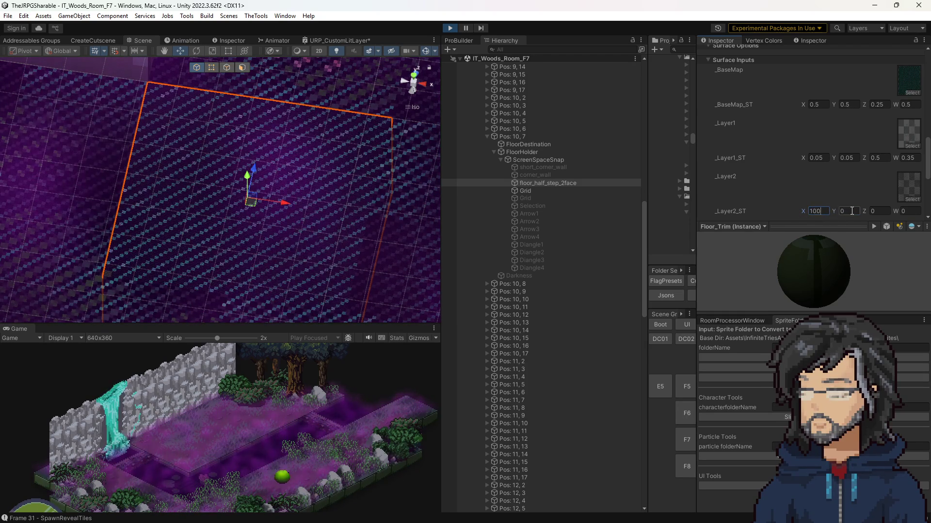
left_click(847, 211)
type("100")
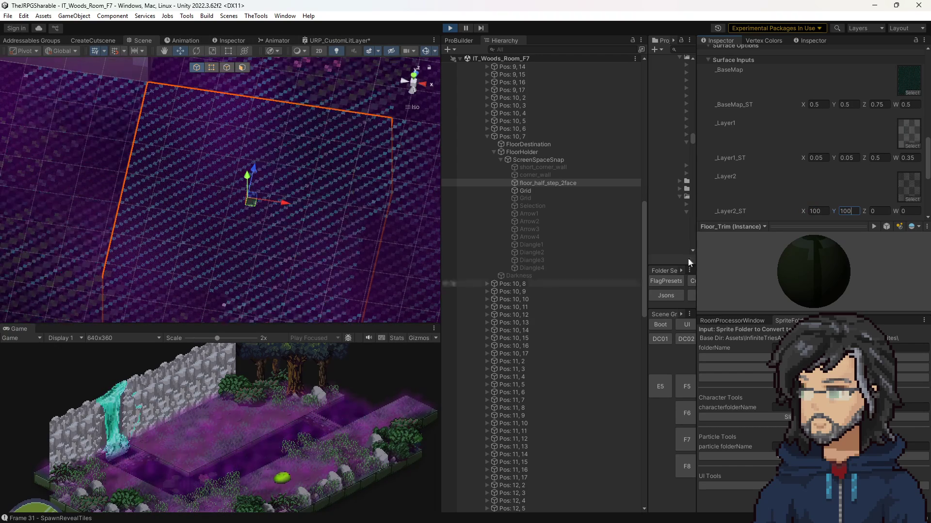
left_click(826, 211)
type("1")
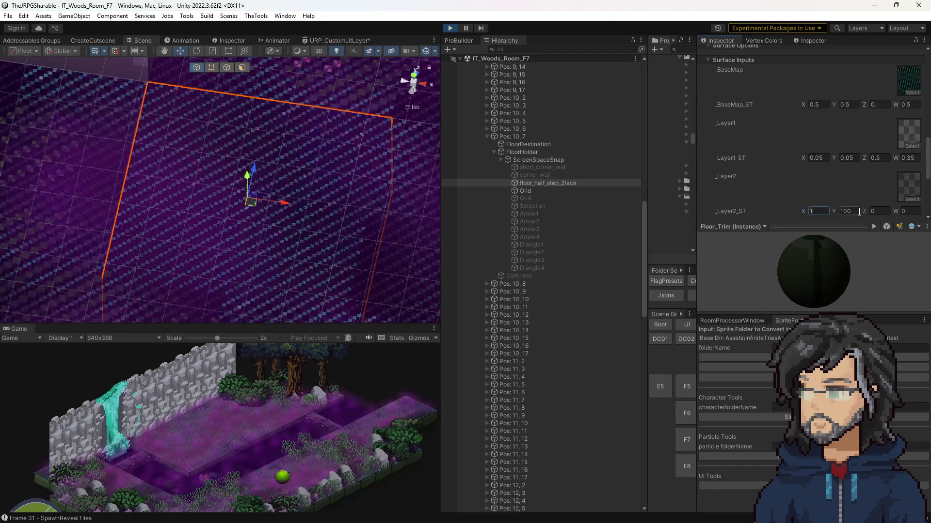
key("Tab")
type("1")
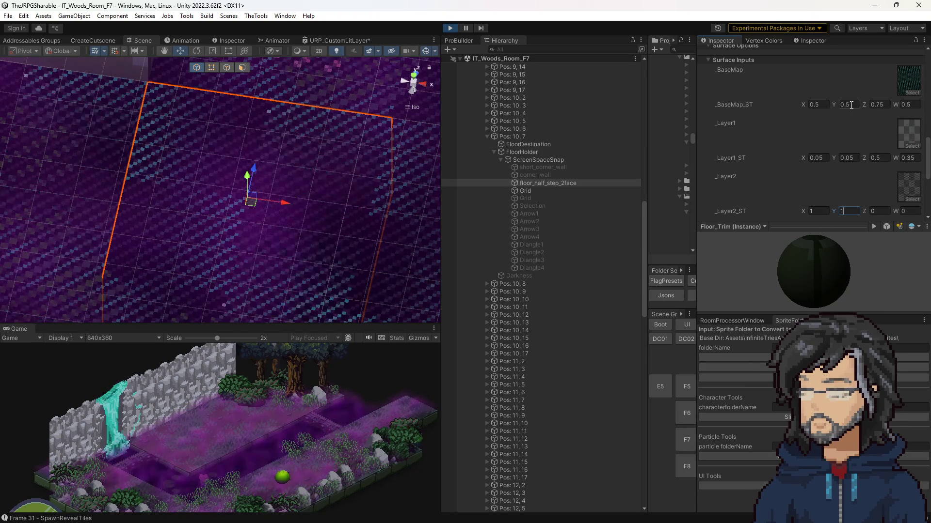
Step: Set the _Layer2 tiling to 0.5 by 0.5 and pan the Scene view toward the player
left_click(819, 103)
key("Tab")
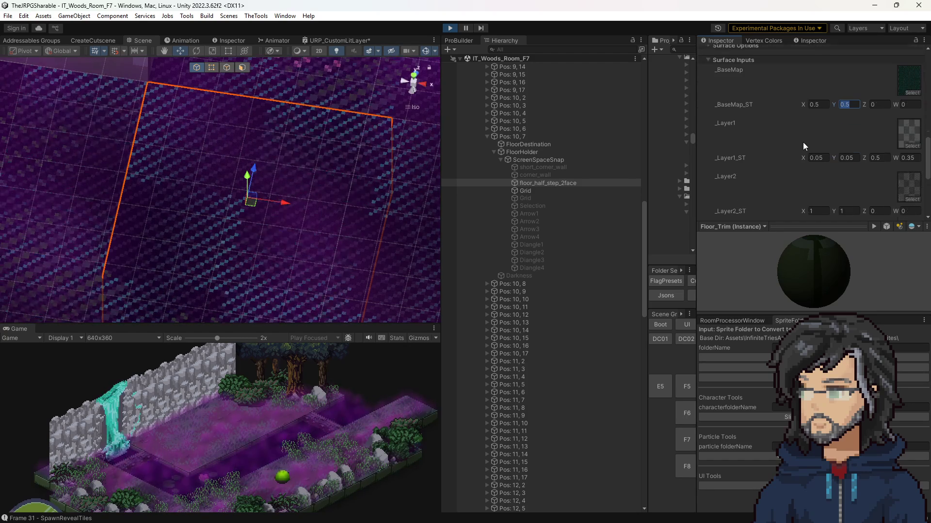
left_click(818, 212)
type("0.5")
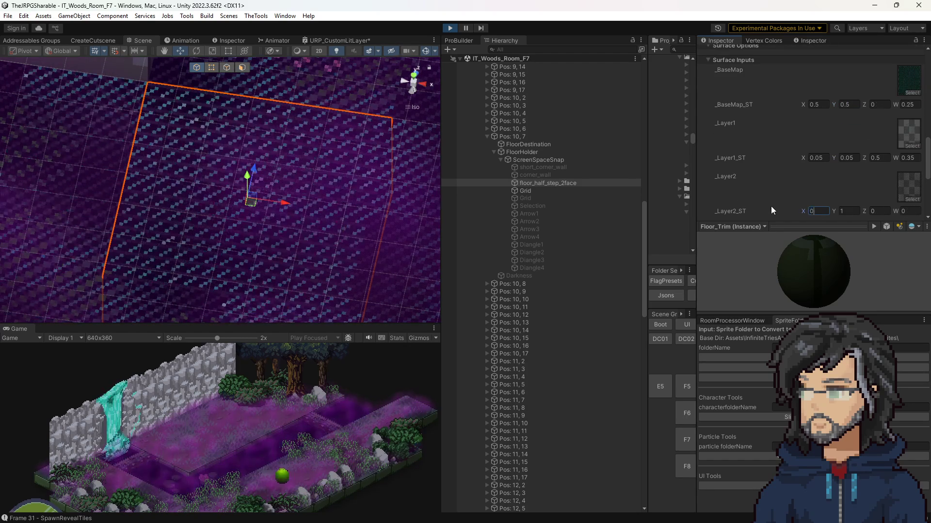
key("Tab")
type("0.5")
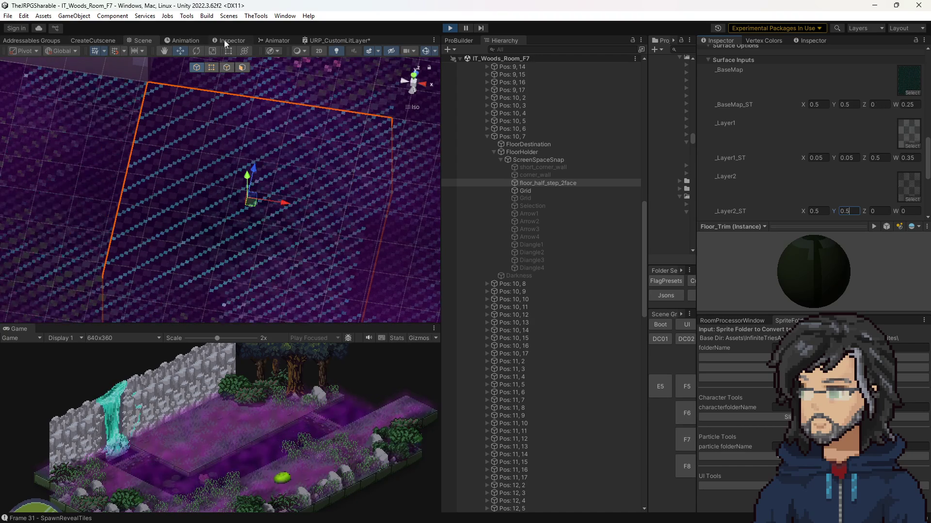
scroll(296, 266, "down", 5)
mouse_move(315, 290)
left_mouse_down()
mouse_move(149, 141)
mouse_move(407, 272)
left_mouse_up()
Step: Select the floor tile beside the player and set its _Layer2 tiling to 0.5 by 0.5
scroll(279, 211, "up", 5)
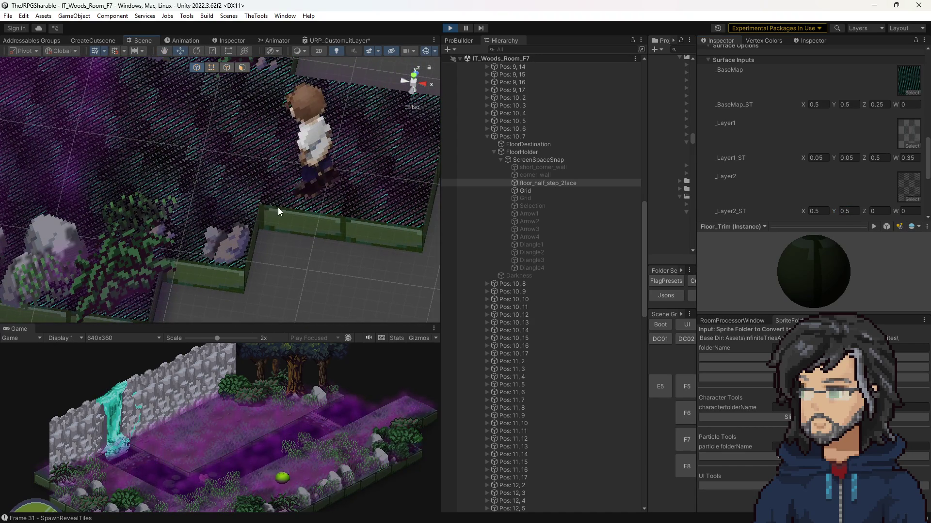
left_click(372, 223)
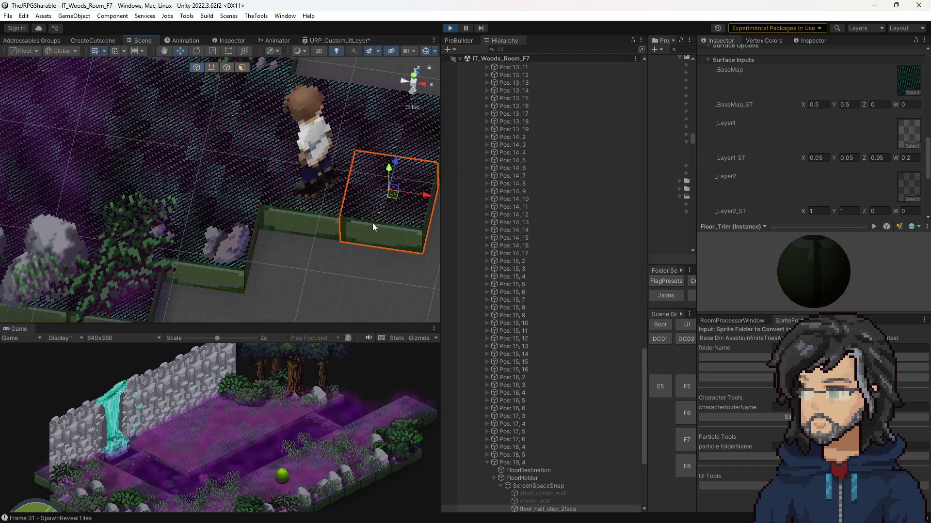
scroll(775, 170, "down", 3)
type("0.5")
left_click(848, 154)
type("0.5")
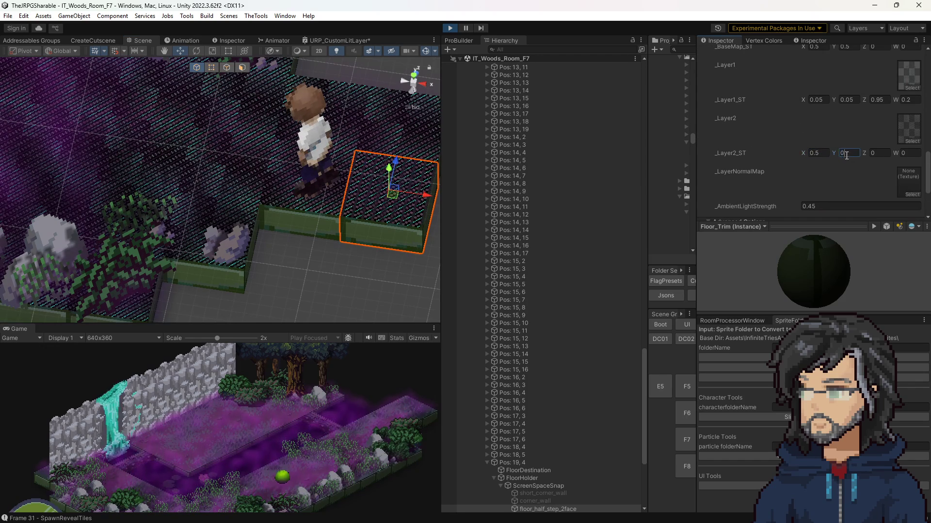
Step: Enlarge the game preview, set the _Layer2 Z offset to 0, and select Pos: 19, 4
left_click_drag(296, 324, 318, 104)
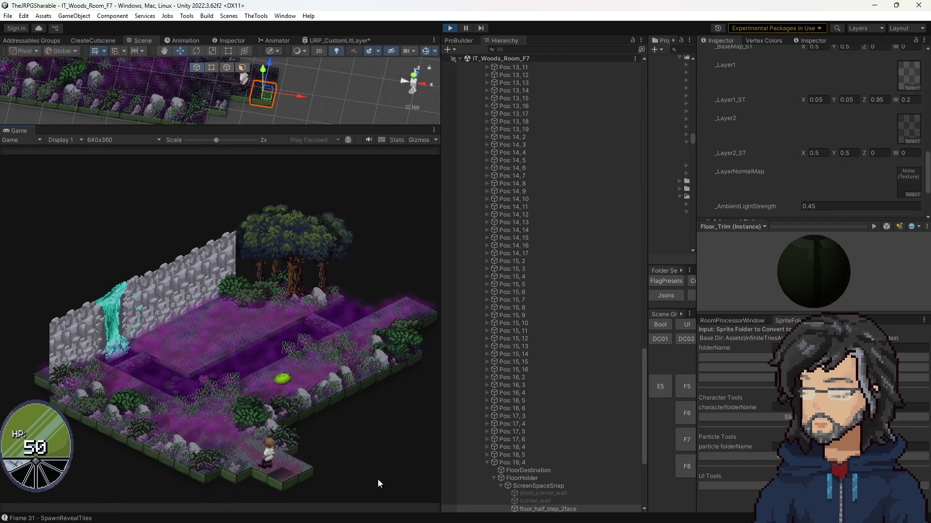
left_click(878, 153)
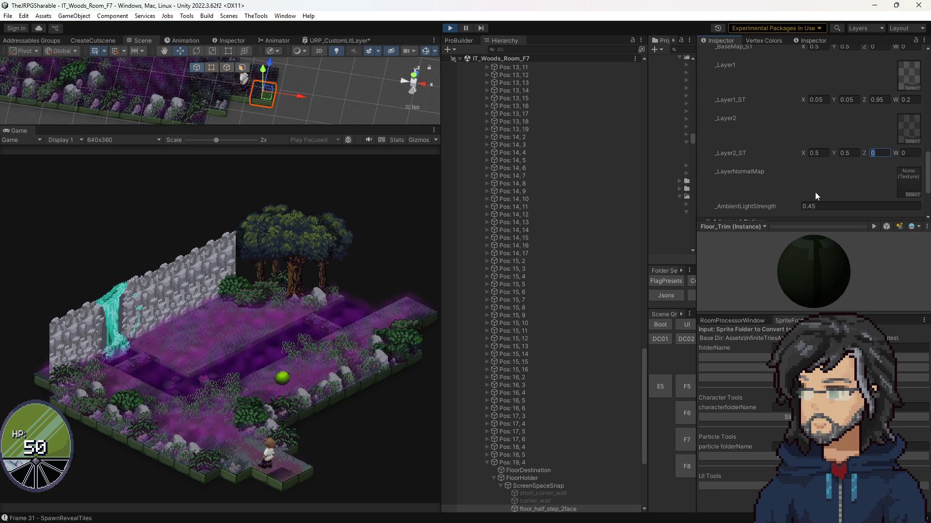
type("0.")
key("Return")
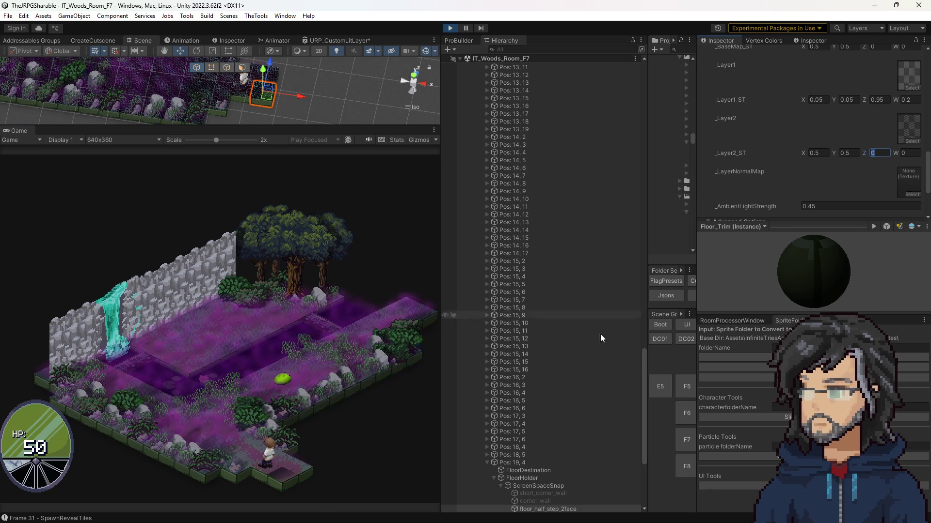
left_click(523, 463)
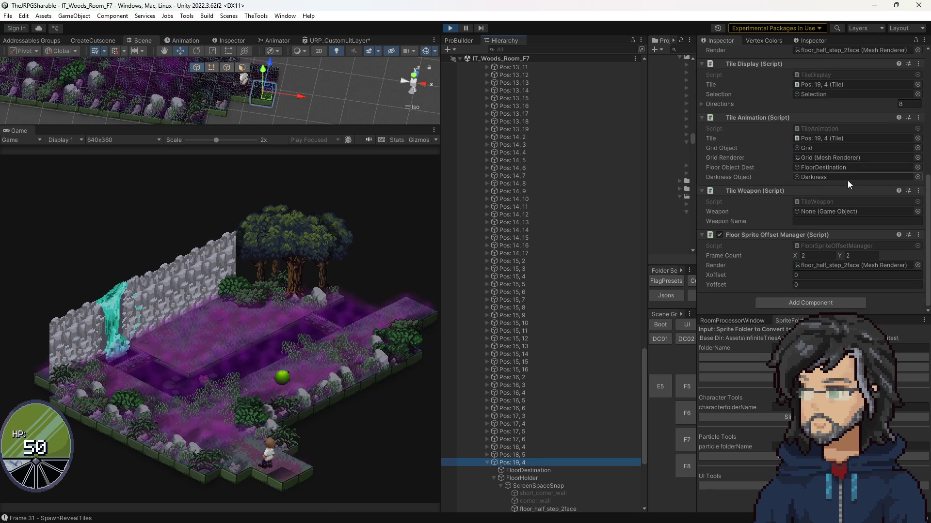
Step: Try Floor Sprite Offset Manager Xoffset and Yoffset of 2, then drop them back to 0
left_click(808, 274)
key("BackSpace")
type("2")
key("Tab")
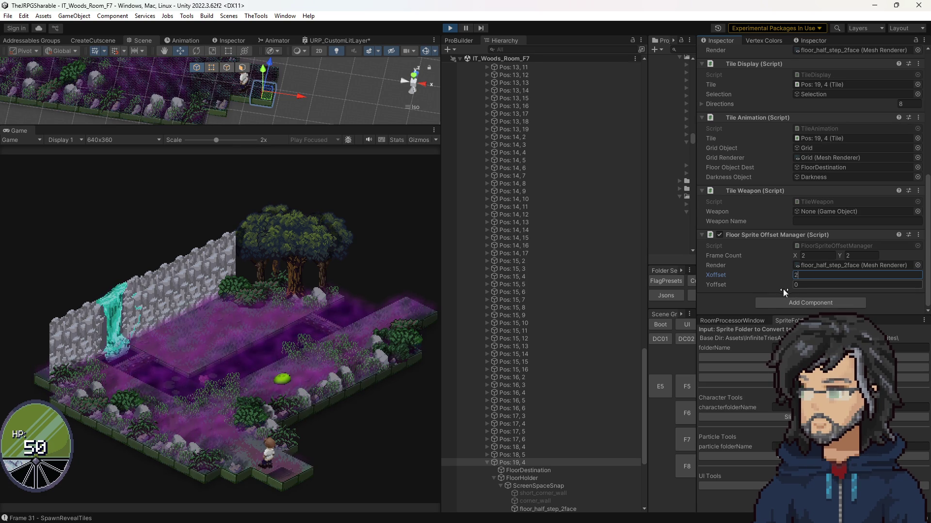
type("2")
mouse_move(761, 274)
left_mouse_down()
mouse_move(790, 273)
mouse_move(760, 273)
left_mouse_up()
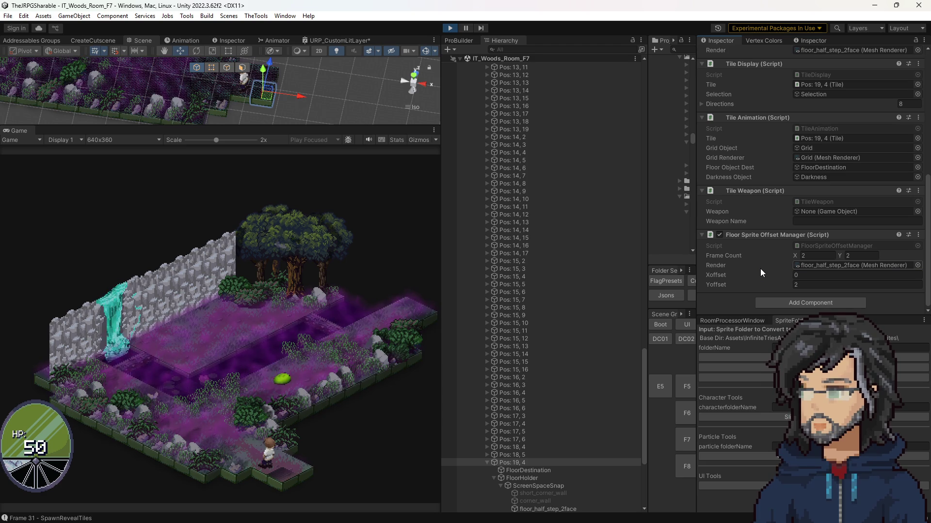
left_click(807, 284)
type("0")
Step: Settle the Xoffset and Yoffset on 1 and 1, then select FloorDestination
left_click(808, 275)
type("1")
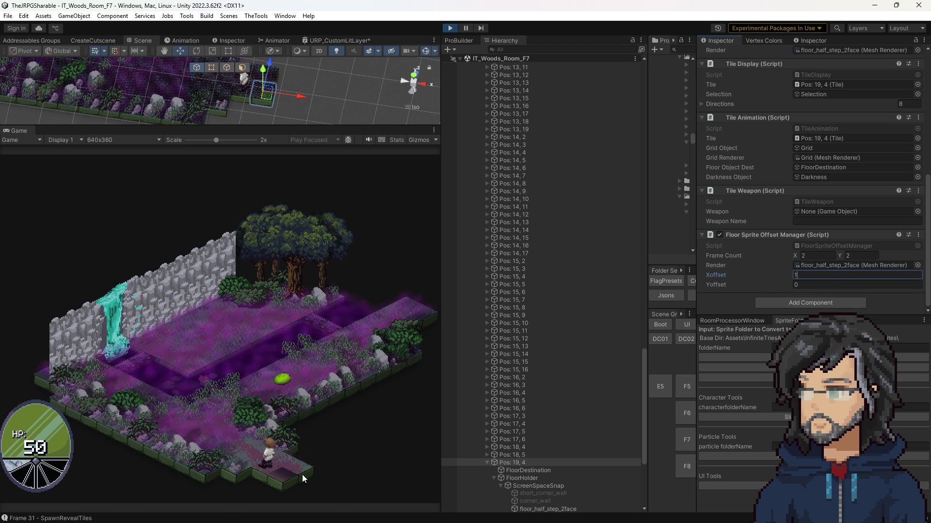
key("BackSpace")
type("2")
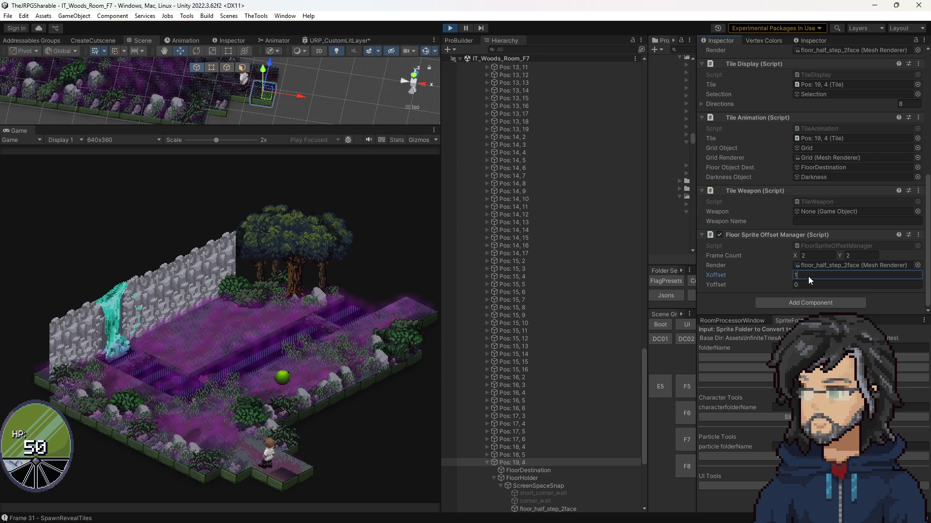
key("BackSpace")
type("0")
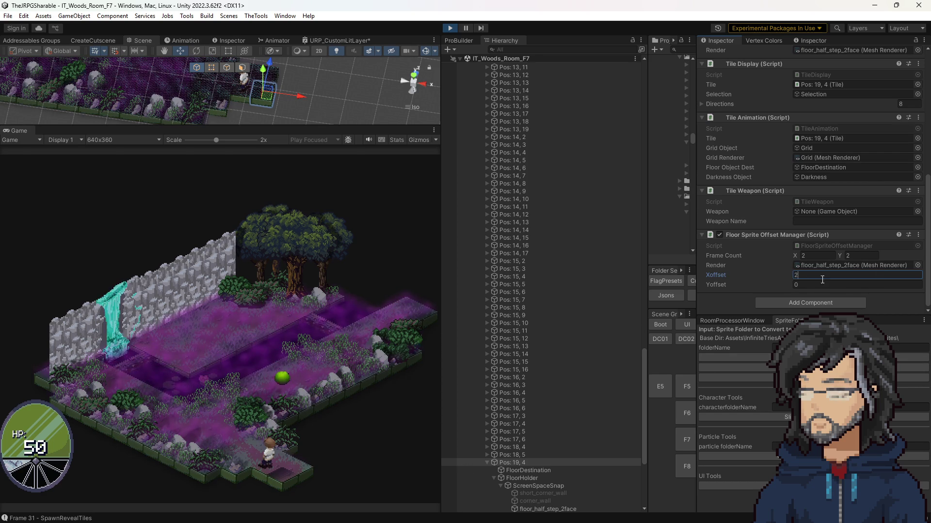
left_click(805, 283)
type("1")
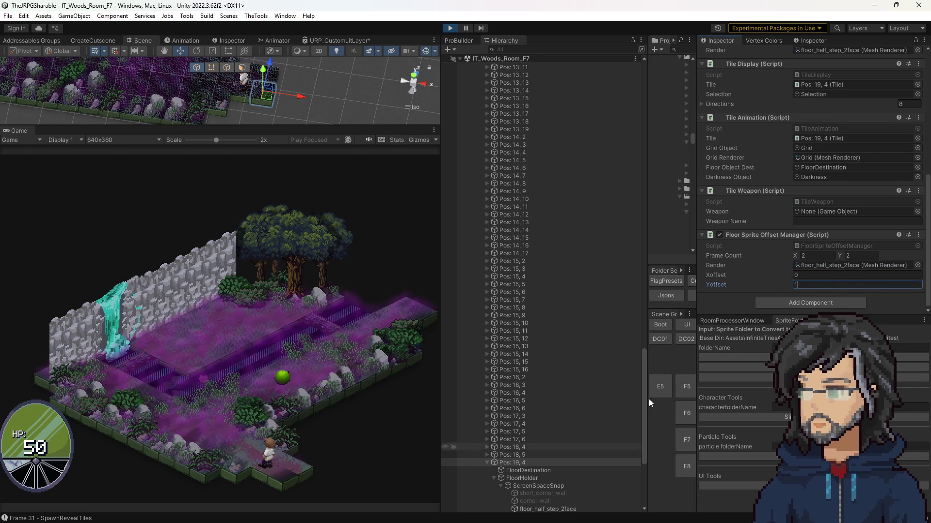
left_click(828, 274)
type("1")
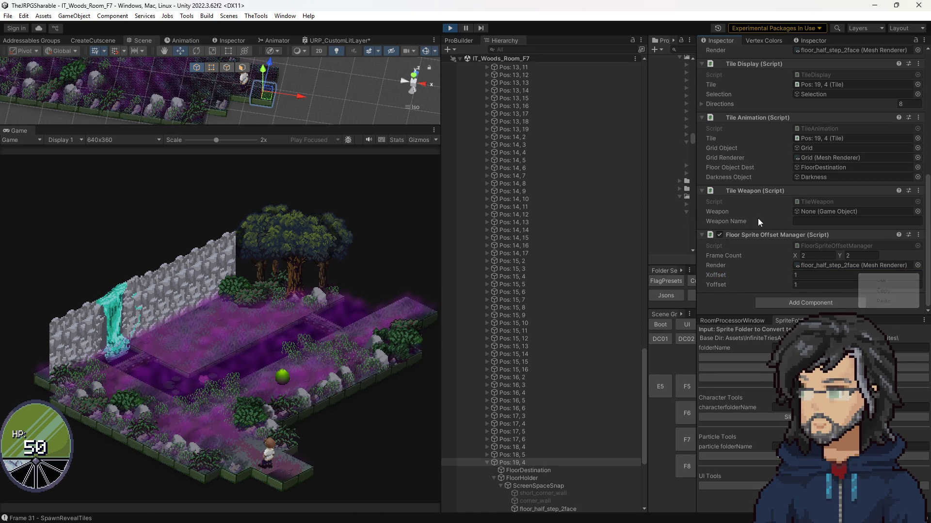
left_click(522, 470)
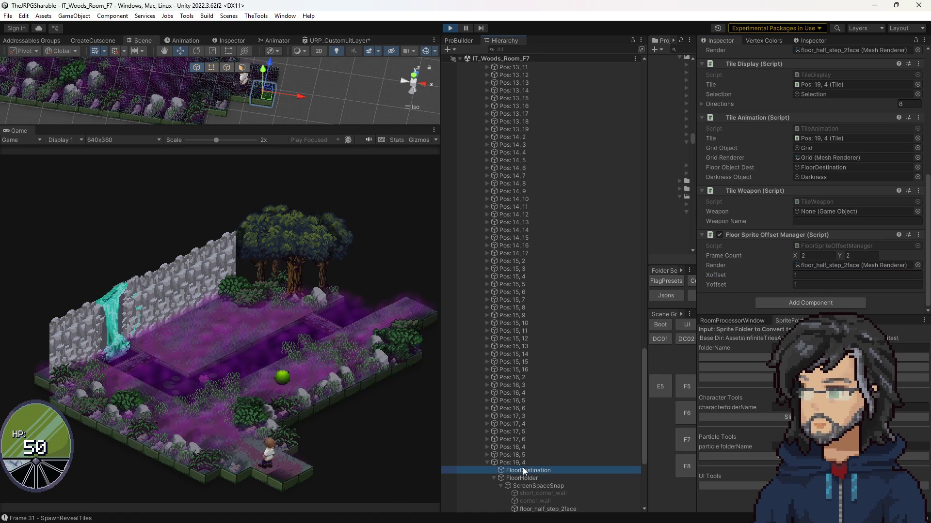
Step: Select floor_half_step_2face and set its _Layer2 tiling to 0 by 0
left_click(544, 509)
scroll(841, 214, "down", 5)
scroll(821, 170, "down", 5)
scroll(823, 141, "up", 3)
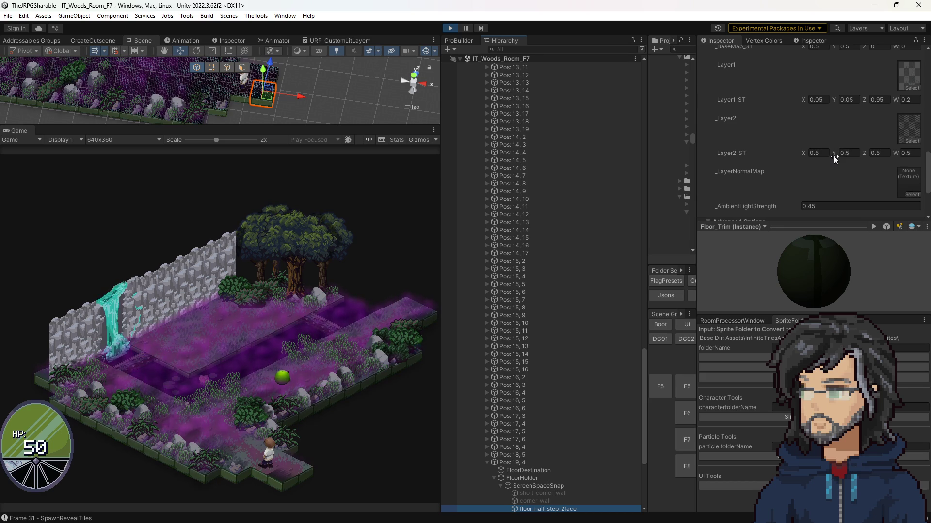
left_click(817, 153)
type("0")
left_click(849, 153)
type("0")
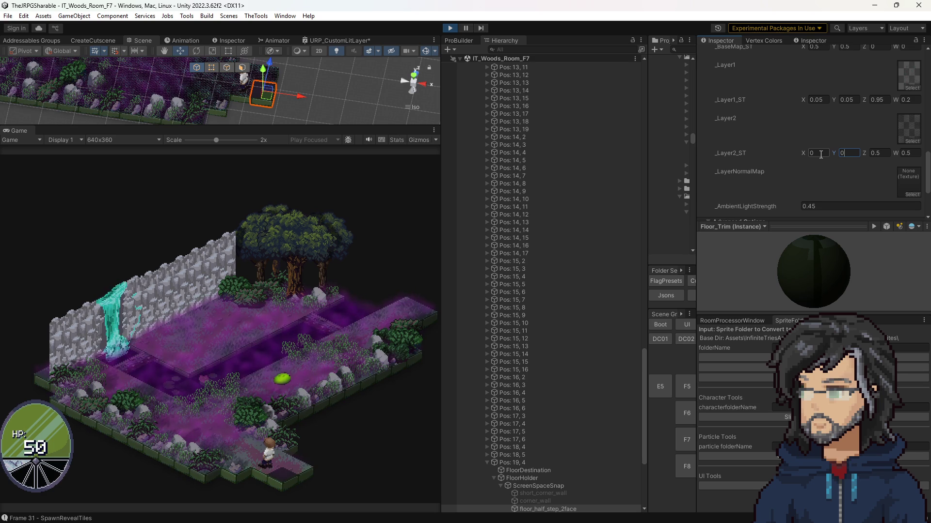
Step: Try _Layer2 tiling of 1 and 2, settle on 1 by 1, then select FloorDestination
left_click(819, 153)
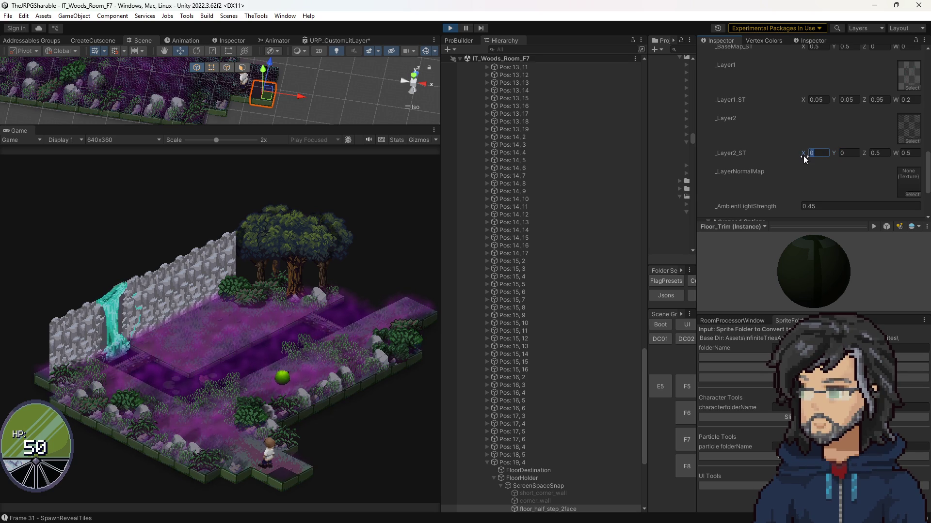
type("1")
key("Tab")
type("1")
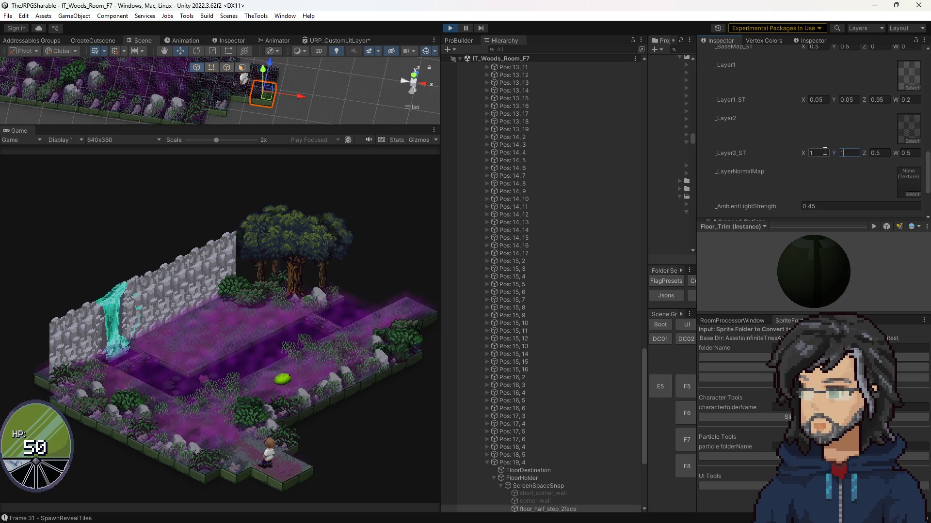
left_click(839, 153)
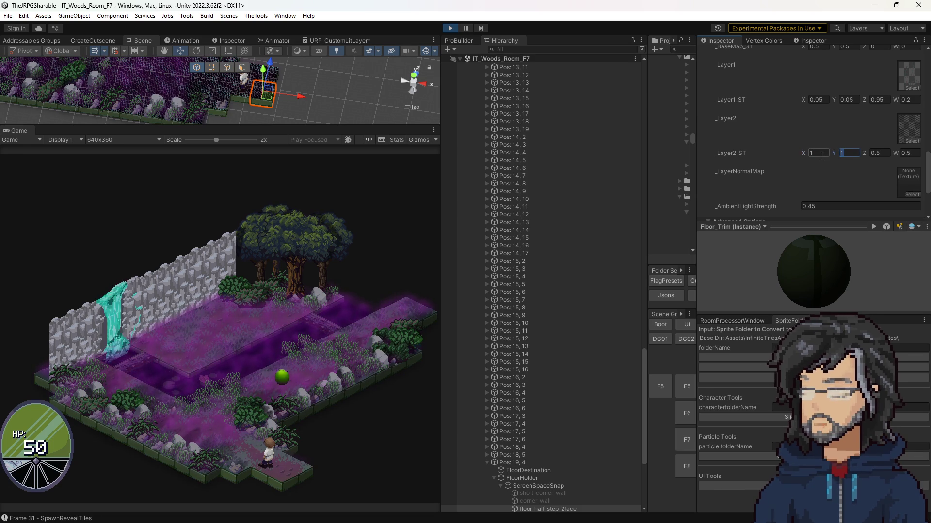
left_click(822, 154)
type("2")
key("Tab")
type("2")
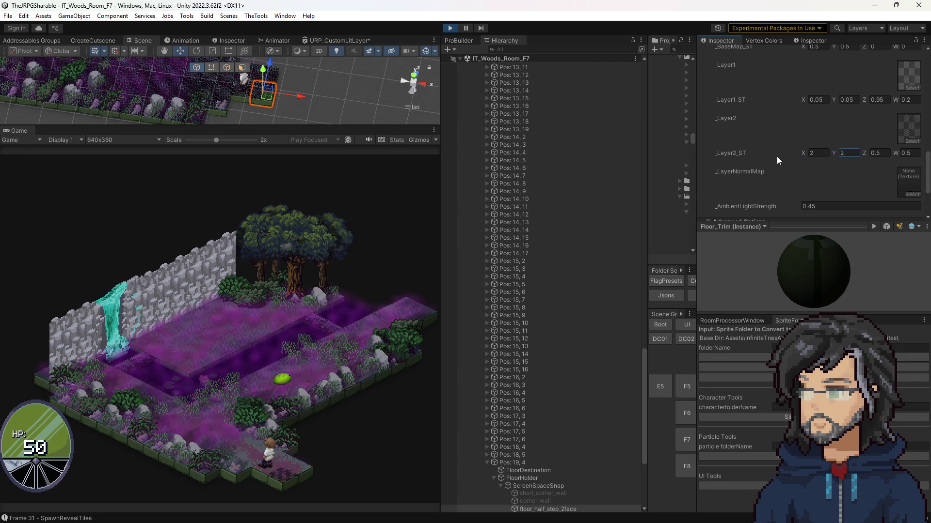
type("1")
key("Tab")
type("1")
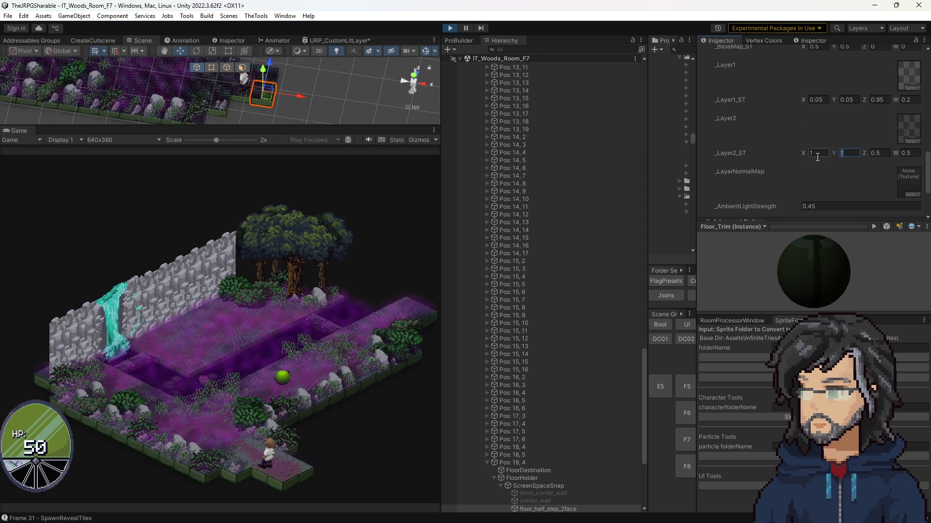
key("shift+Tab")
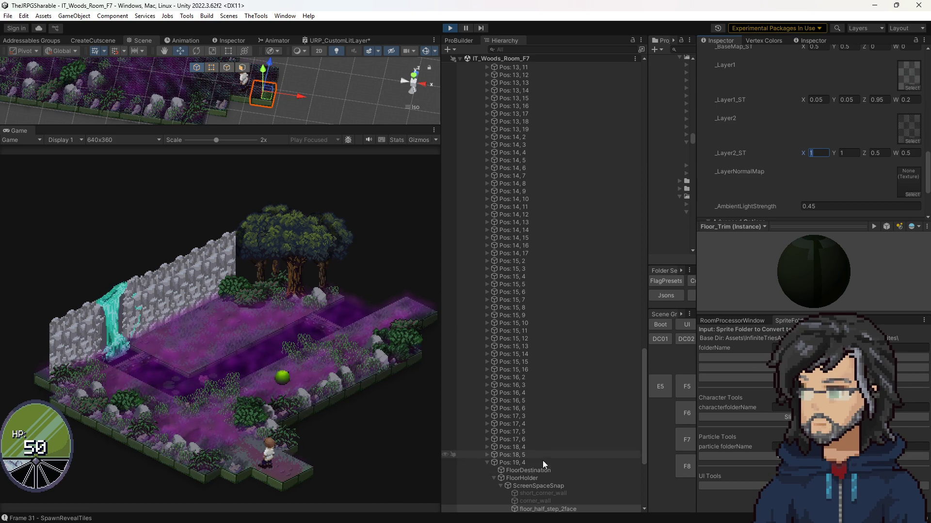
left_click(531, 471)
Step: Lower FloorDestination slightly, then inspect Pos: 19, 4's Frame Count X value
mouse_move(840, 94)
left_mouse_down()
mouse_move(817, 99)
mouse_move(870, 100)
left_mouse_up()
scroll(545, 444, "down", 3)
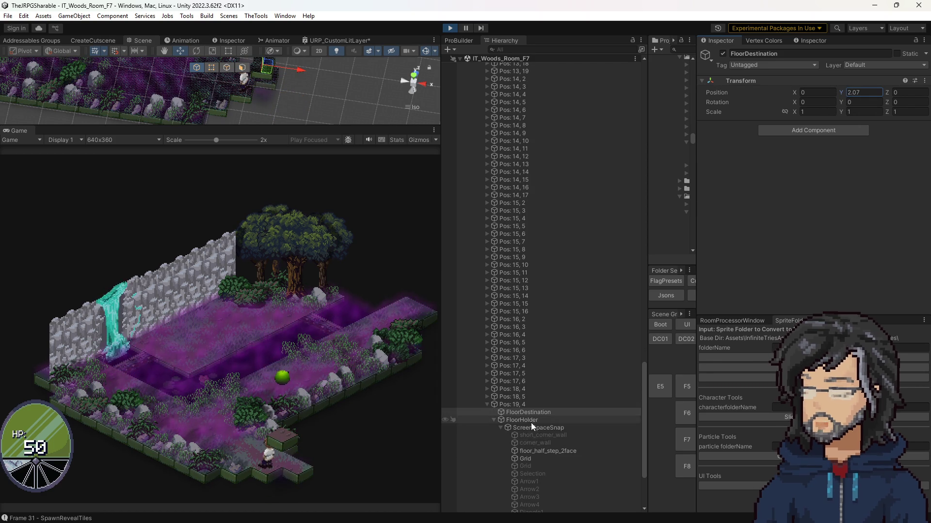
left_click(525, 406)
scroll(877, 241, "down", 10)
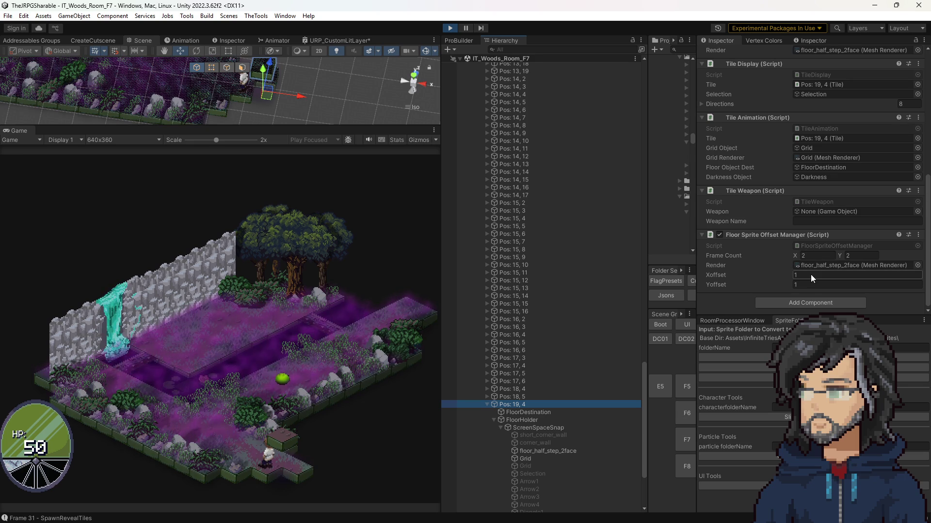
left_click(815, 255)
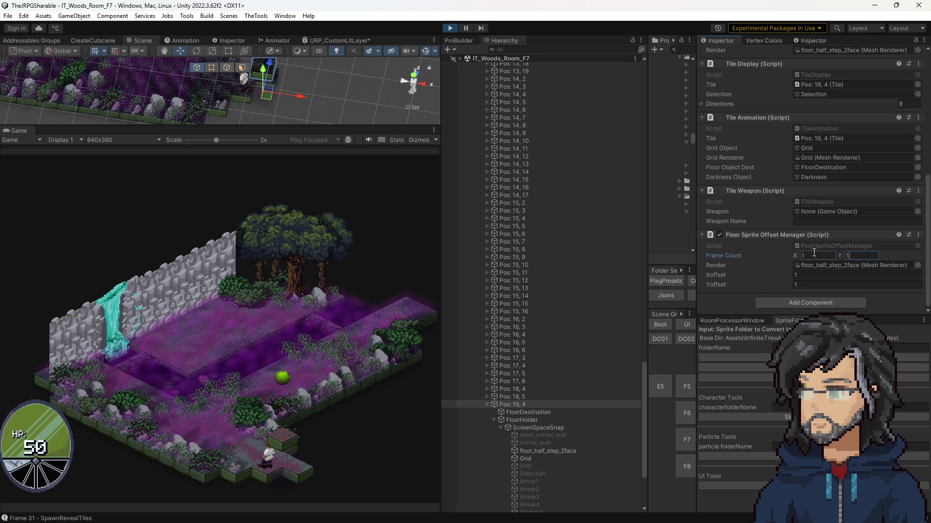
Step: Select floor_half_step_2face via ScreenSpaceSnap and set its _Layer2 tiling X to 0.5
left_click(528, 428)
left_click(546, 448)
scroll(827, 168, "down", 10)
left_click(819, 86)
type("0.")
type("0.5")
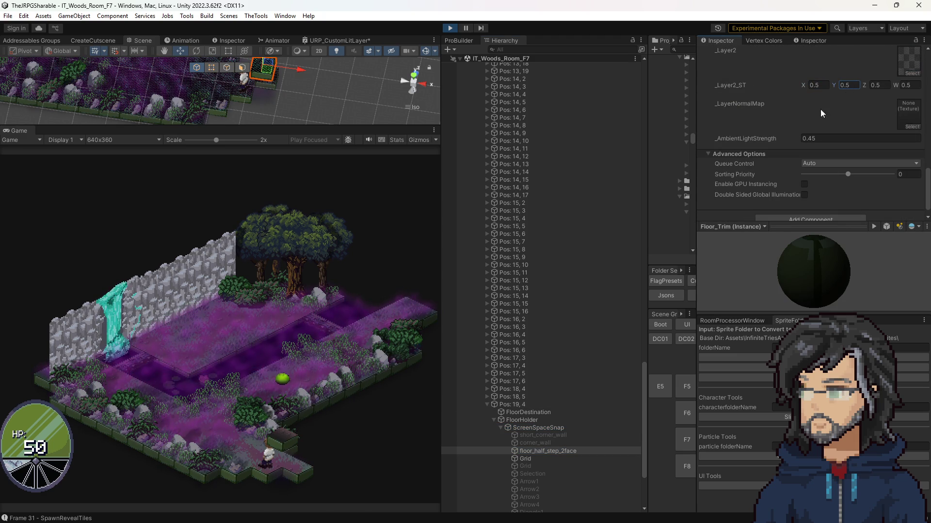
Step: Try FloorDestination Y positions from 3.17 downward, settle on 1.29, and stop the game
left_click(530, 412)
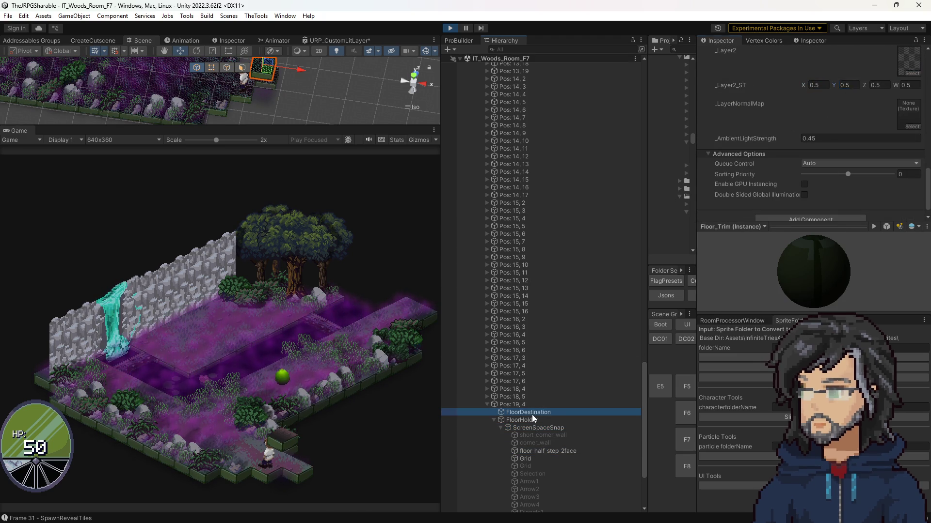
left_click(845, 91)
type("3.17")
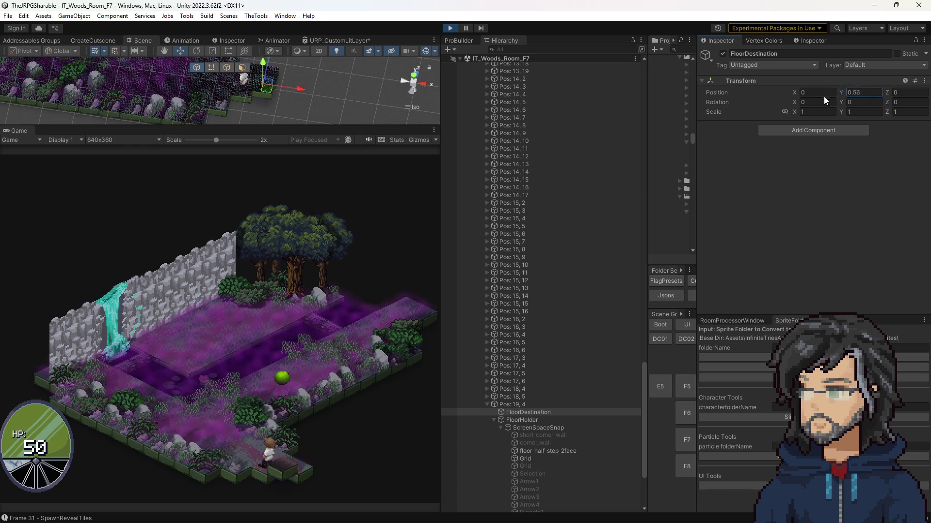
type("-1.83")
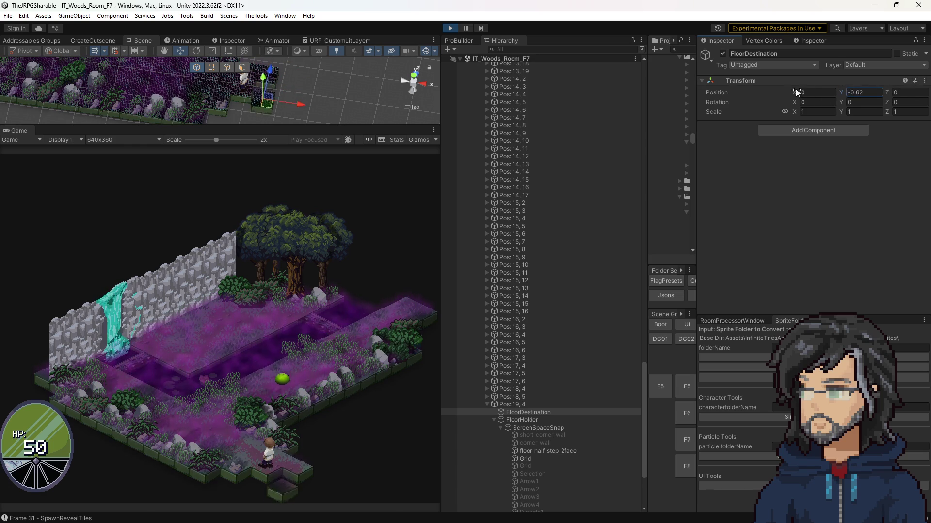
type("3.05")
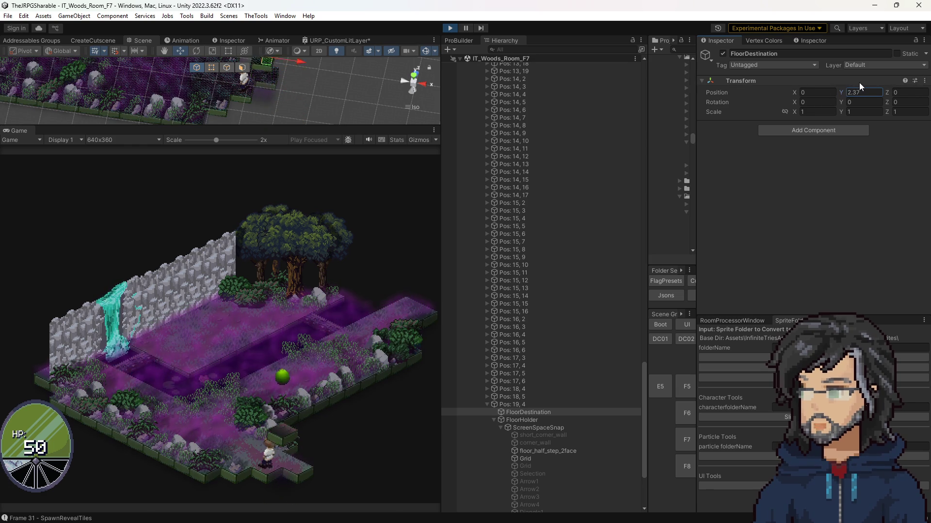
type("0.49")
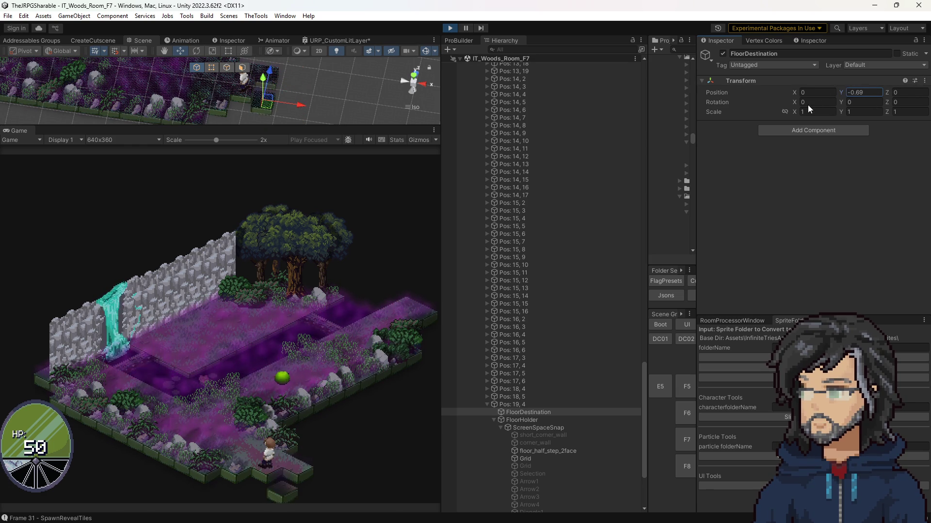
type("1.95")
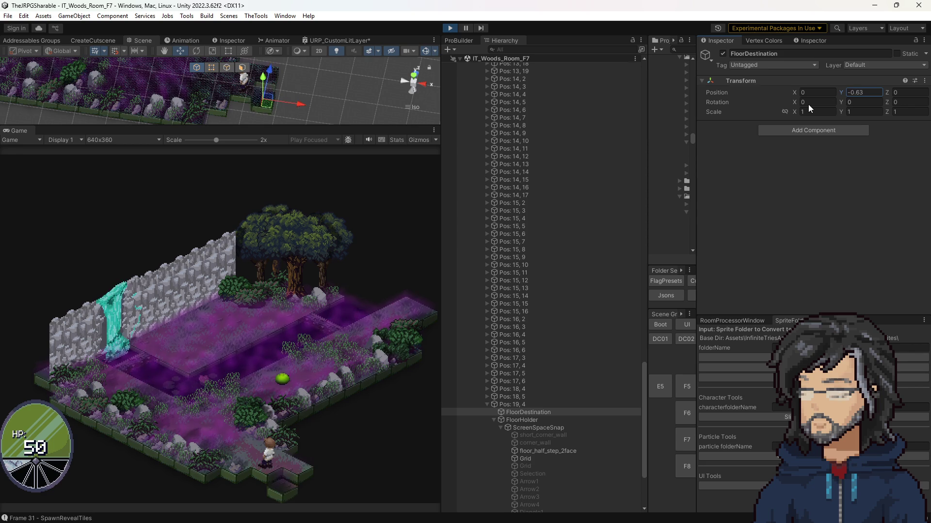
type("1.15")
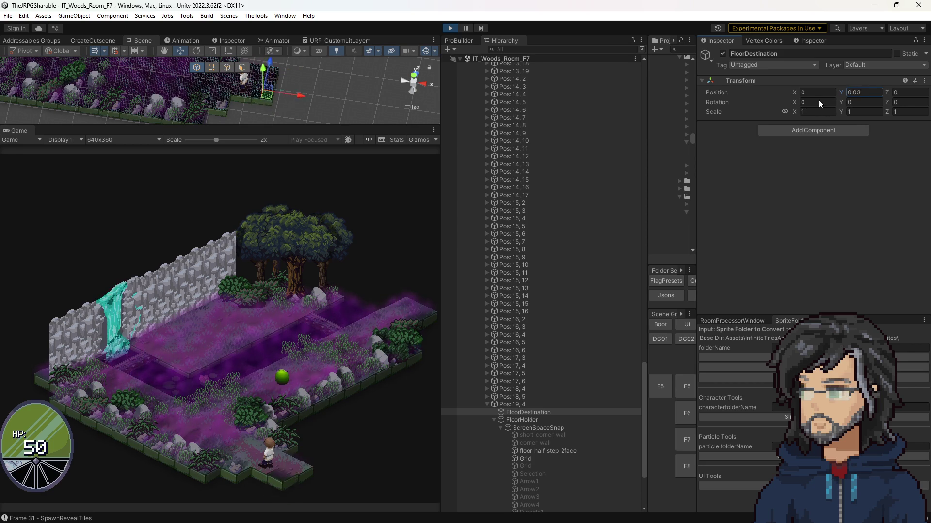
type("1.29")
key("Return")
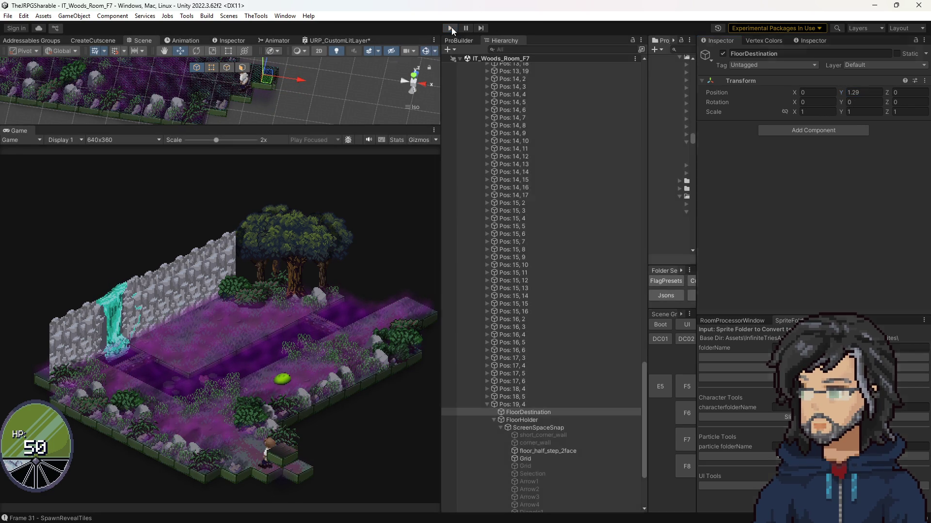
left_click(450, 27)
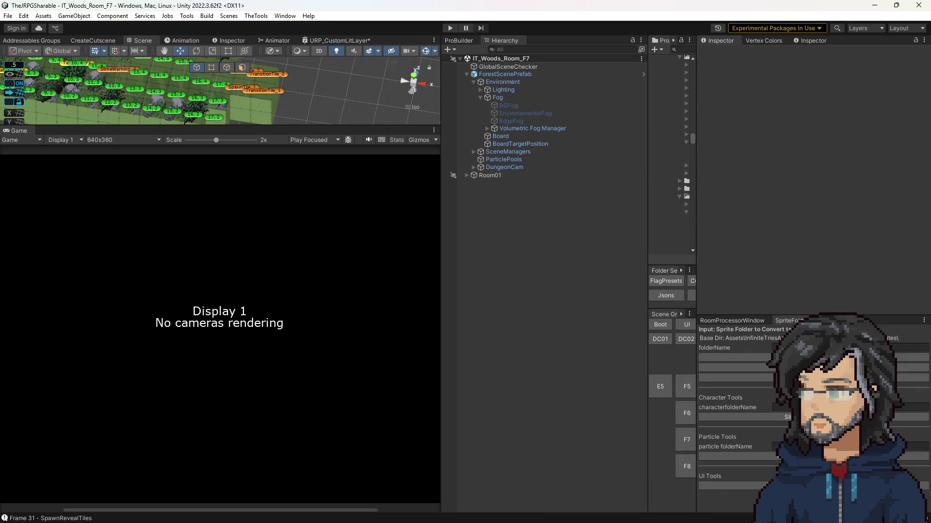
Step: In Visual Studio, review AdjustTiling's use of frameCount and its (2, 2) default, then return to Unity
key("alt+Tab")
scroll(211, 187, "down", 3)
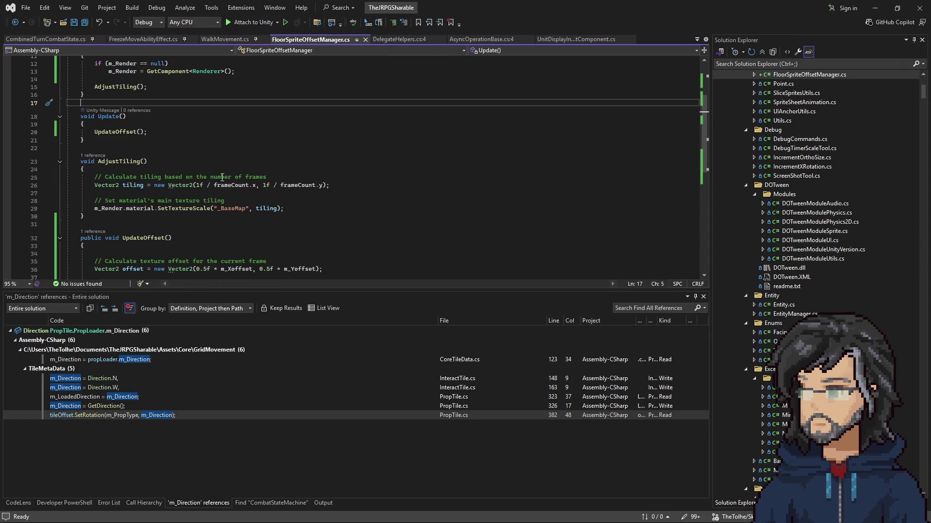
left_click_drag(196, 185, 244, 185)
left_click(257, 185)
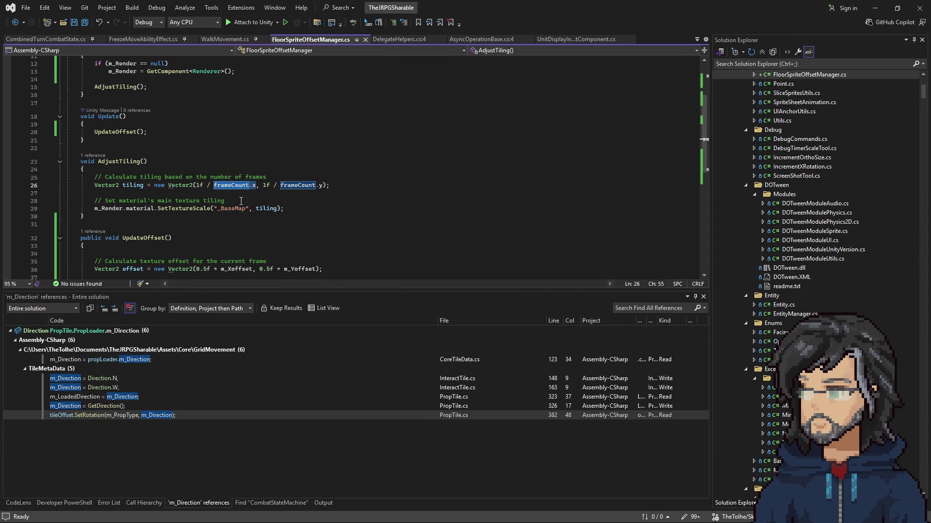
scroll(224, 213, "up", 1)
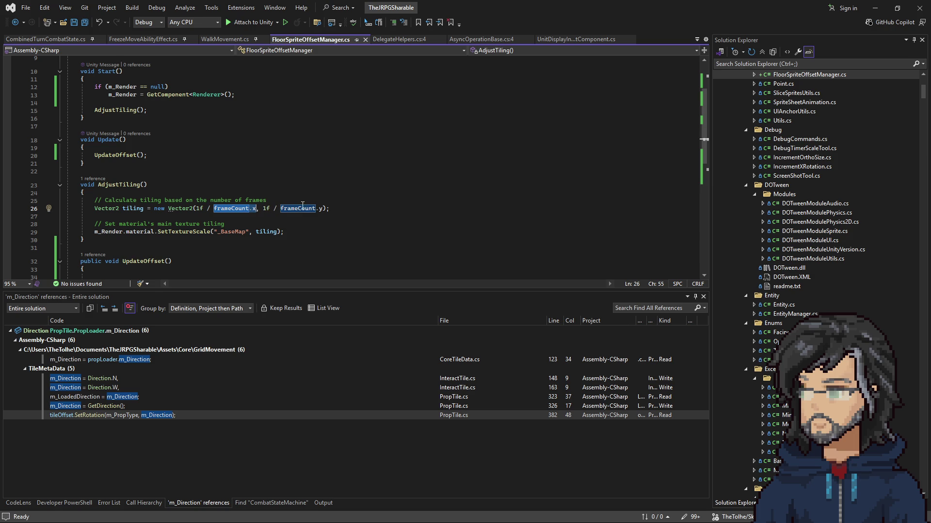
left_click_drag(196, 209, 326, 209)
scroll(270, 256, "down", 1)
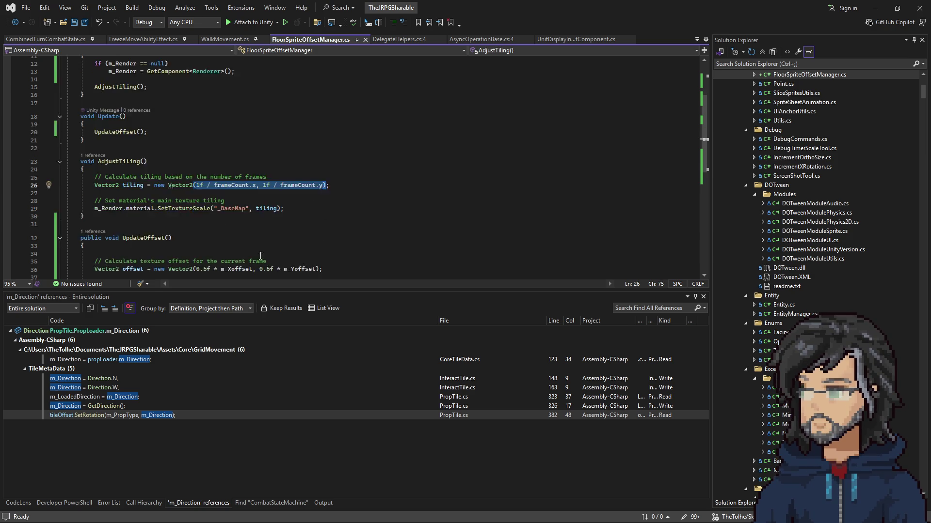
scroll(271, 256, "down", 1)
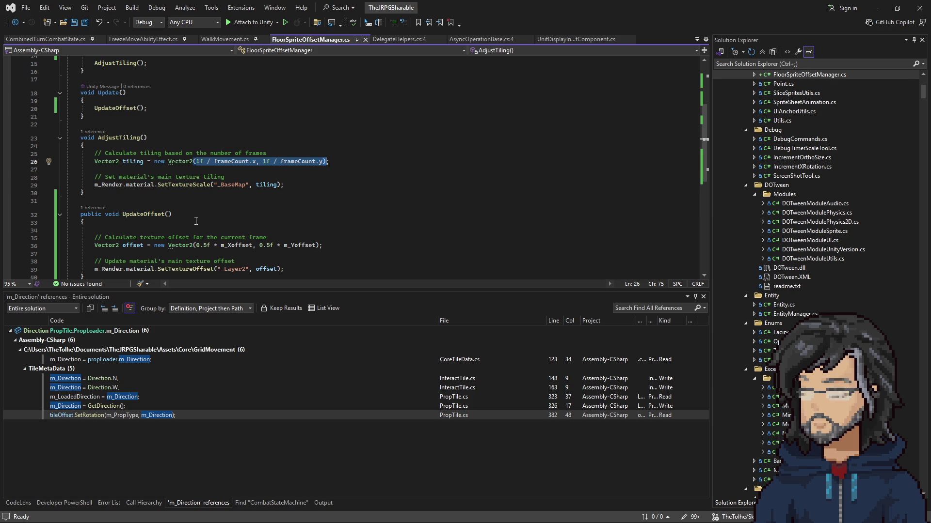
scroll(204, 229, "up", 5)
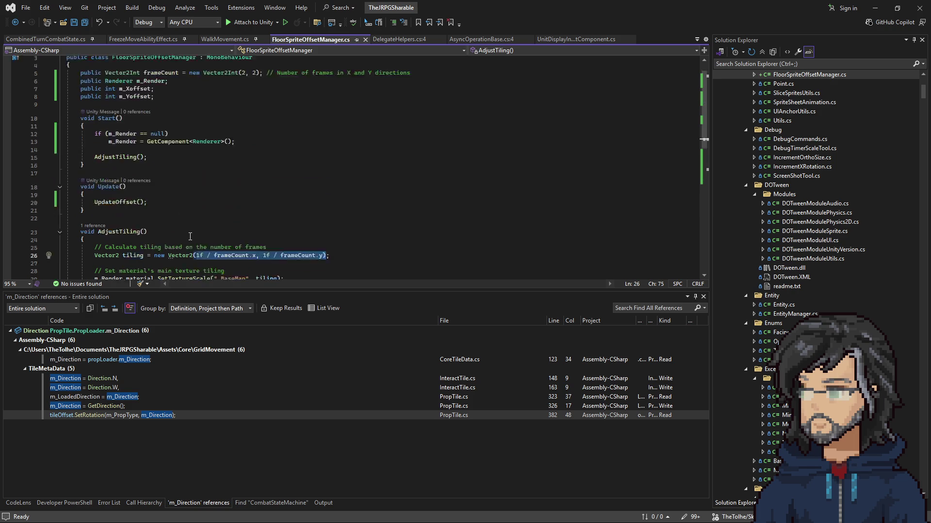
left_click_drag(160, 97, 257, 97)
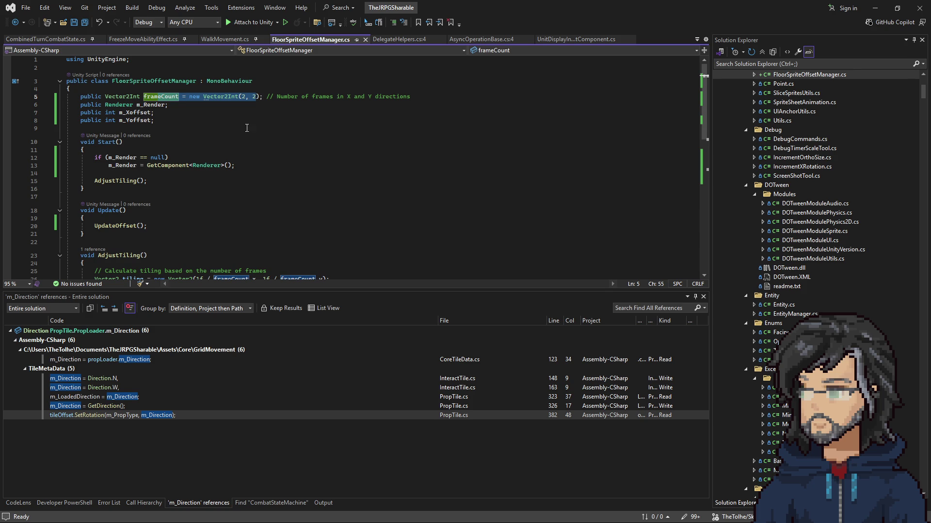
left_click(875, 8)
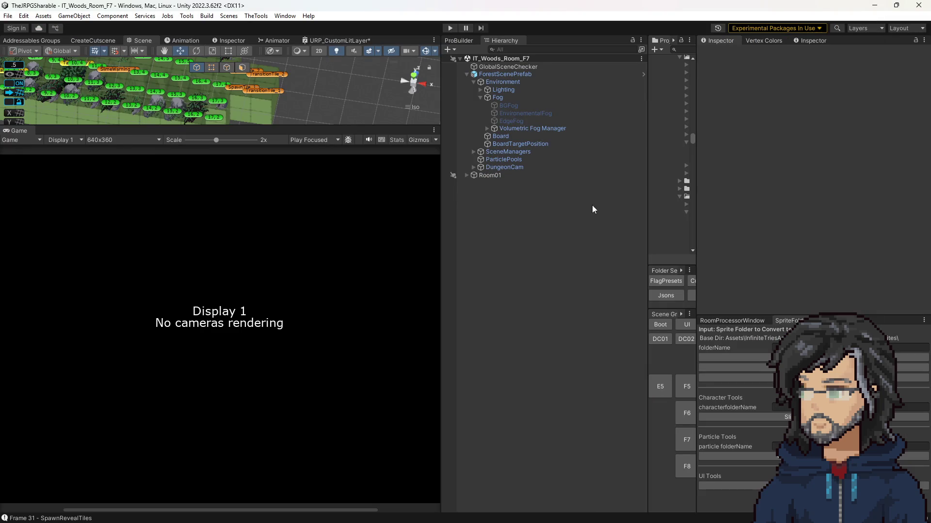
Step: Search the Project for 'base', open Base_Floor_Tile, and inspect floor_half_step_2face's material layers
left_click(591, 52)
type("se")
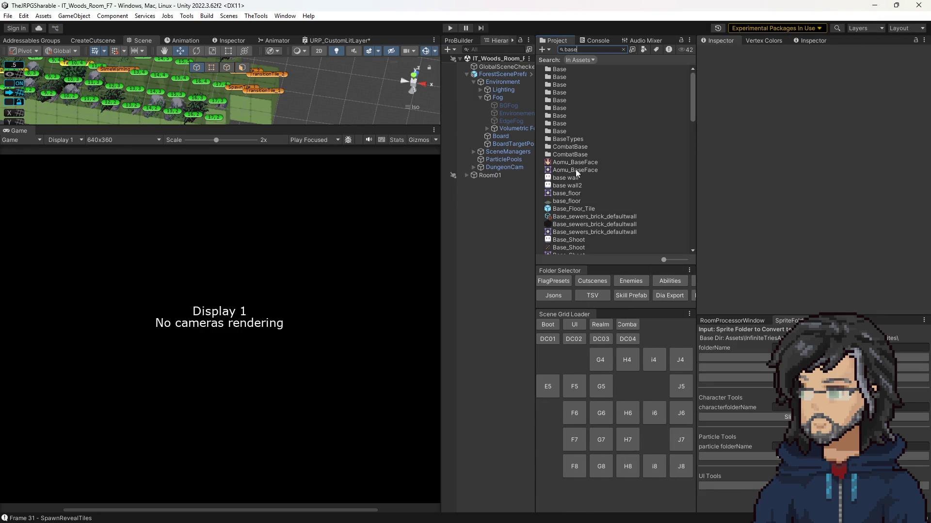
double_click(572, 208)
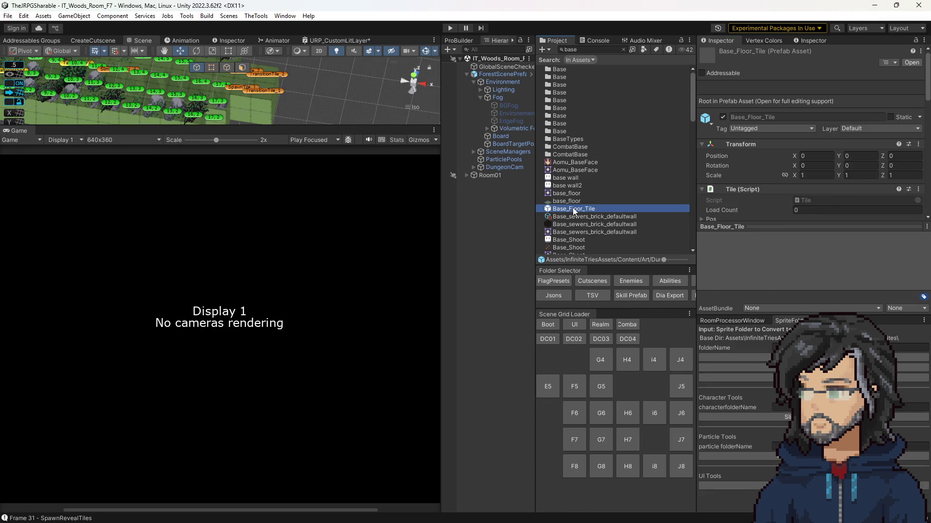
scroll(816, 197, "down", 10)
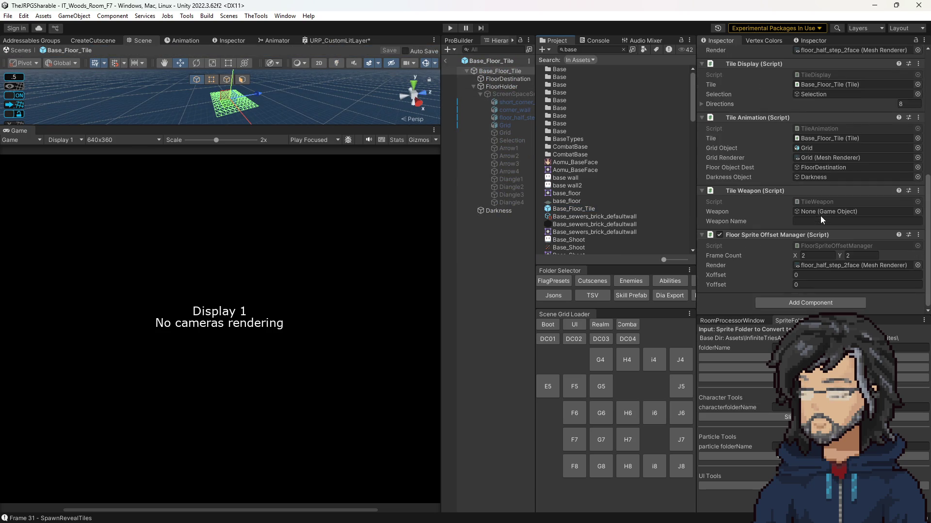
left_click(819, 267)
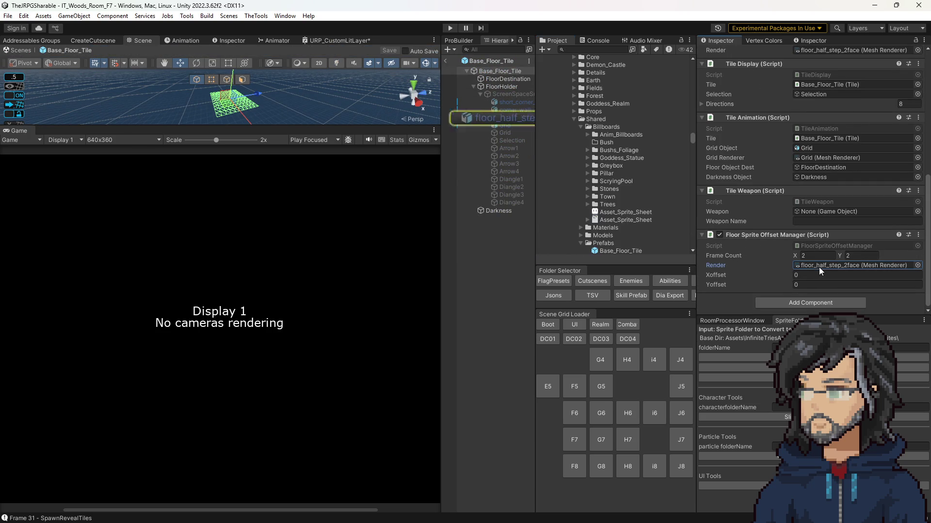
left_click(517, 117)
scroll(800, 208, "down", 10)
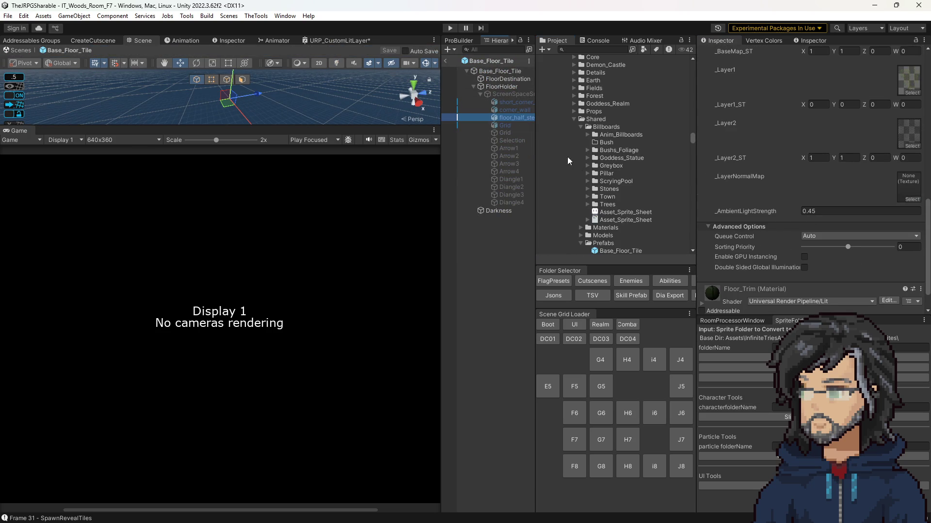
left_click(875, 6)
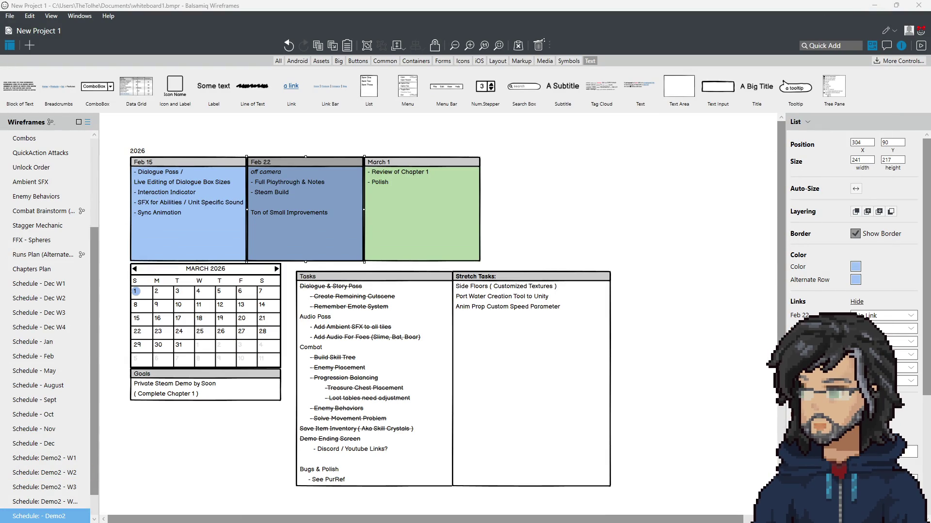
Step: Replace _BaseMap with _Layer2 in AdjustTiling's SetTextureScale call and save FloorSpriteOffsetManager
key("alt+Tab")
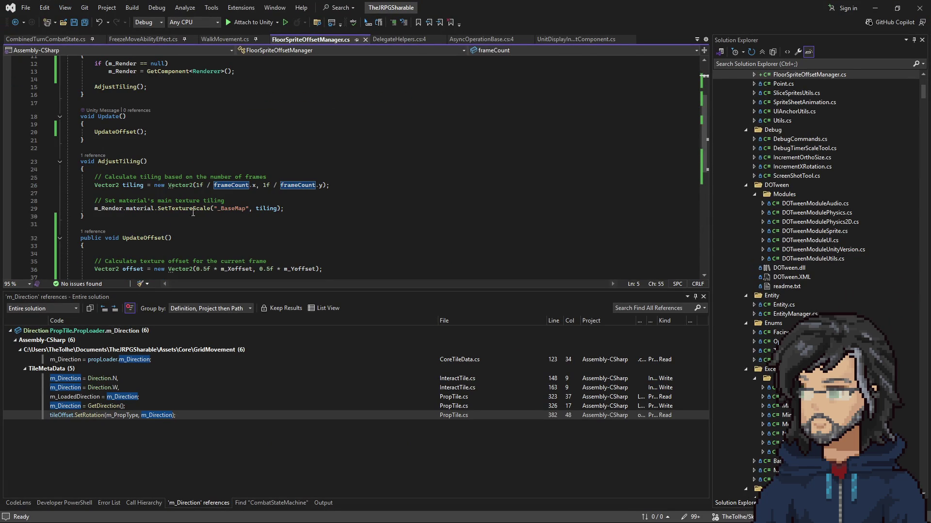
left_click(233, 212)
scroll(233, 212, "down", 4)
double_click(234, 175)
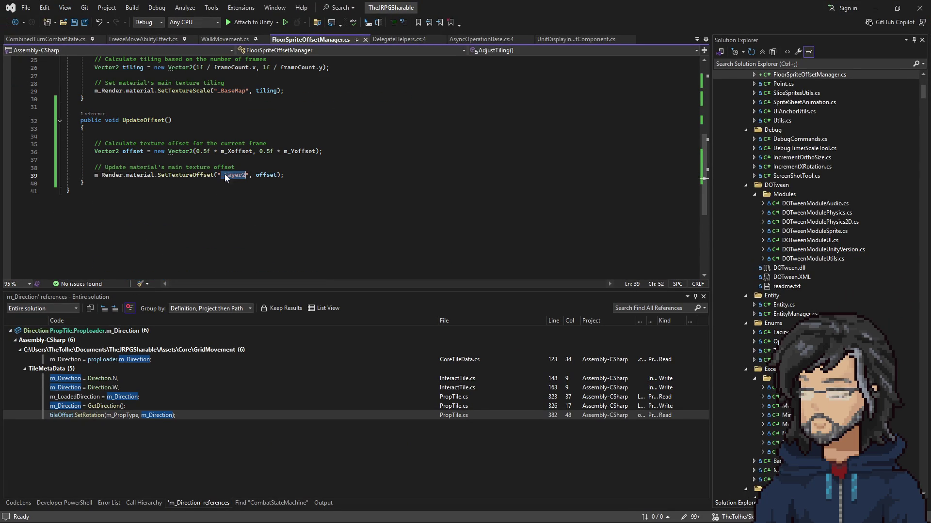
key("ctrl+c")
double_click(228, 90)
key("ctrl+v")
key("ctrl+s")
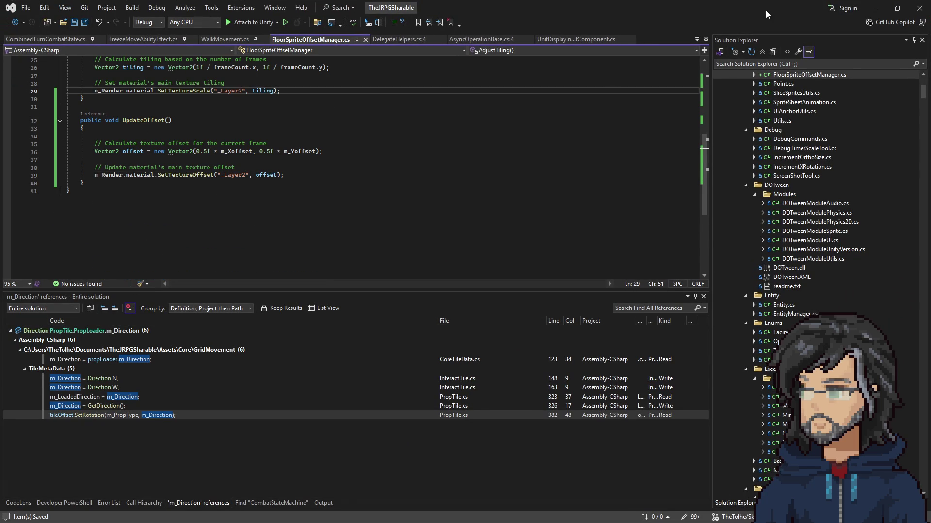
key("alt+Tab")
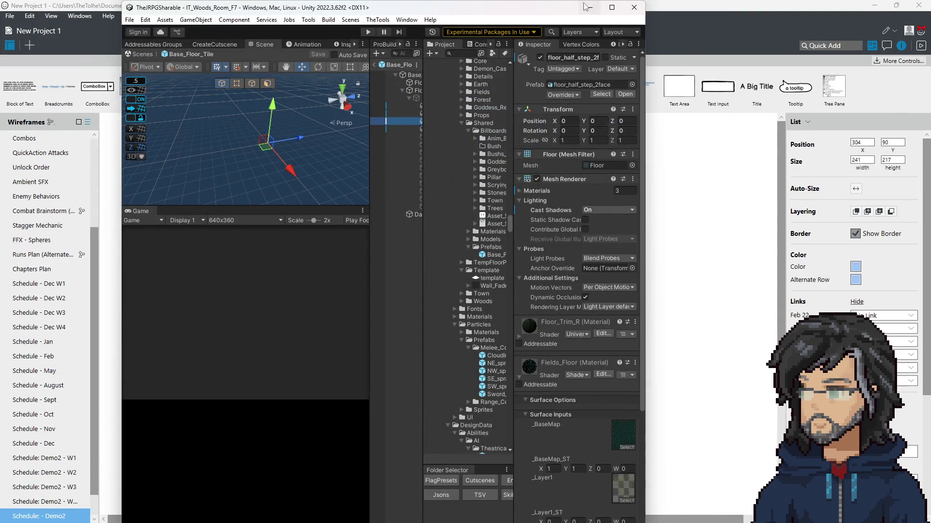
Step: Maximize Unity, exit the Base_Floor_Tile prefab back to IT_Woods_Room_F7, and enter Play mode
left_click(612, 7)
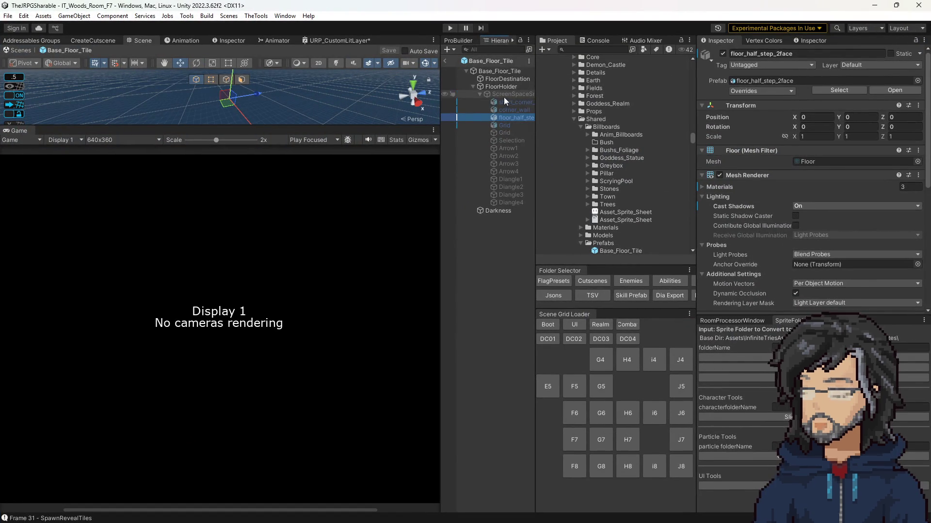
left_click(446, 61)
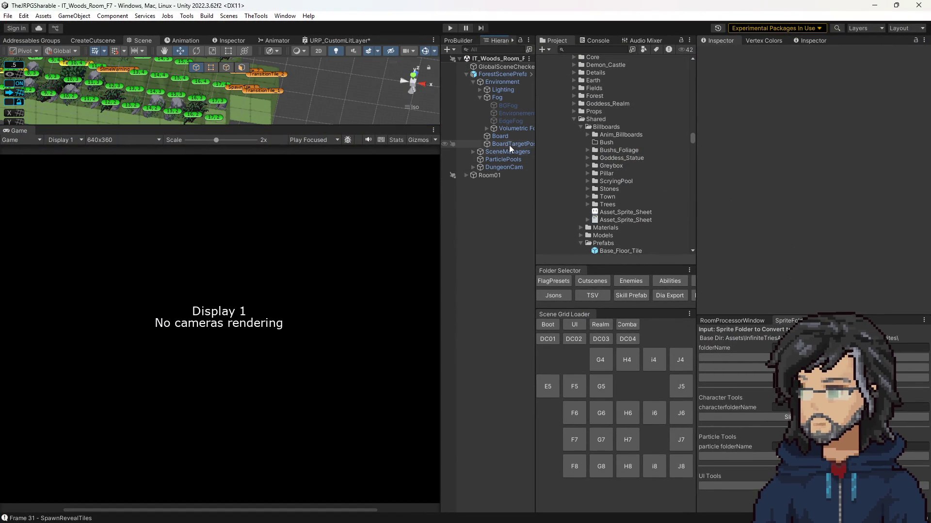
left_click(450, 28)
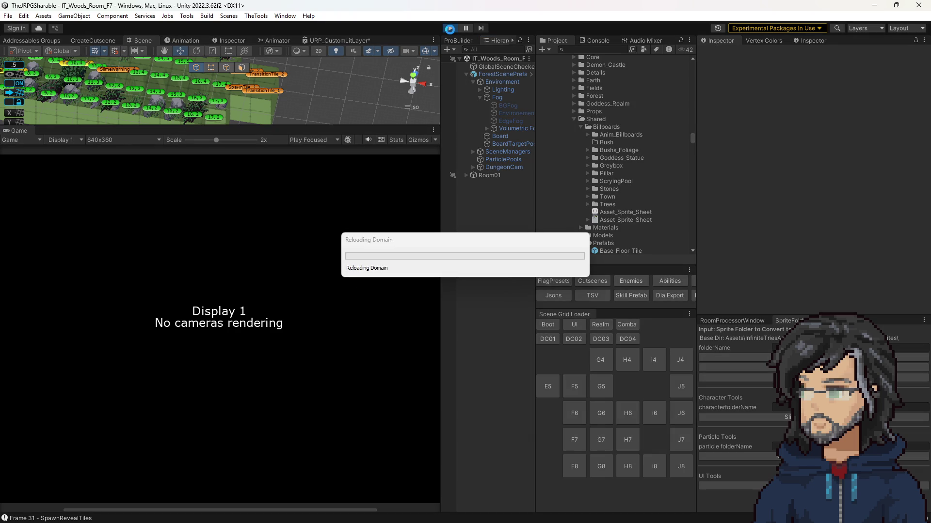
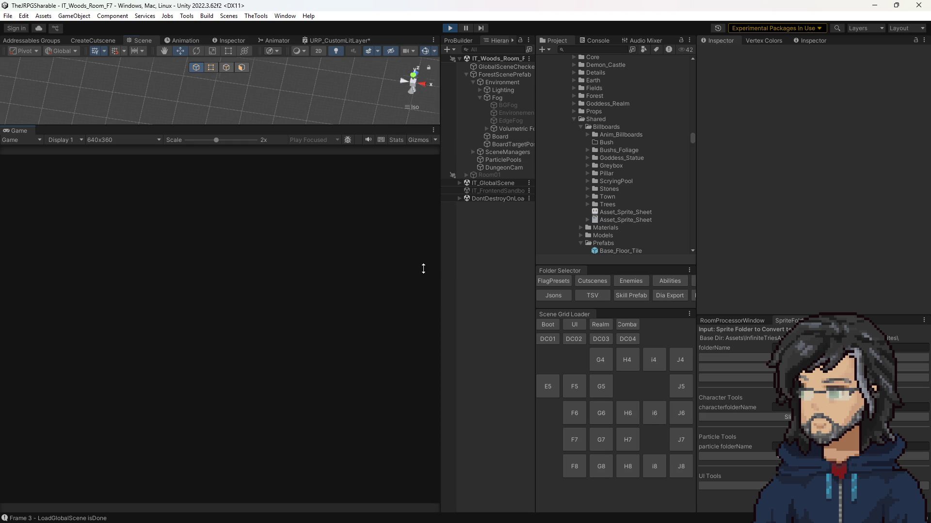
Step: During play, select the Pos: 19, 4 floor tile and bring up its Floor Sprite Offset Manager
mouse_move(424, 269)
left_mouse_down()
mouse_move(417, 335)
mouse_move(398, 362)
left_mouse_up()
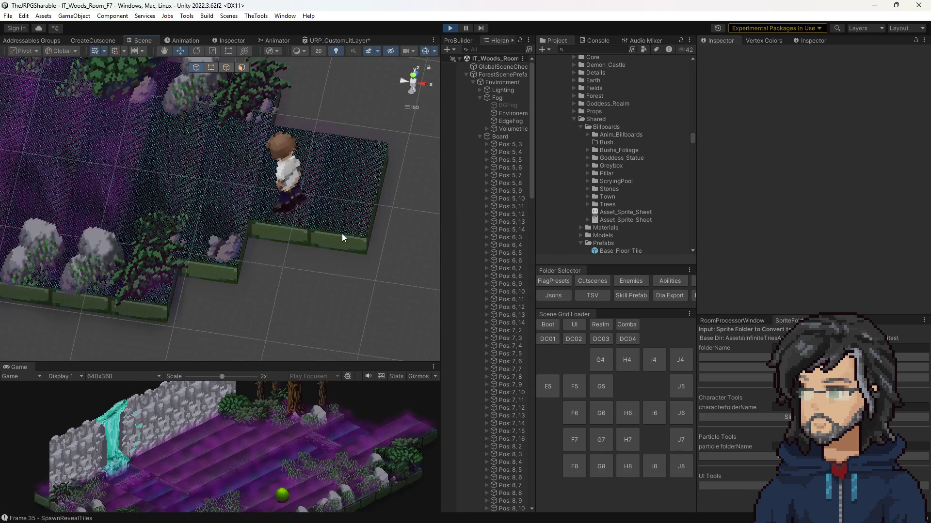
left_click(343, 250)
left_click(344, 246)
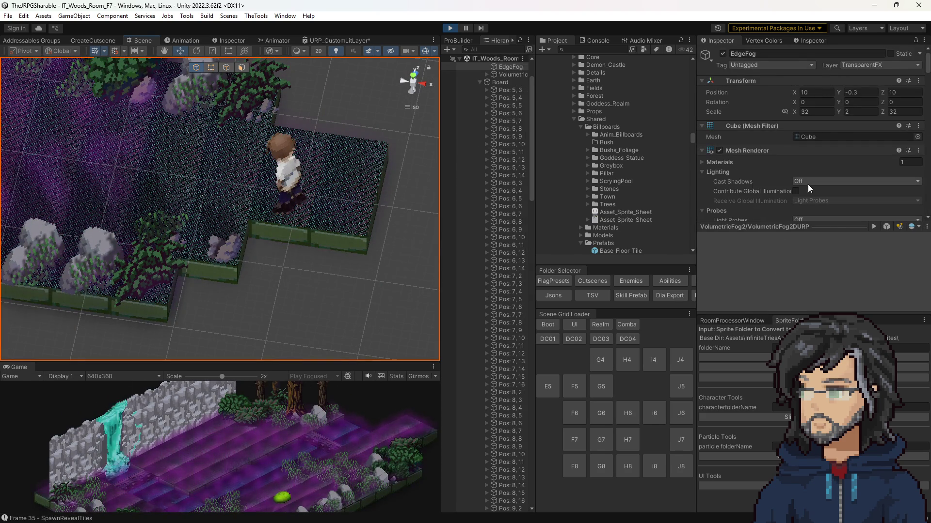
left_click(356, 238)
scroll(790, 178, "down", 5)
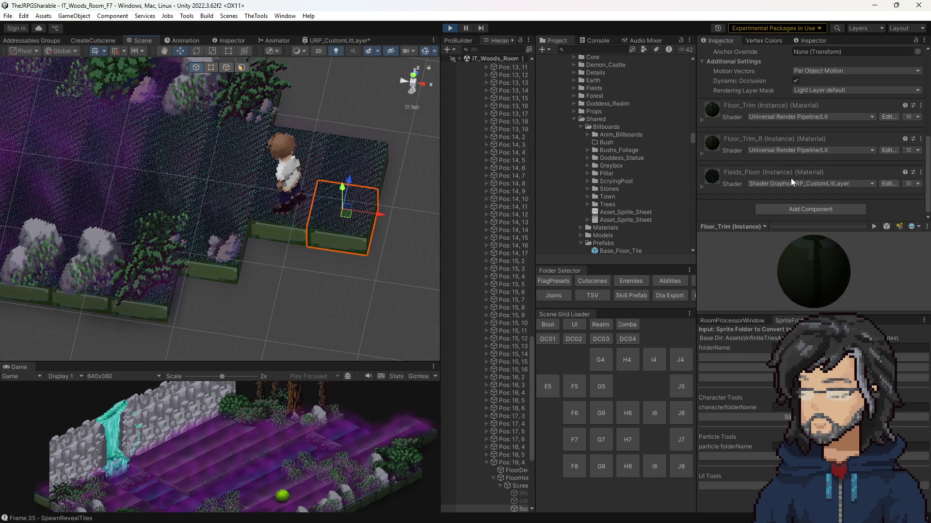
left_click(513, 462)
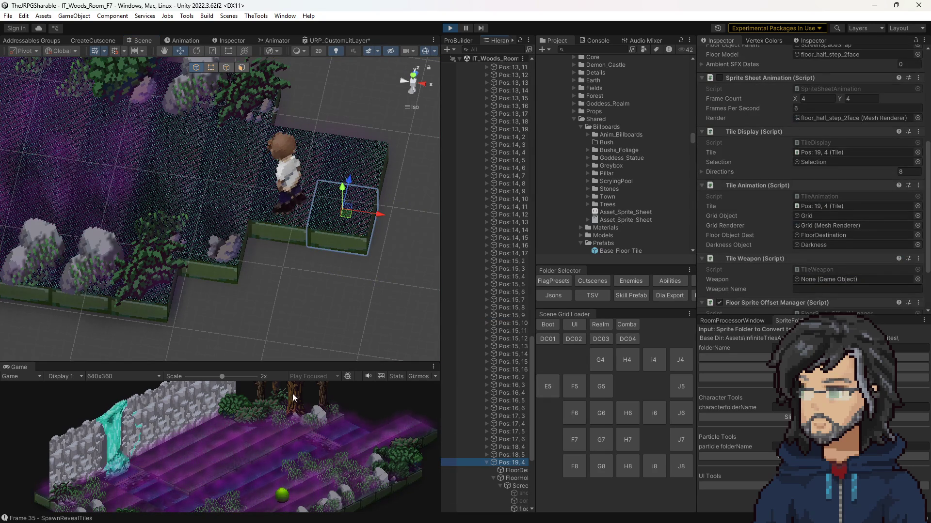
left_click_drag(301, 363, 325, 168)
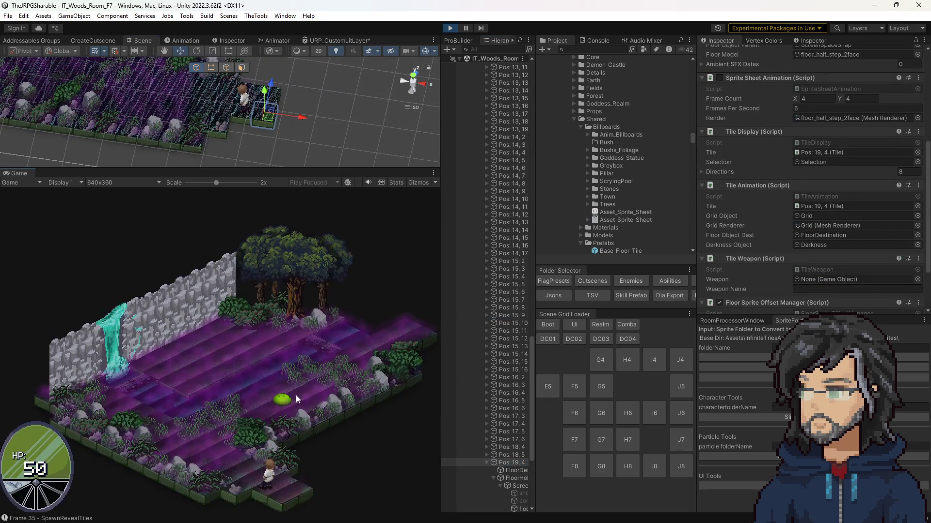
scroll(814, 206, "down", 3)
Step: Try an X and Y sprite offset of 1, then reset both offsets to 0
left_click(801, 275)
type("1")
key("Tab")
type("1")
left_click(770, 274)
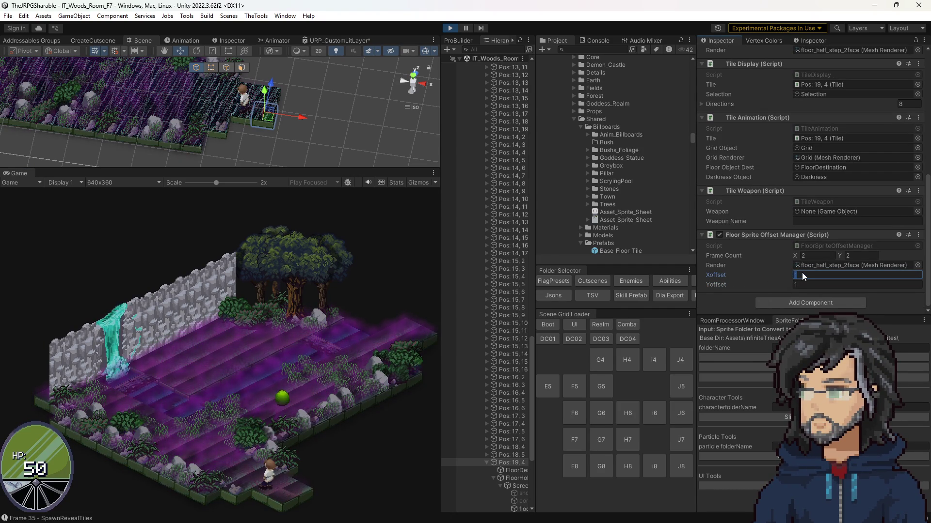
left_click(761, 275)
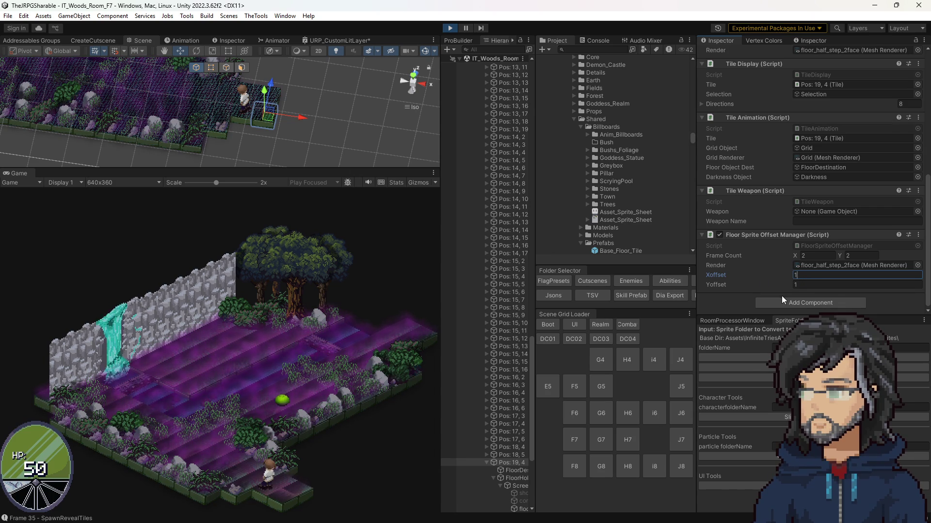
left_click(808, 285)
left_click(802, 274)
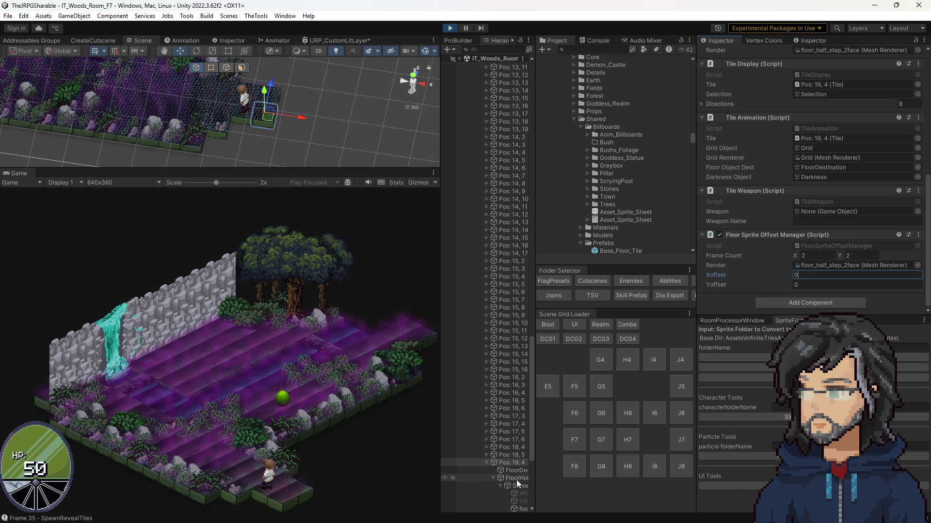
Step: Set the Fields_Floor material's _Layer2_ST tiling X and Y to 1 on the tile's floor child
scroll(516, 479, "down", 3)
left_click(519, 451)
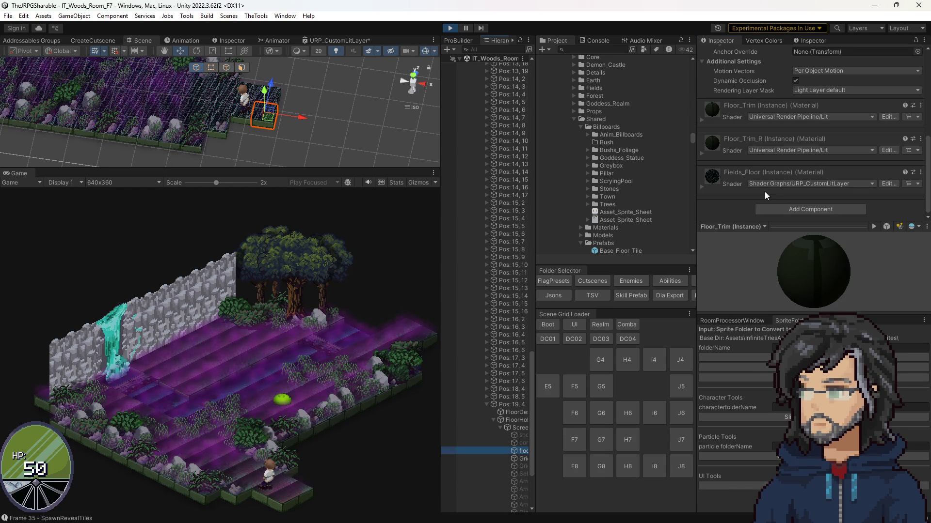
left_click(711, 188)
scroll(769, 184, "down", 10)
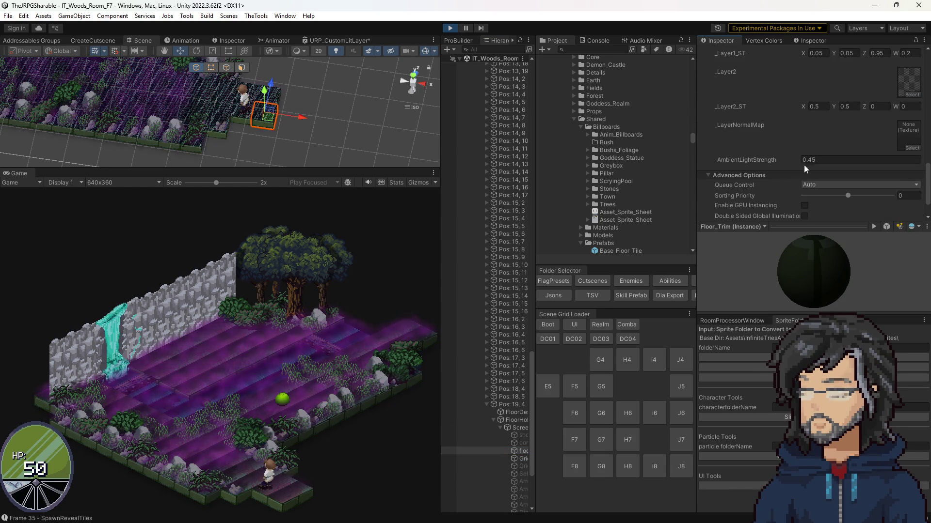
left_click(820, 159)
type("1")
left_click(842, 159)
type("1")
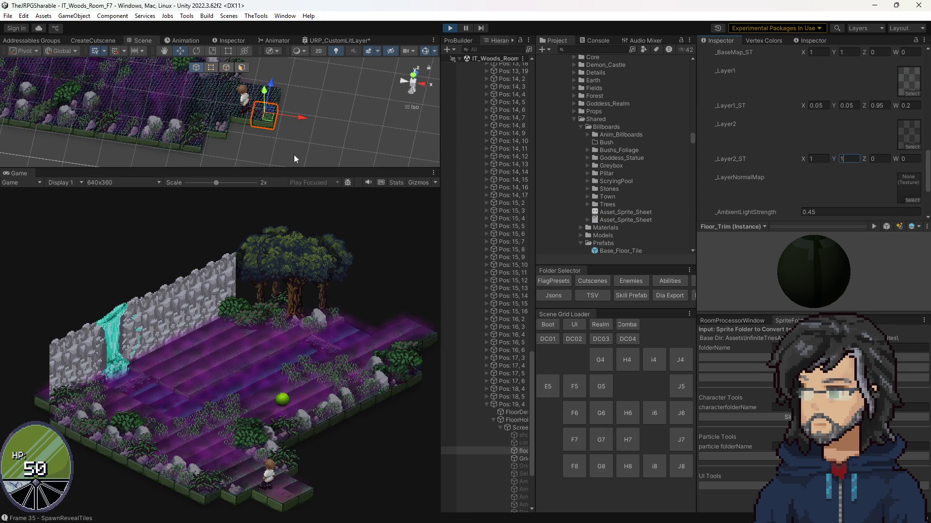
Step: Zoom into the tile in the Scene view, then enlarge the Game view to watch play
left_click_drag(271, 169, 272, 423)
scroll(207, 399, "up", 10)
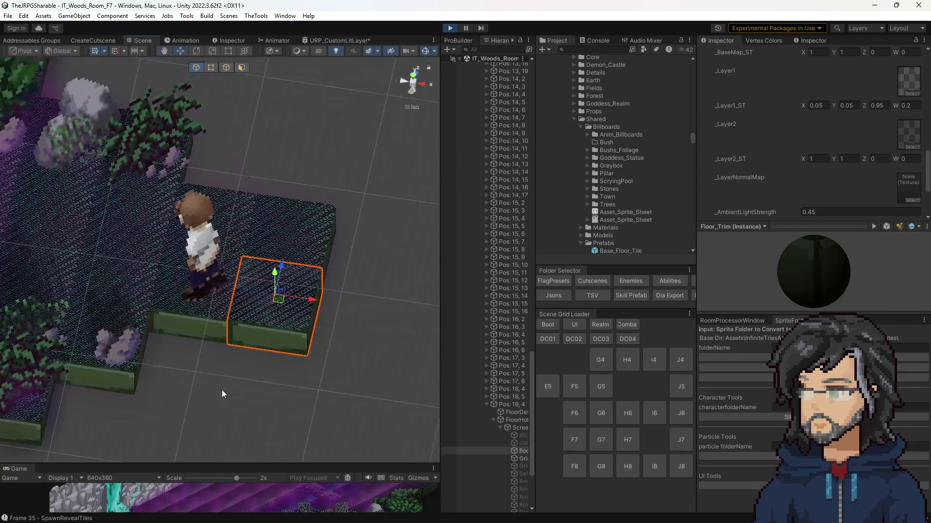
scroll(339, 329, "up", 5)
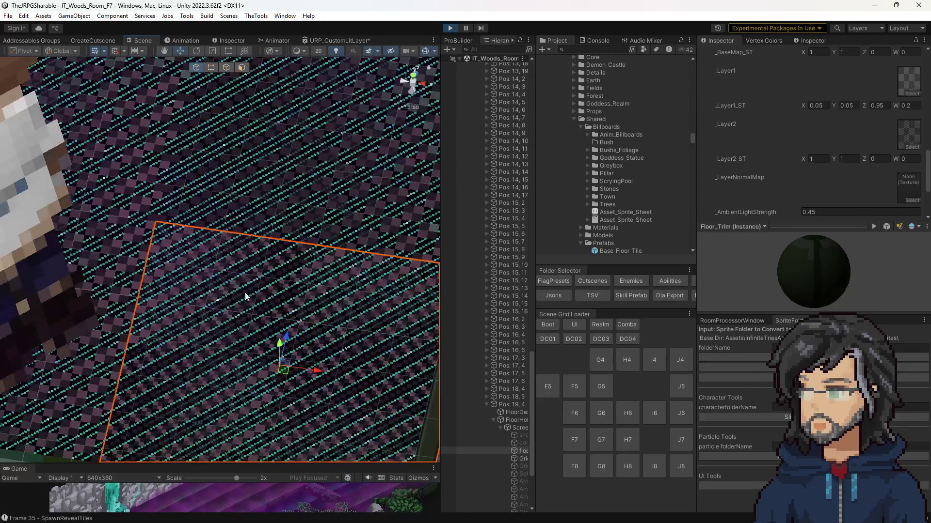
scroll(305, 310, "up", 1)
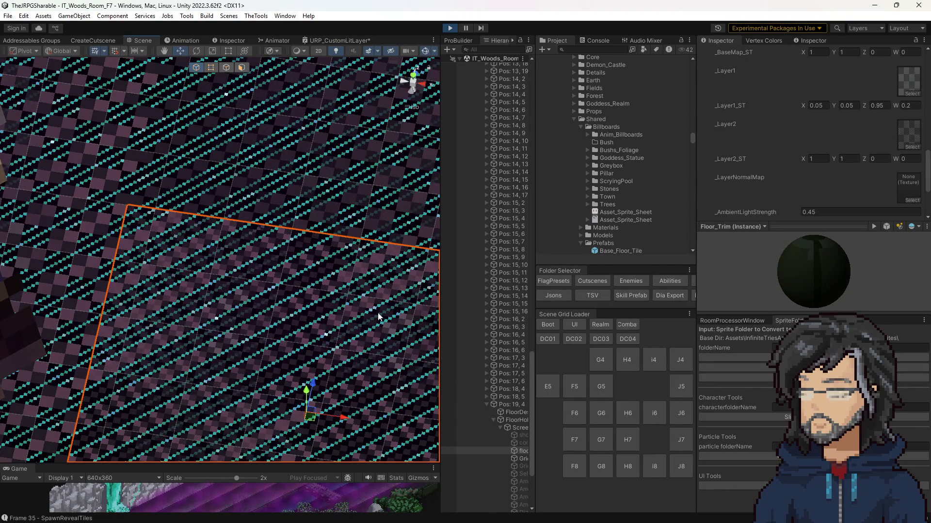
scroll(382, 308, "down", 3)
left_click_drag(268, 464, 267, 77)
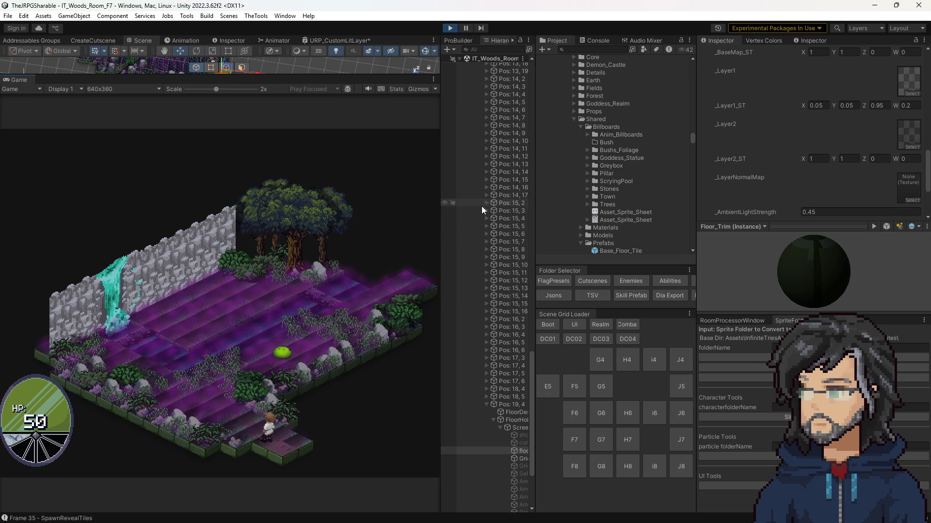
scroll(525, 319, "down", 5)
Step: Reselect the Pos: 19, 4 tile and open its Tile script in Visual Studio
left_click(511, 292)
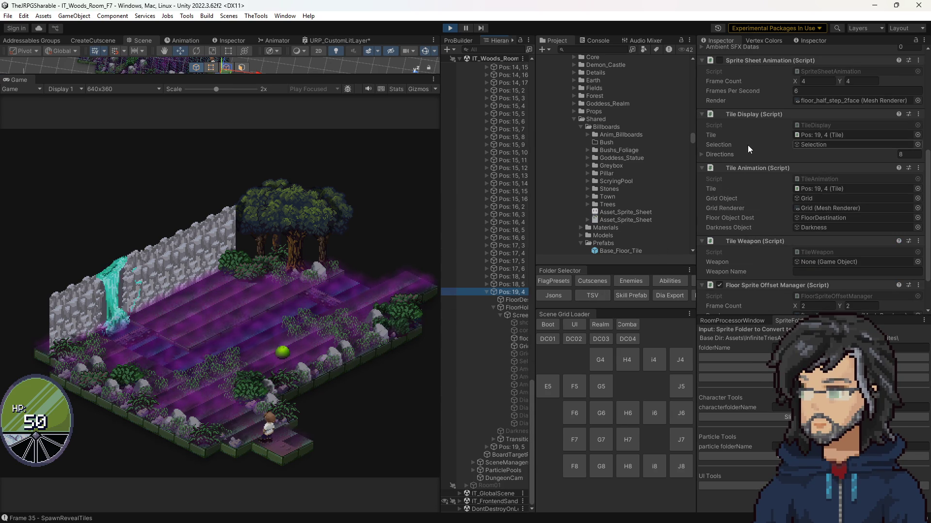
scroll(782, 194, "up", 5)
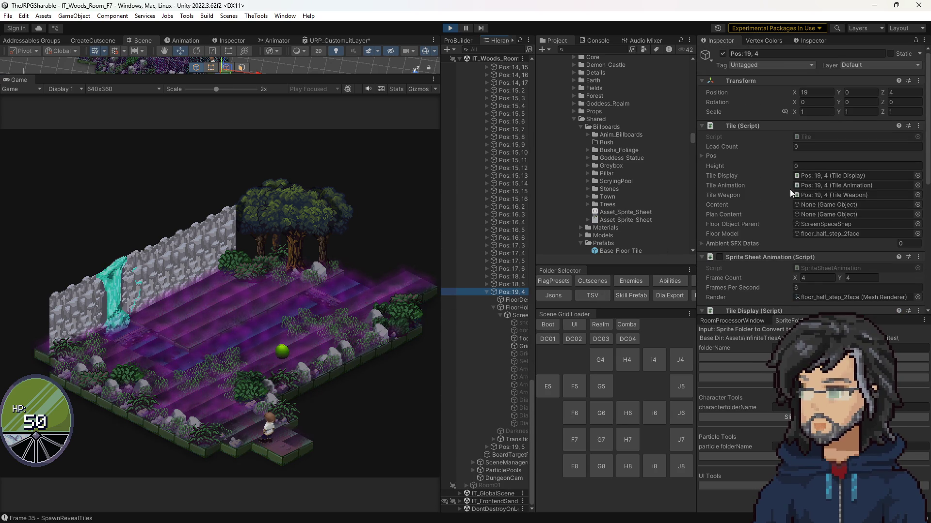
left_click(807, 136)
double_click(806, 137)
Step: Review the Tile class's display and animation fields on lines 36–38, then return to Unity
scroll(251, 211, "up", 15)
scroll(251, 212, "up", 9)
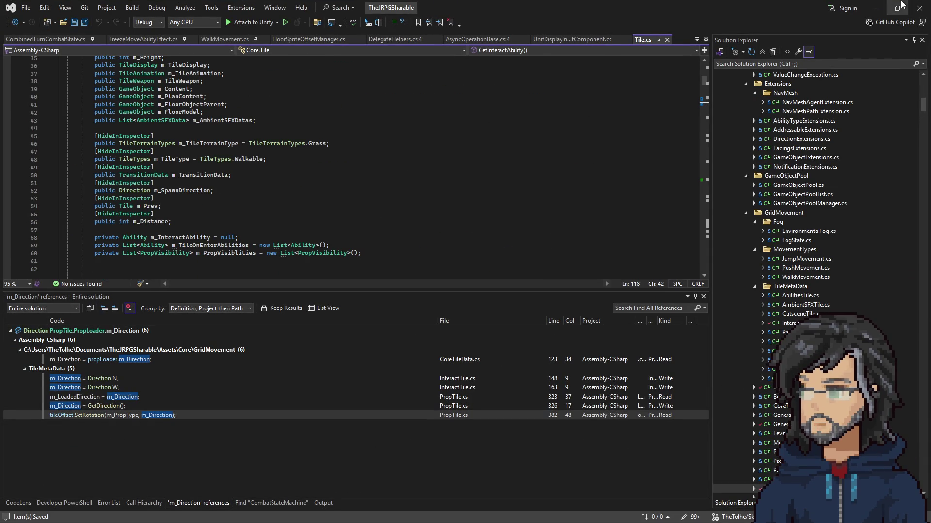
scroll(356, 196, "up", 5)
scroll(213, 161, "down", 7)
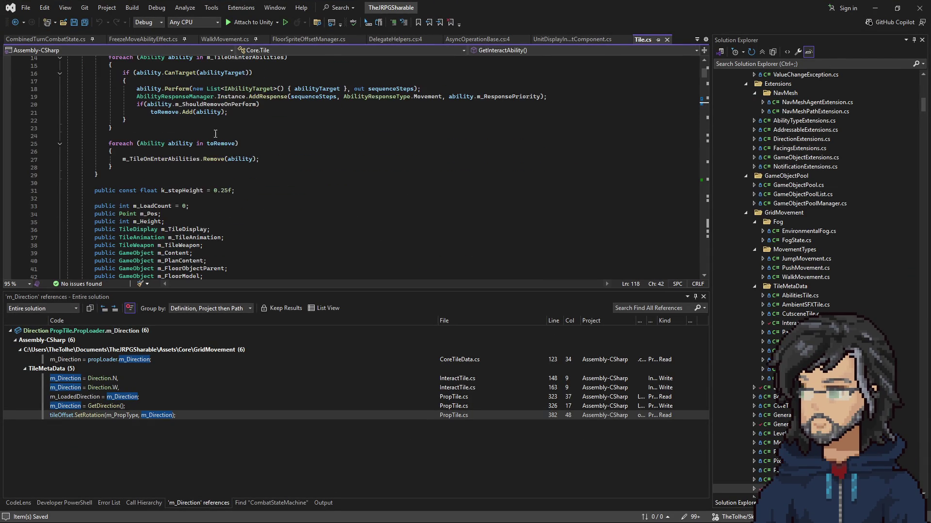
left_click_drag(220, 128, 237, 111)
left_click(239, 109)
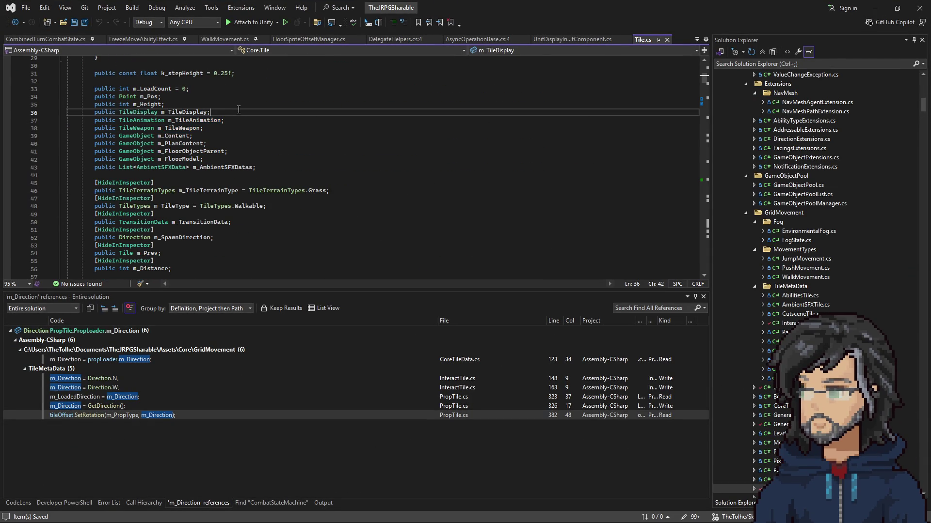
left_click(875, 8)
scroll(798, 254, "down", 3)
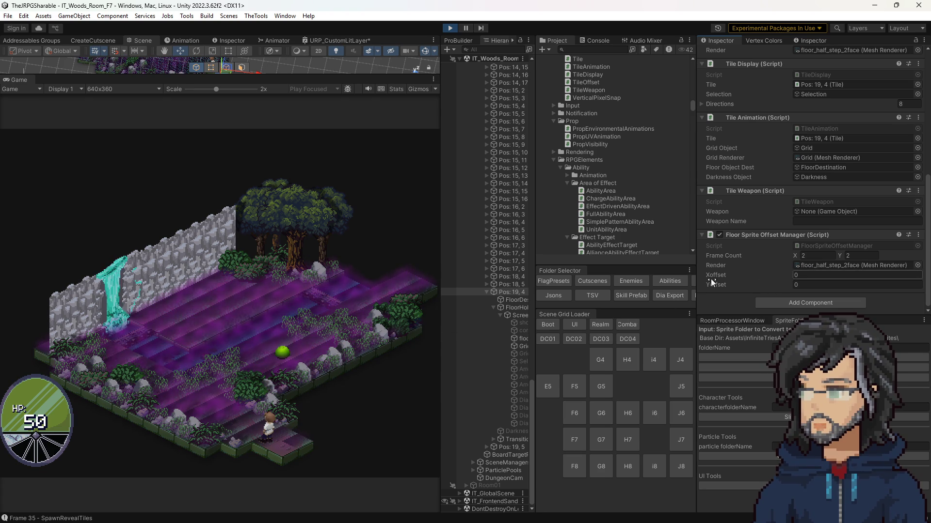
Step: Stop play mode and compare the east entrance's TransitionTile_1 and SpawnTile_1 in the Scene view
left_click(450, 28)
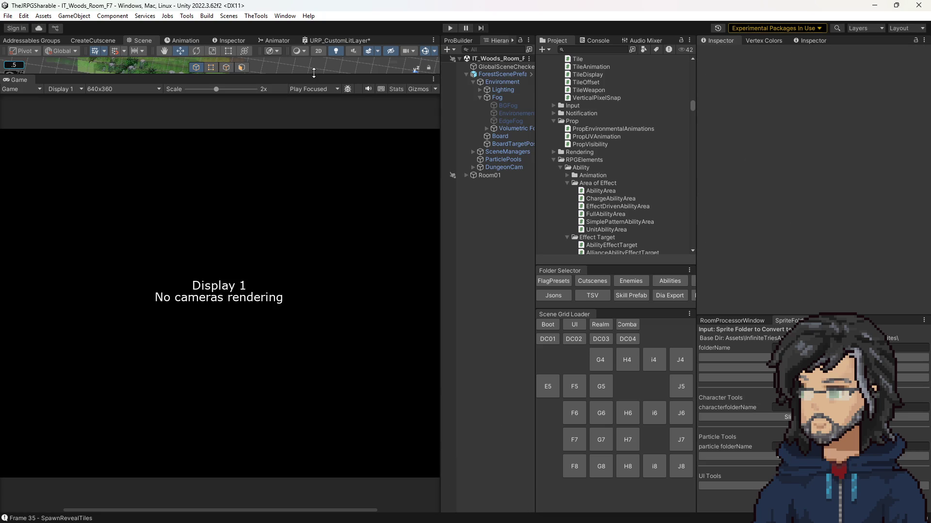
left_click_drag(313, 72, 313, 483)
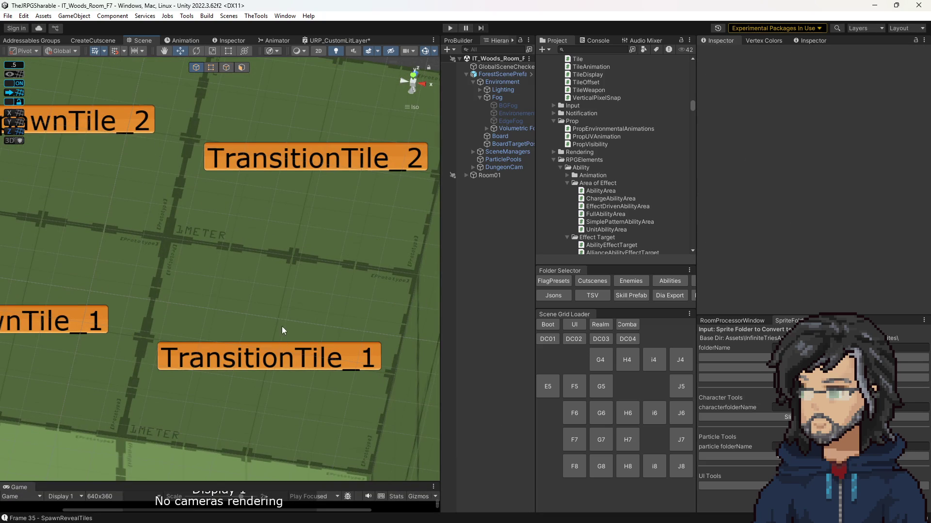
left_click(278, 365)
scroll(277, 364, "down", 6)
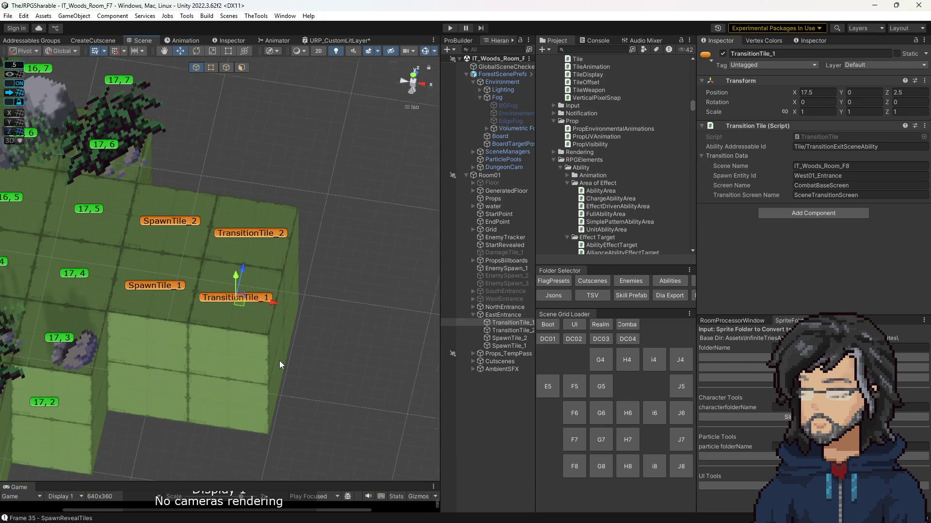
left_click(170, 290)
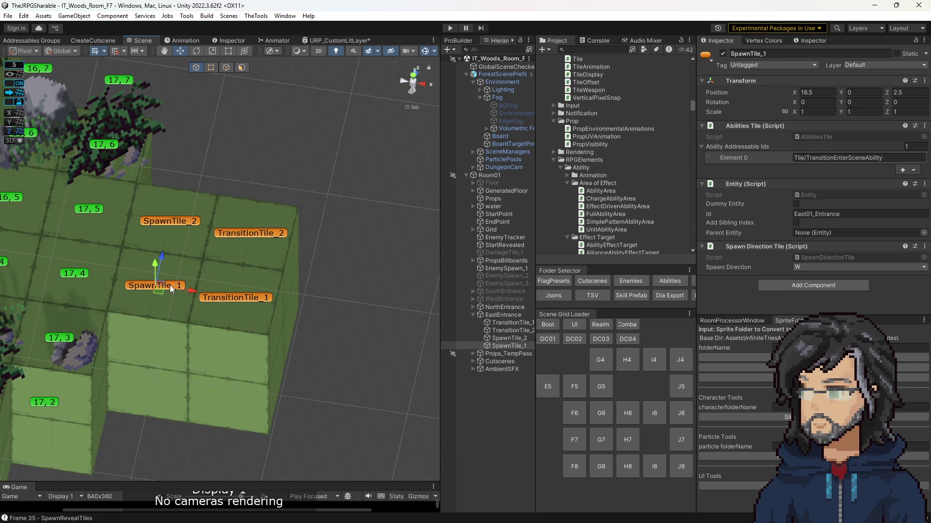
left_click(246, 298)
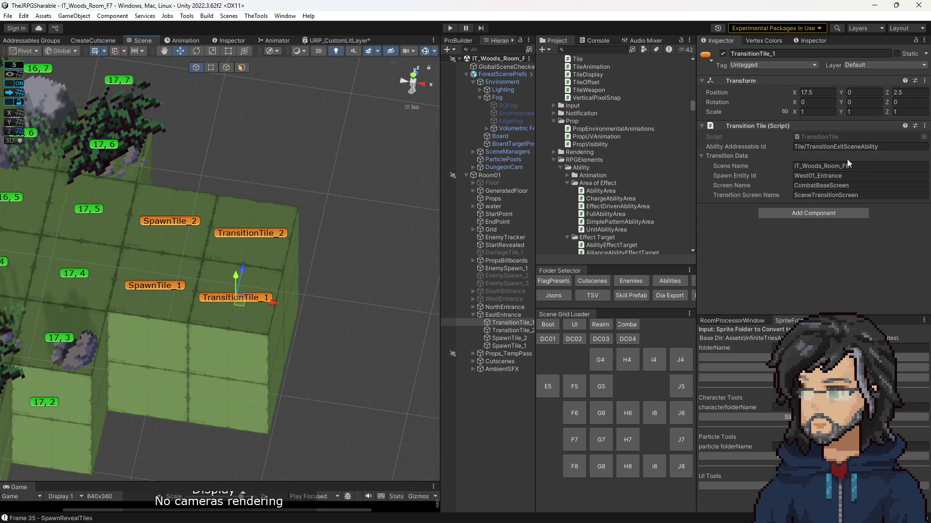
Step: Check TransitionTile_1's ability ID against SpawnTile_1, then open the TransitionTile script
left_click(809, 148)
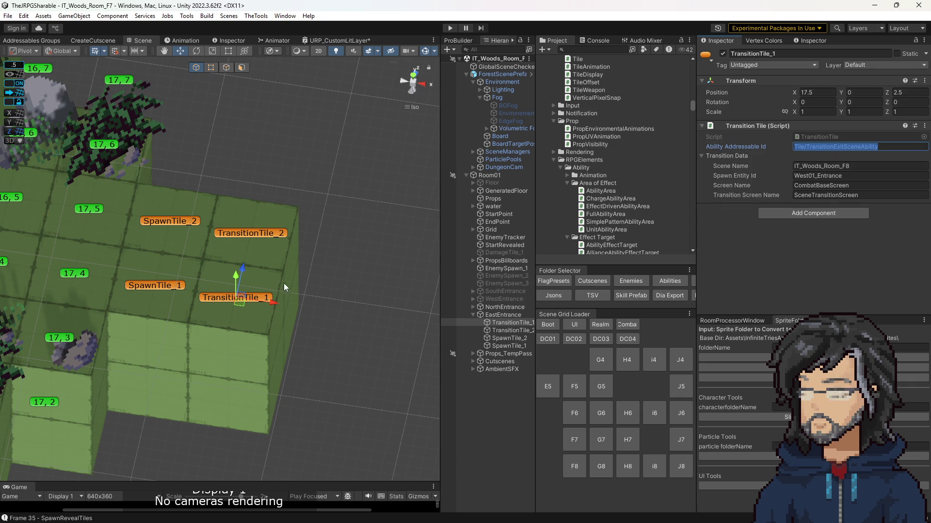
left_click(169, 286)
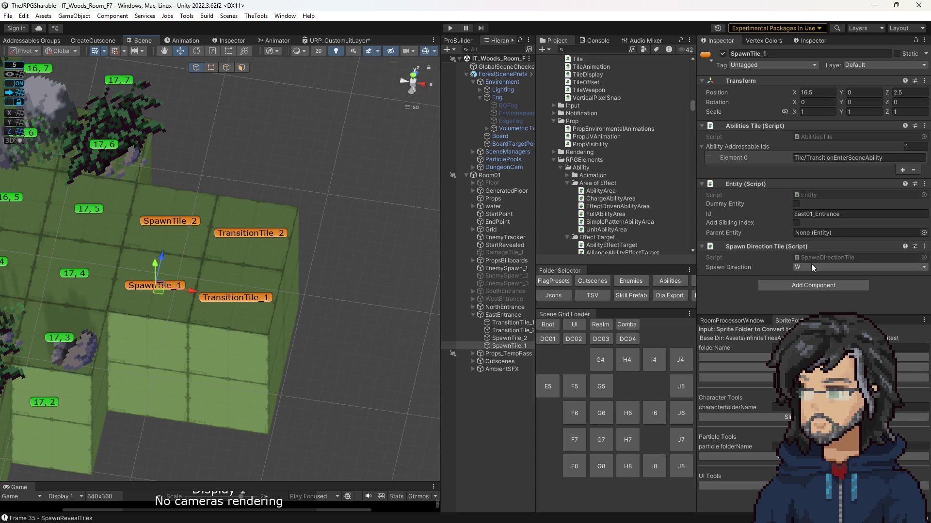
left_click(250, 301)
double_click(801, 138)
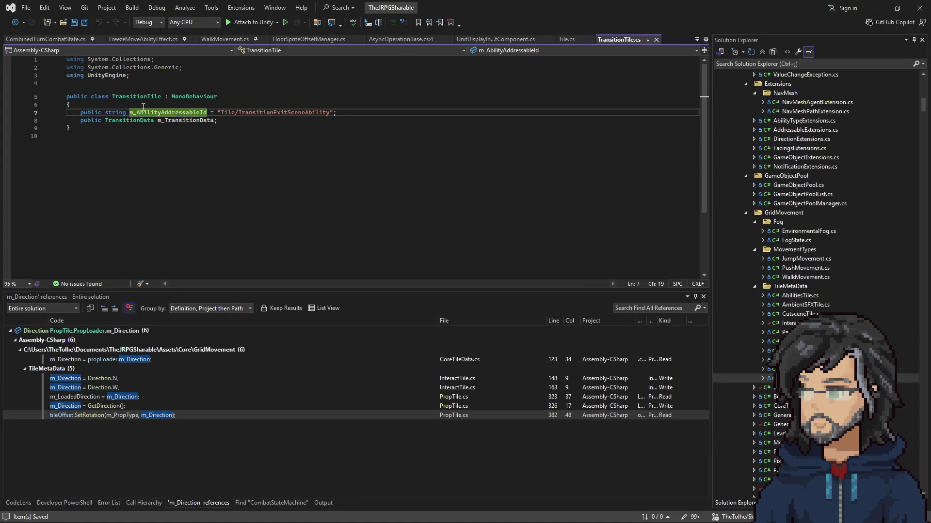
right_click(113, 96)
Step: Find all references to TransitionTile and jump to its use in GenerateLevelDataFromWorldGeo
key("Escape")
right_click(123, 97)
right_click(114, 96)
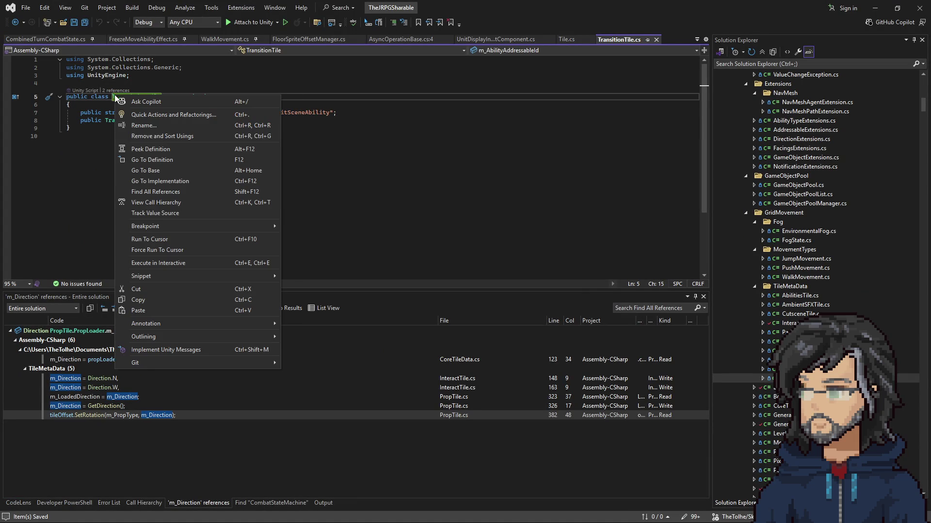
left_click(149, 190)
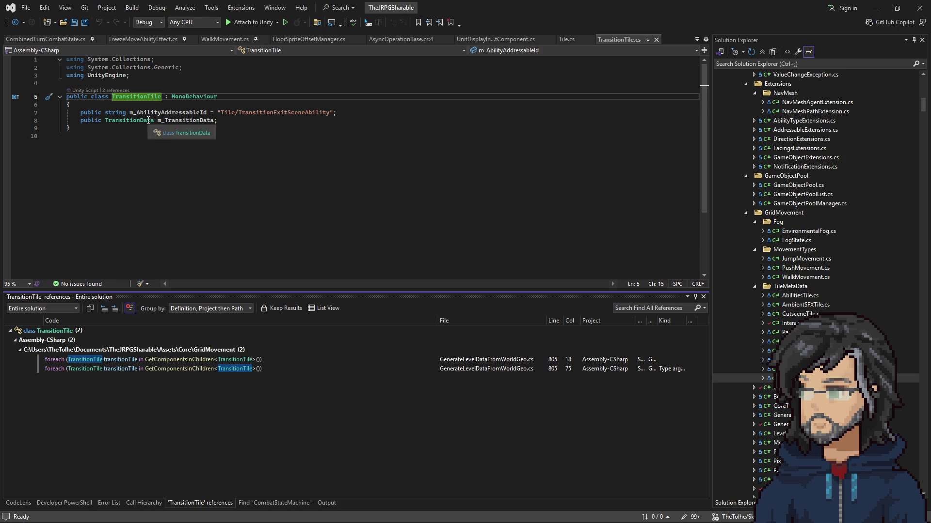
double_click(199, 361)
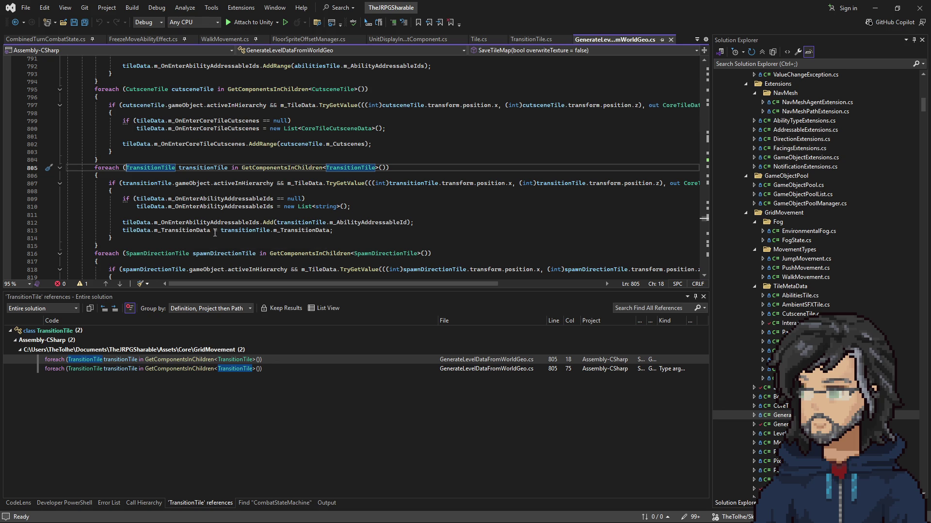
Step: Go to SpawnDirectionTile's definition, then navigate back to the level generation code
scroll(296, 214, "down", 2)
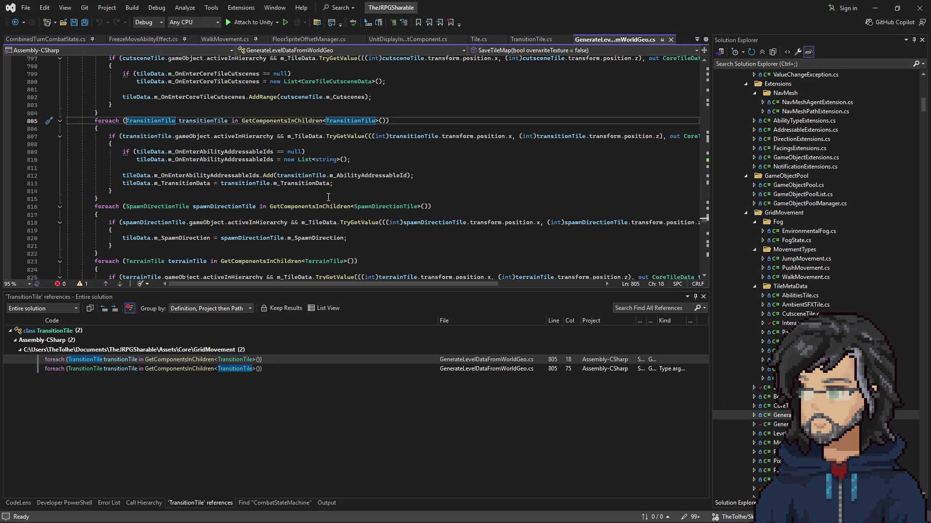
left_click(380, 206)
right_click(380, 207)
left_click(424, 272)
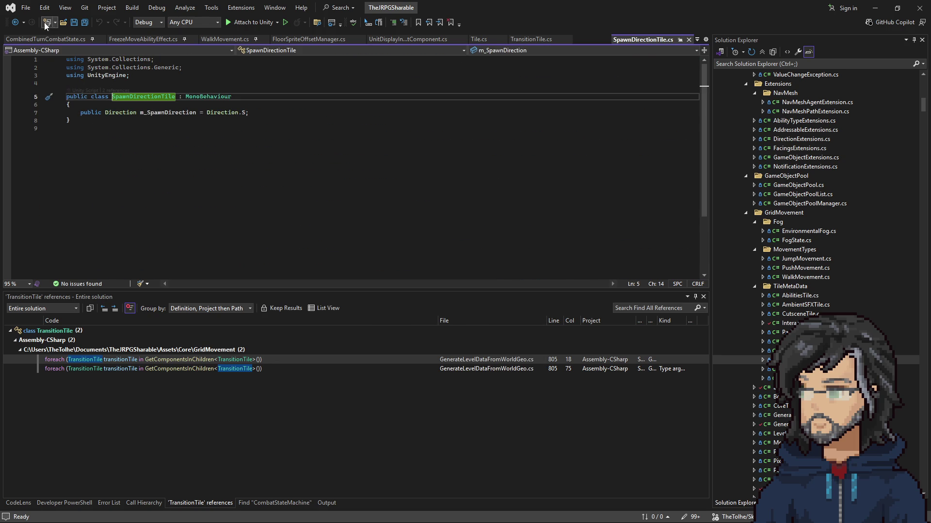
left_click(20, 22)
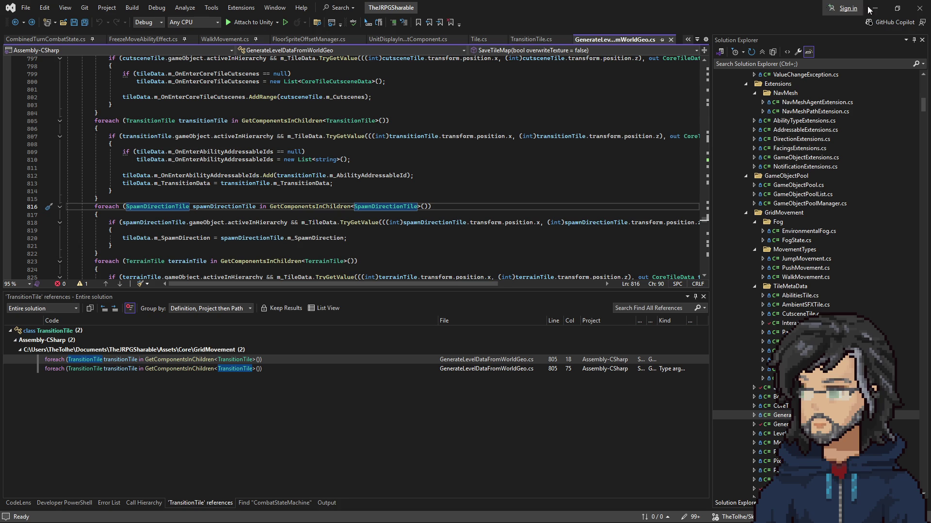
Step: Return to Unity and select TransitionTile_1, which targets IT_Woods_Room_F8 at West01_Entrance
left_click(882, 9)
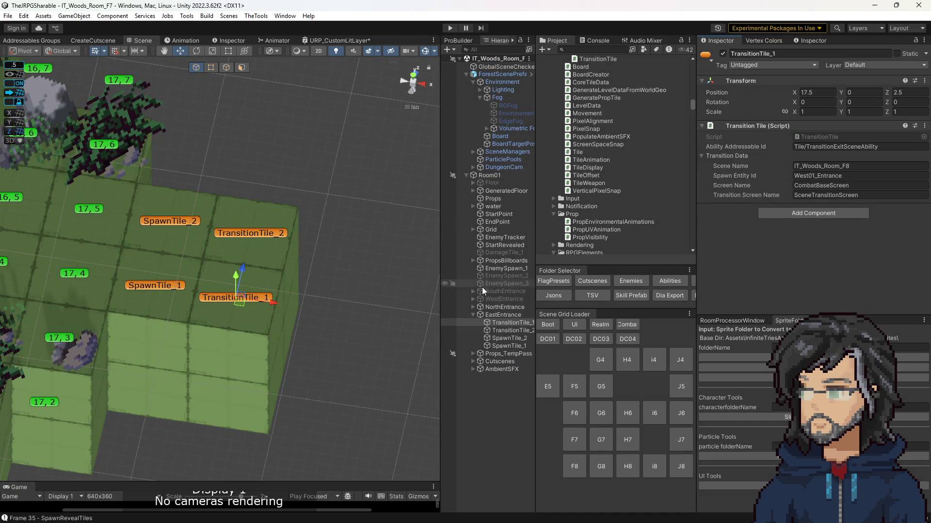
left_click(511, 322)
left_click(511, 330)
left_click(512, 322)
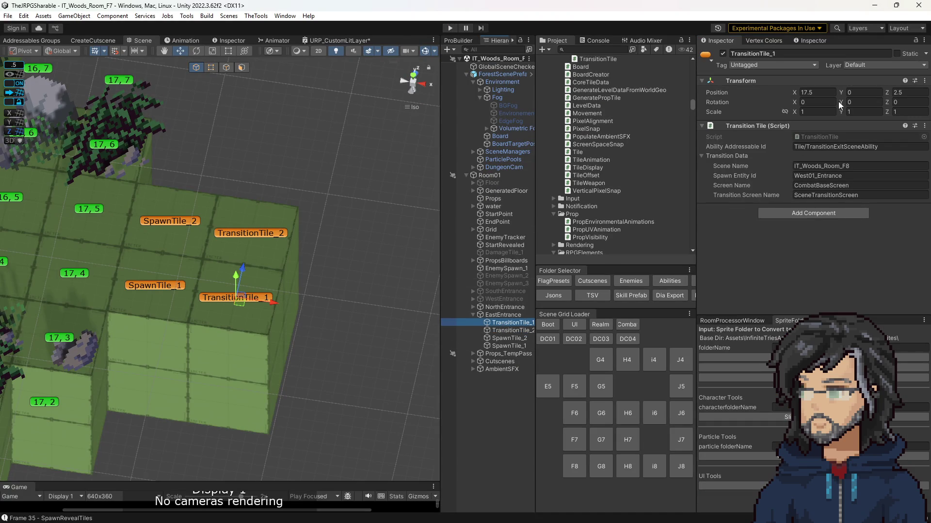